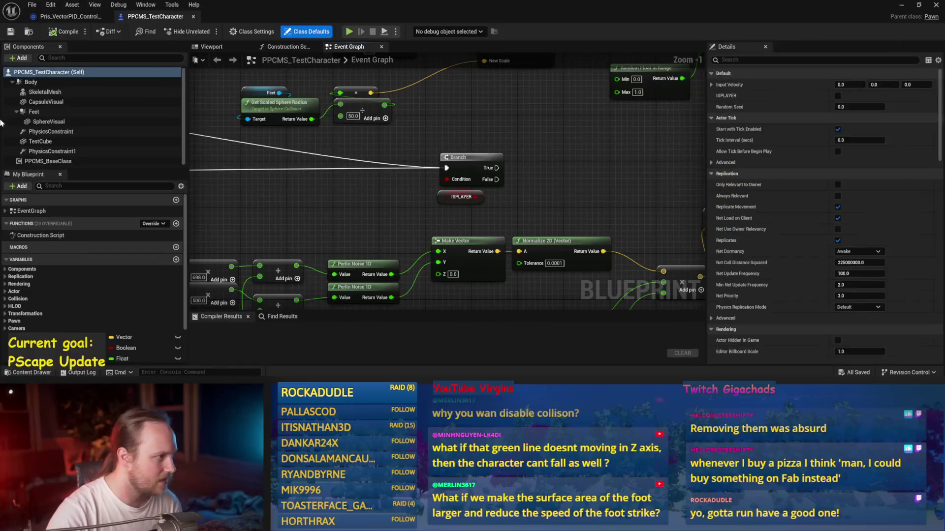
Step: Close the PPCMS_TestCharacter blueprint and open PPCMS_BaseClass from the Content Browser
left_click(69, 163)
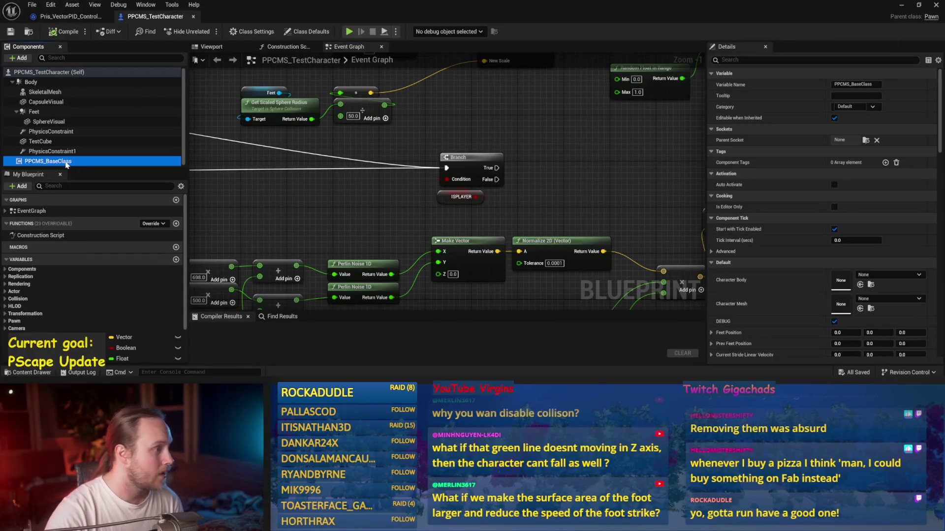
double_click(69, 167)
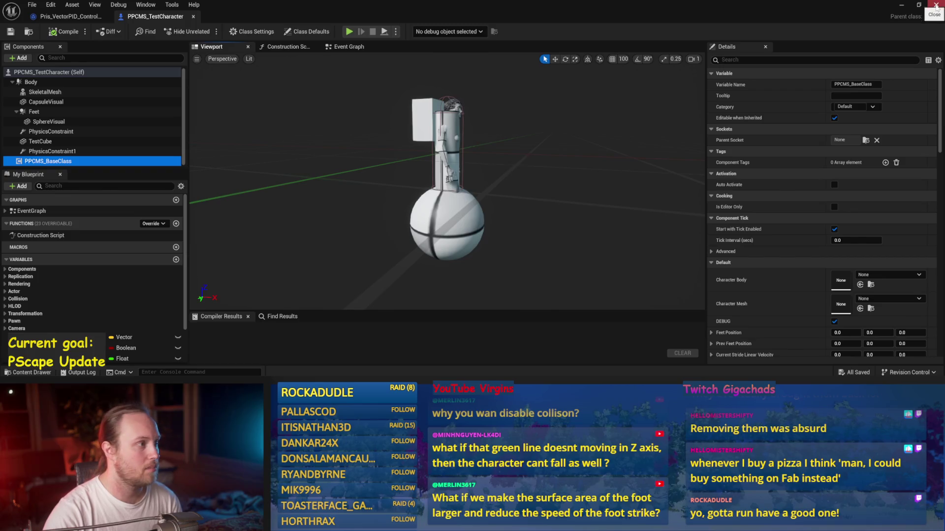
left_click(936, 6)
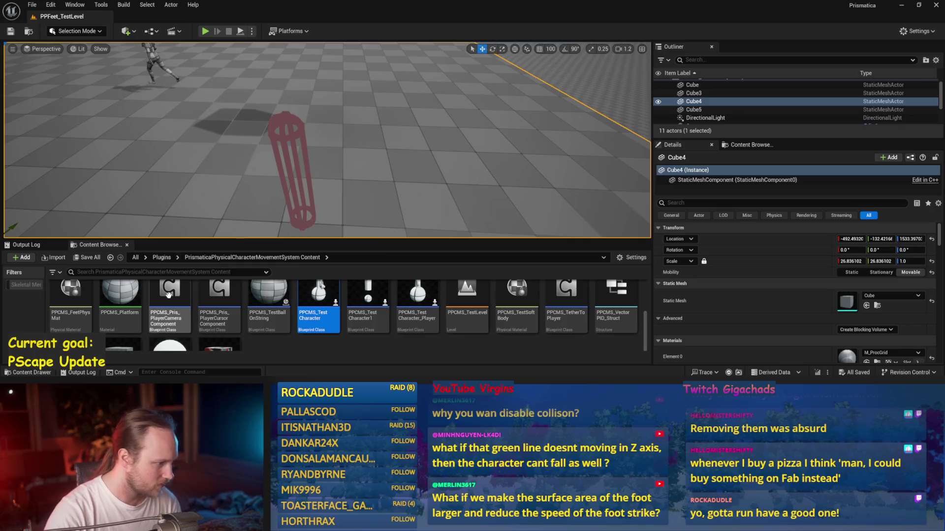
scroll(257, 296, "up", 2)
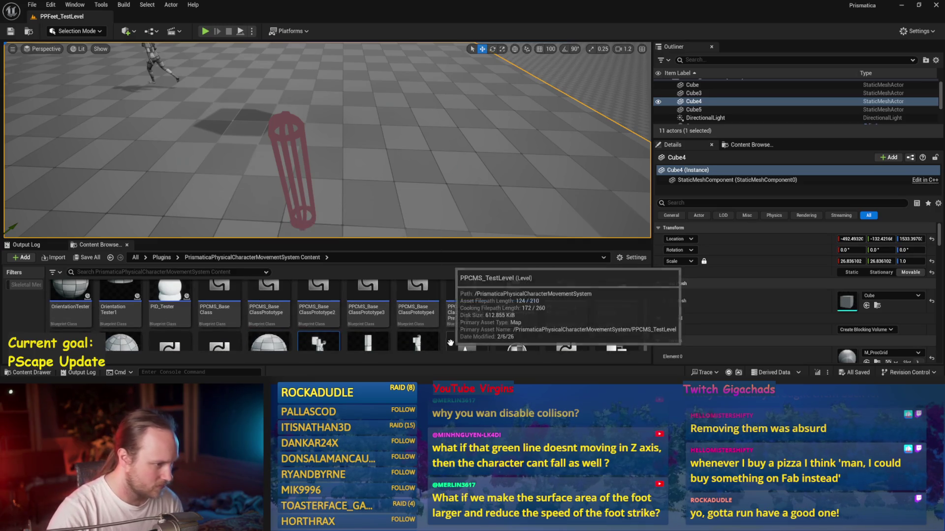
double_click(220, 292)
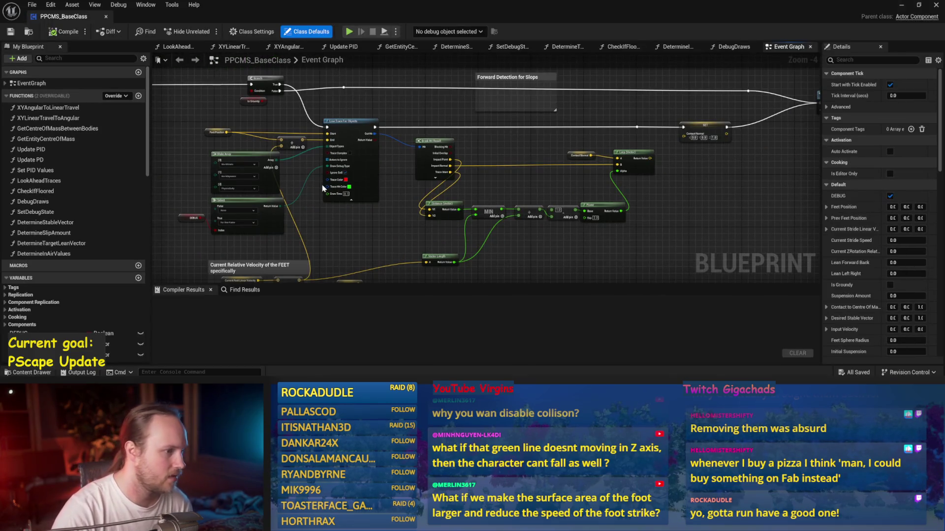
Step: Pan the Event Graph past the debug lines and Centre Of Mass chain to the grounded-check nodes
mouse_move(323, 189)
left_mouse_down()
mouse_move(468, 173)
mouse_move(562, 242)
left_mouse_up()
scroll(469, 173, "up", 1)
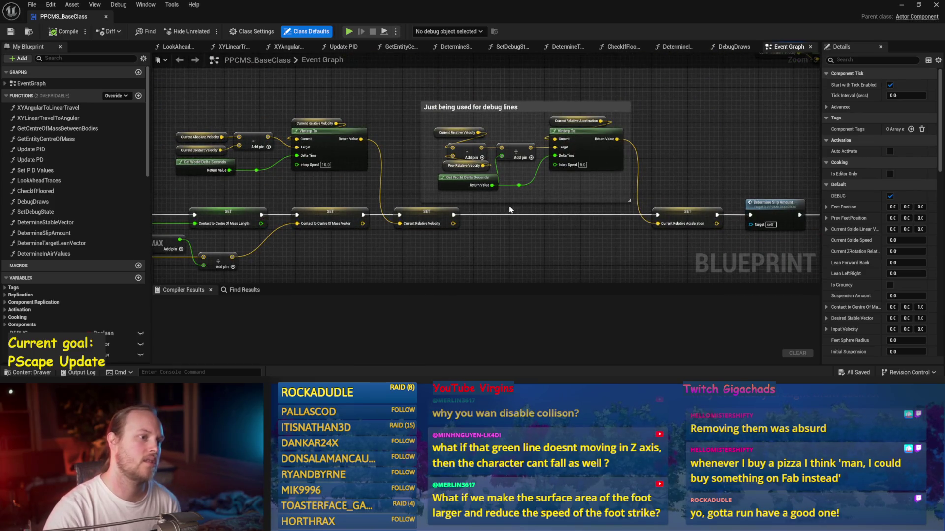
left_click_drag(387, 196, 532, 186)
left_click_drag(280, 172, 423, 160)
mouse_move(251, 143)
left_mouse_down()
mouse_move(527, 147)
mouse_move(587, 160)
left_mouse_up()
left_click_drag(213, 190, 349, 148)
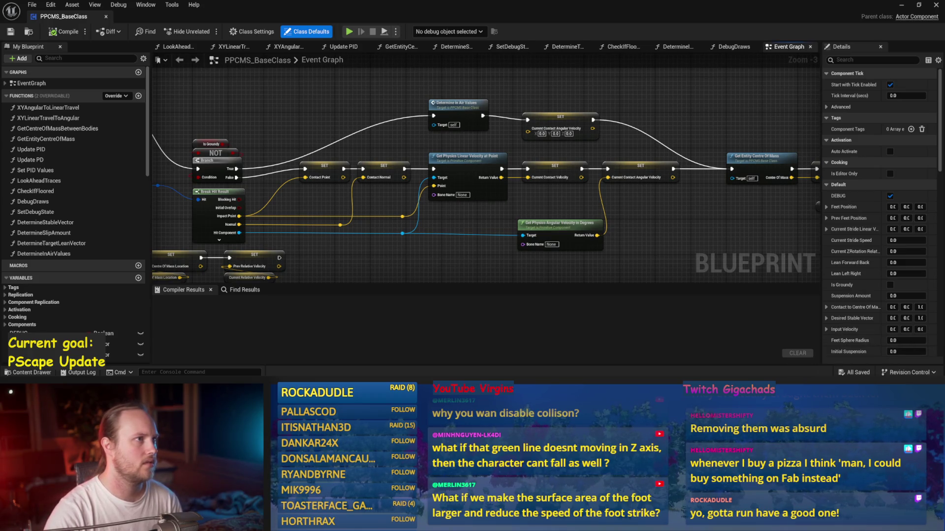
Step: Trace the graph back through the Sequence node to Event Tick, then scroll the variables list
left_click_drag(174, 189, 519, 207)
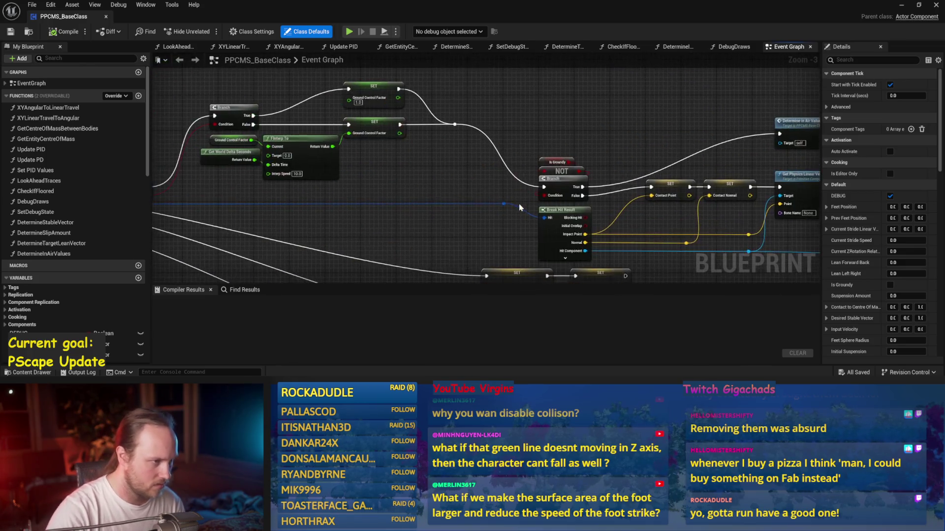
left_click_drag(405, 199, 295, 172)
left_click_drag(640, 206, 538, 160)
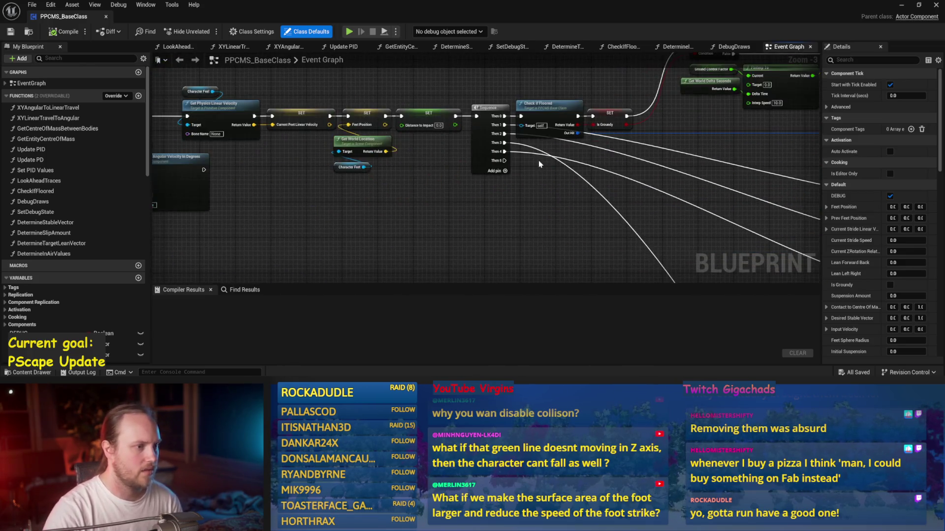
left_click_drag(678, 204, 575, 203)
left_click_drag(423, 227, 622, 234)
left_click_drag(428, 229, 634, 231)
scroll(38, 277, "down", 5)
scroll(35, 280, "down", 10)
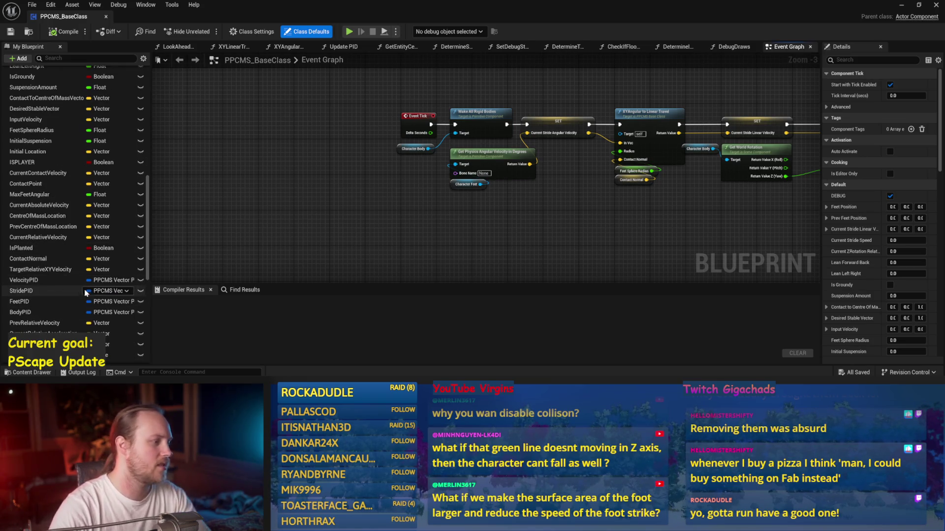
Step: Find VelocityPID references by name, jump to its getter, and open the Update PID function
right_click(44, 282)
mouse_move(69, 305)
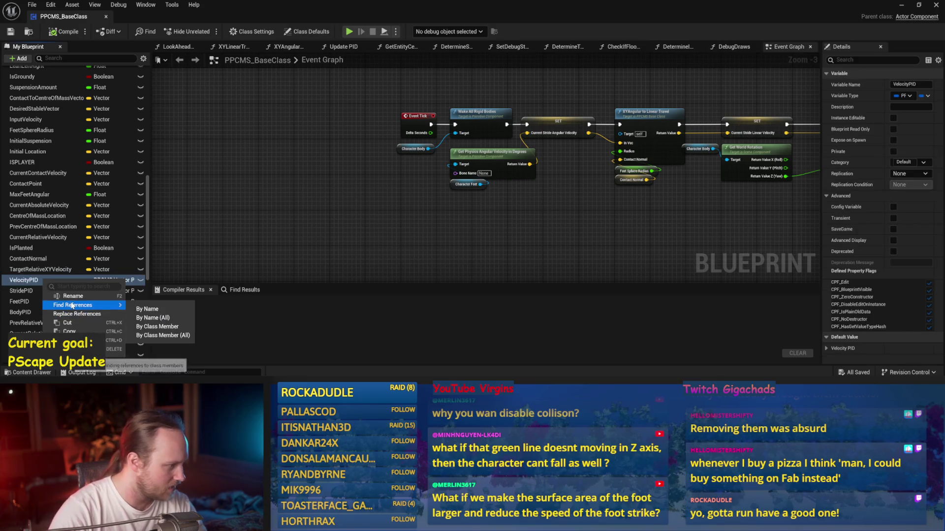
left_click(148, 309)
left_click(200, 318)
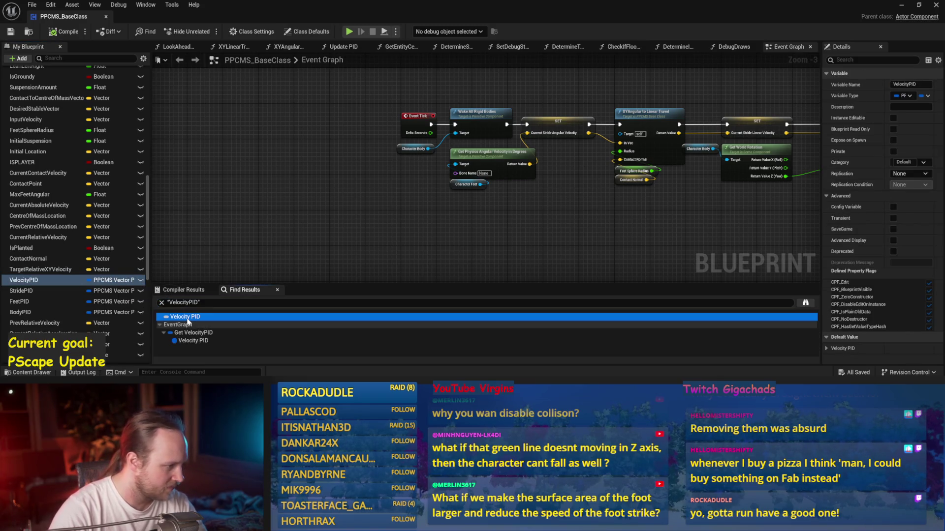
left_click(187, 334)
double_click(187, 334)
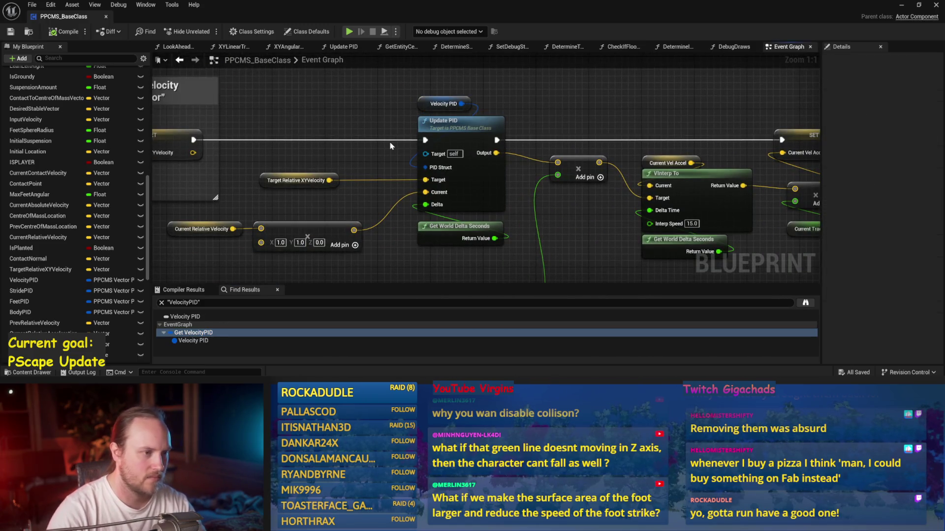
scroll(462, 183, "down", 1)
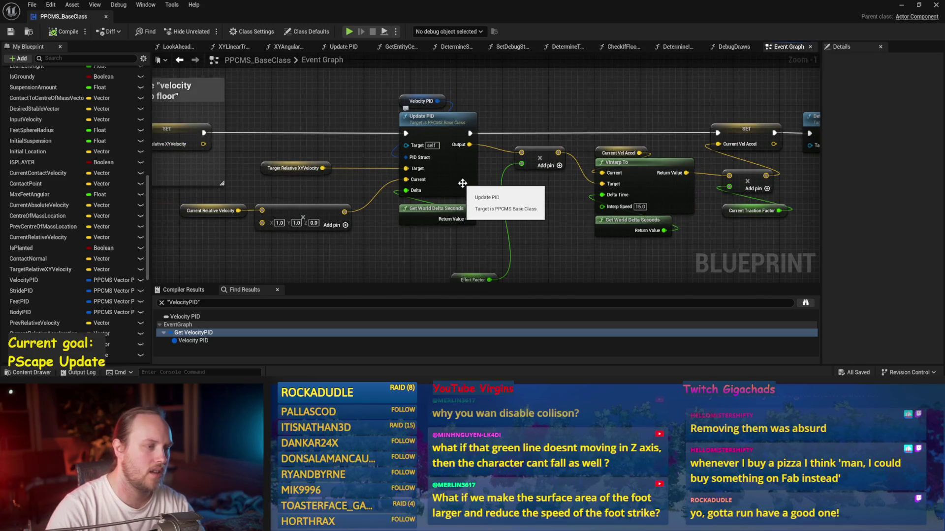
double_click(463, 183)
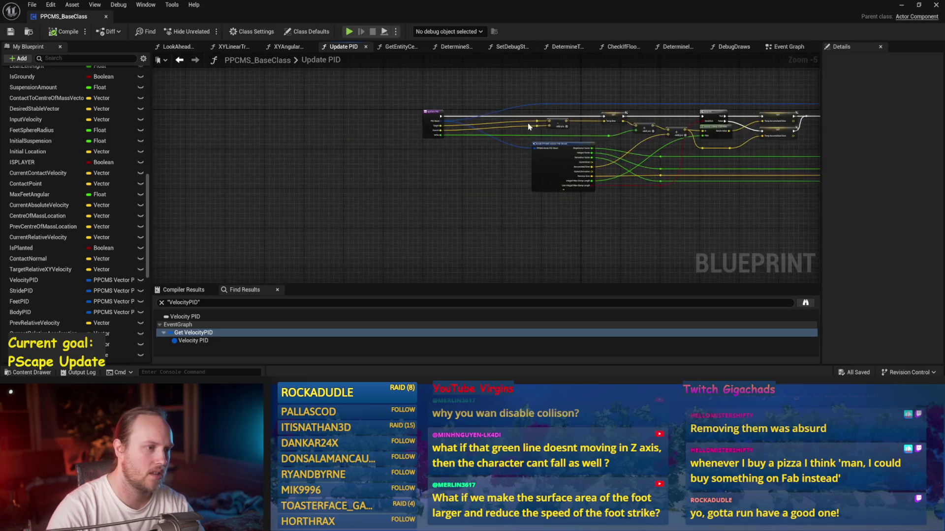
scroll(530, 127, "up", 2)
left_click_drag(635, 141, 255, 225)
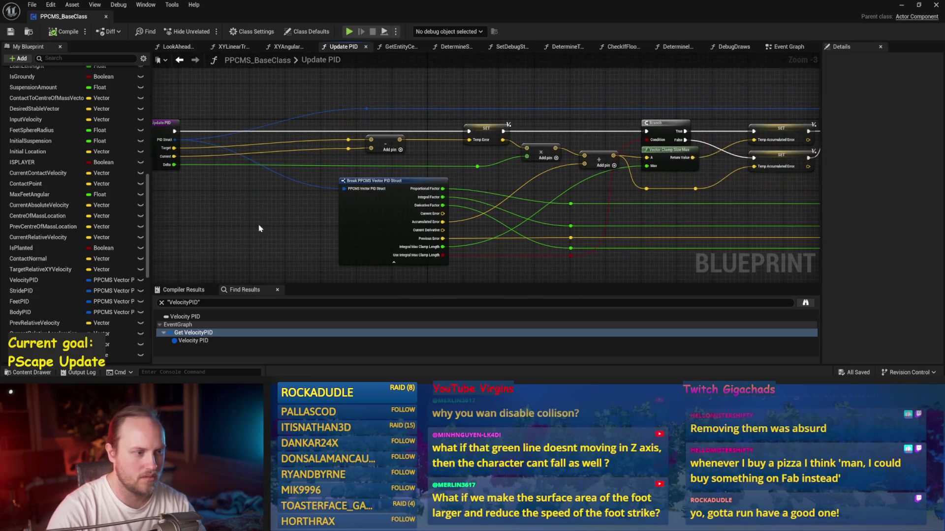
left_click_drag(460, 179, 449, 180)
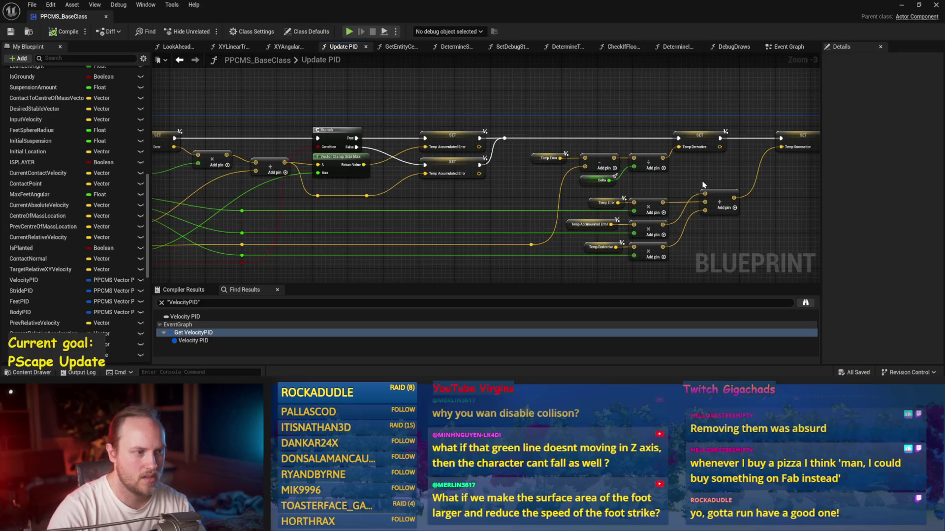
left_click_drag(702, 185, 528, 197)
left_click_drag(624, 200, 459, 208)
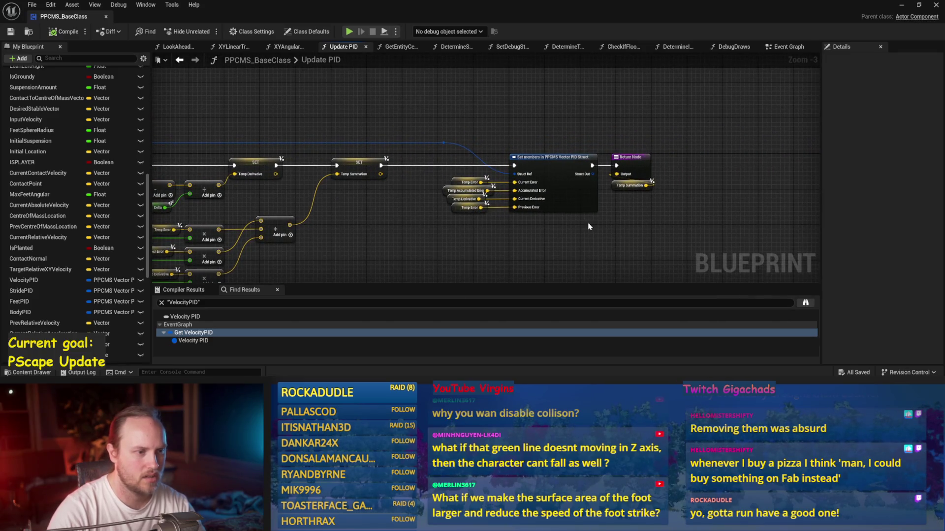
left_click_drag(587, 226, 622, 193)
scroll(64, 291, "down", 3)
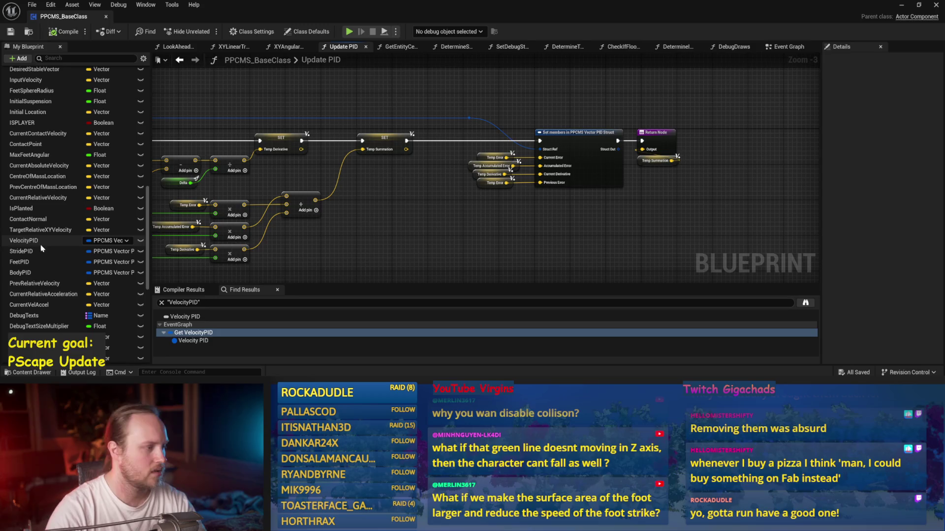
mouse_move(475, 197)
left_mouse_down()
mouse_move(536, 158)
mouse_move(480, 183)
mouse_move(347, 195)
mouse_move(508, 164)
mouse_move(484, 167)
left_mouse_up()
scroll(22, 241, "up", 5)
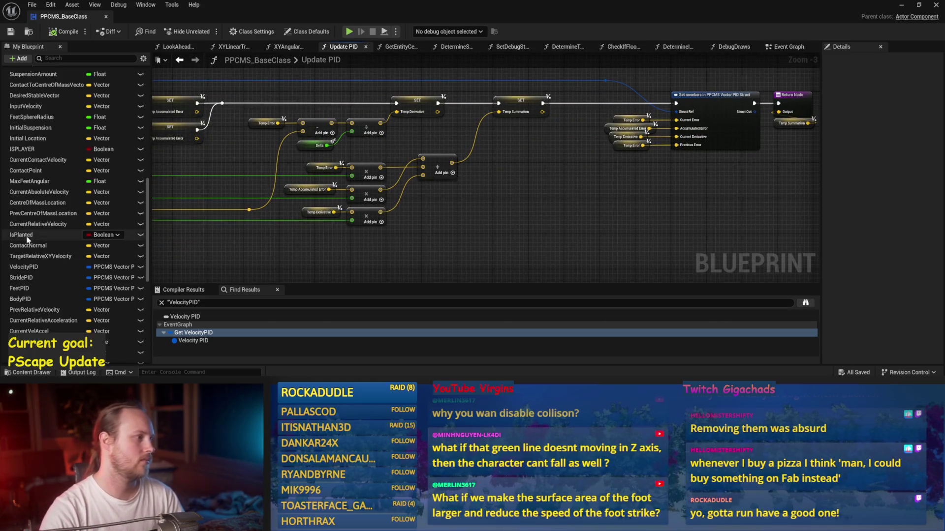
mouse_move(310, 204)
left_mouse_down()
mouse_move(338, 207)
mouse_move(483, 144)
mouse_move(428, 223)
left_mouse_up()
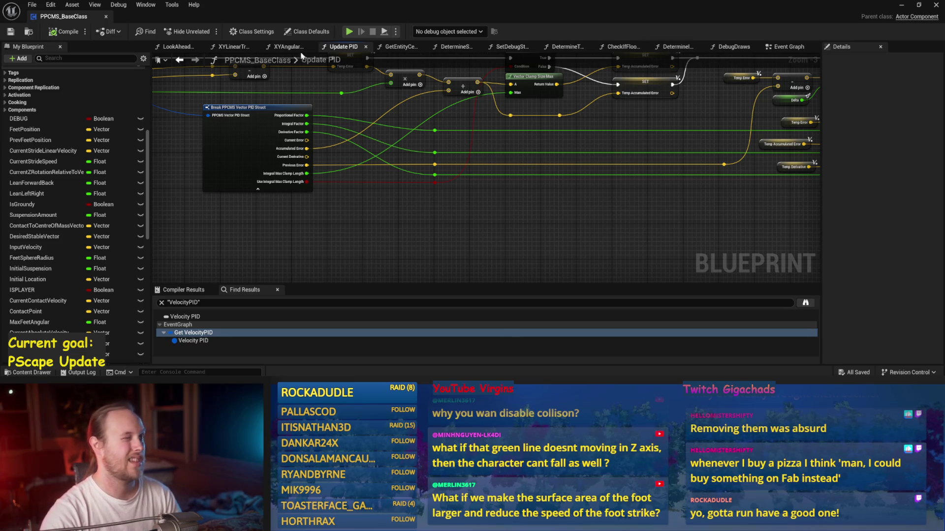
left_click_drag(268, 125, 398, 137)
left_click_drag(339, 169, 506, 217)
left_click_drag(312, 194, 317, 196)
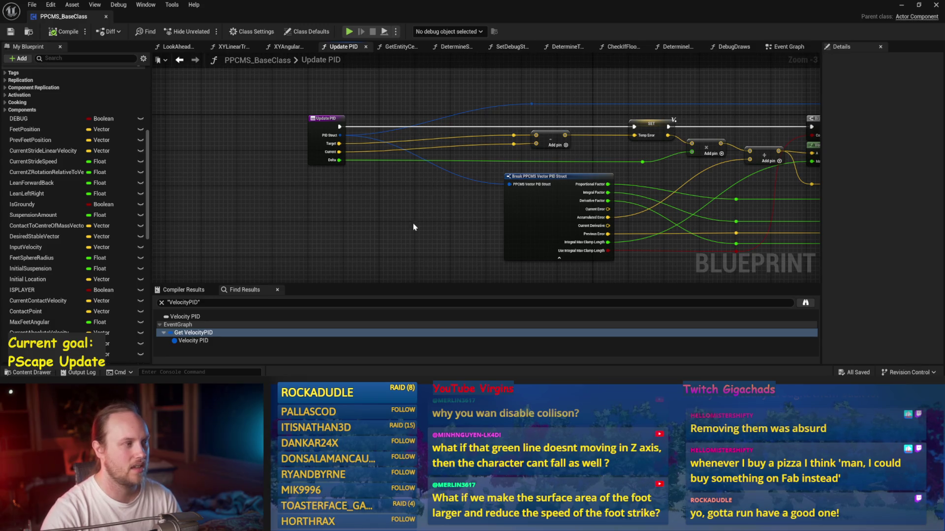
scroll(86, 273, "up", 5)
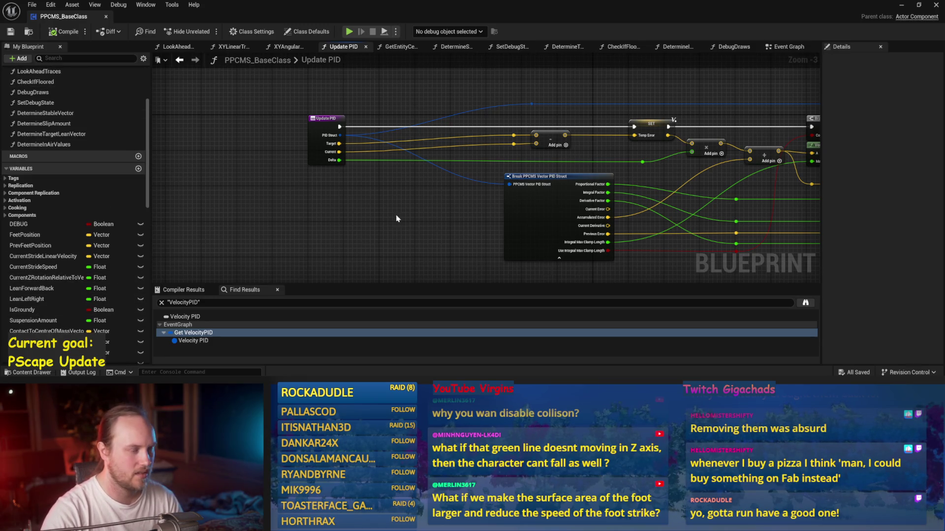
left_click_drag(421, 230, 322, 204)
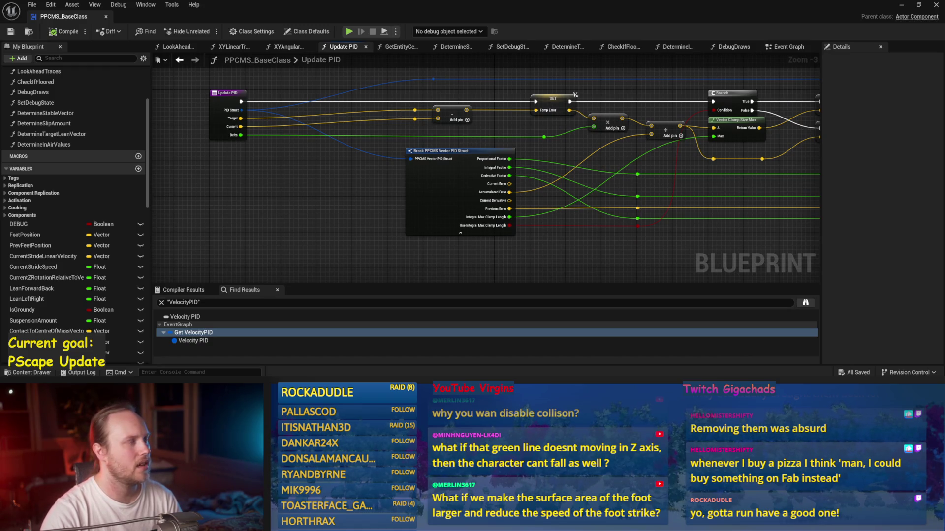
mouse_move(361, 168)
left_mouse_down()
mouse_move(476, 194)
mouse_move(385, 171)
left_mouse_up()
scroll(87, 246, "down", 10)
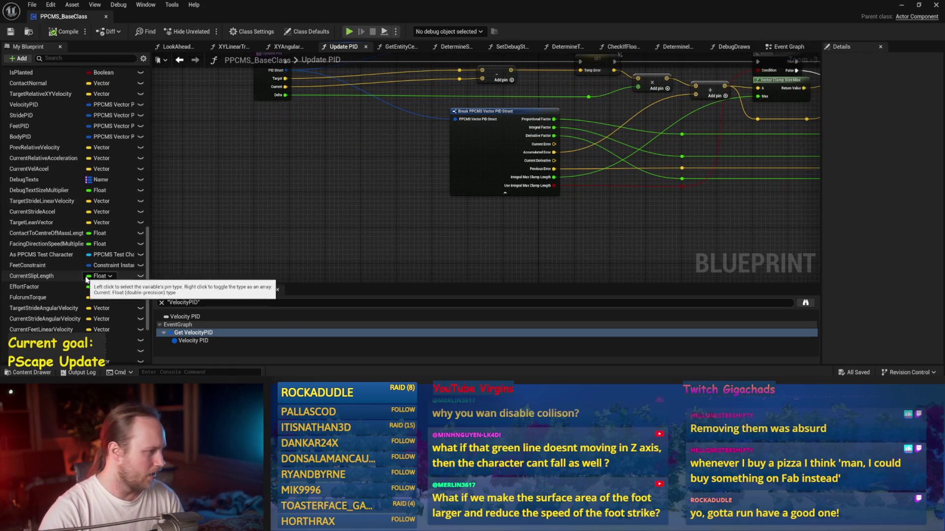
left_click_drag(309, 189, 300, 245)
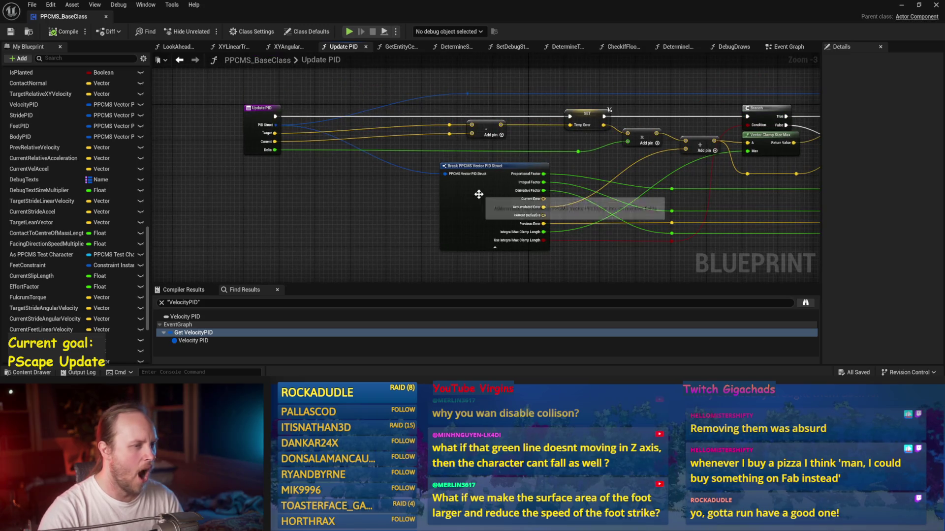
left_click_drag(423, 201, 520, 268)
scroll(17, 180, "up", 5)
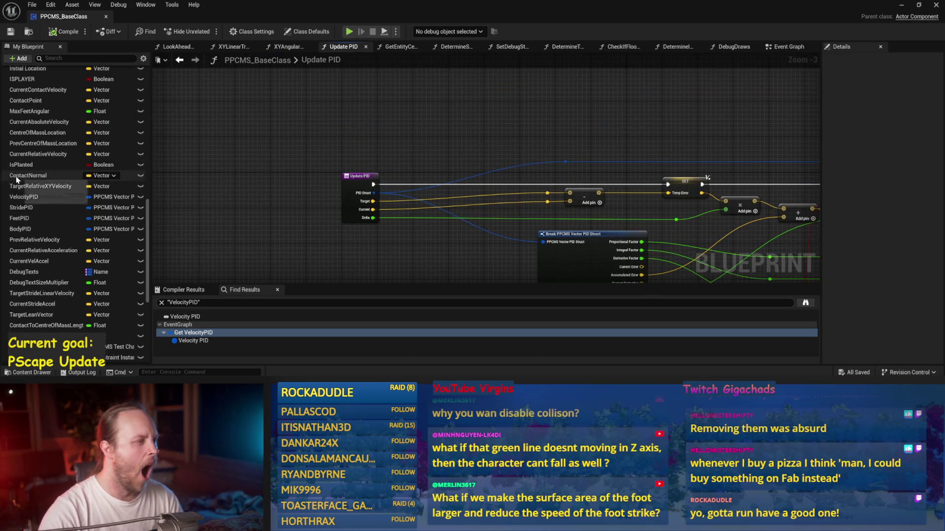
scroll(17, 180, "up", 15)
Step: Review the Update PD graph's SET nodes and Return Node, then open the Set PID Values function
double_click(51, 158)
scroll(372, 177, "up", 3)
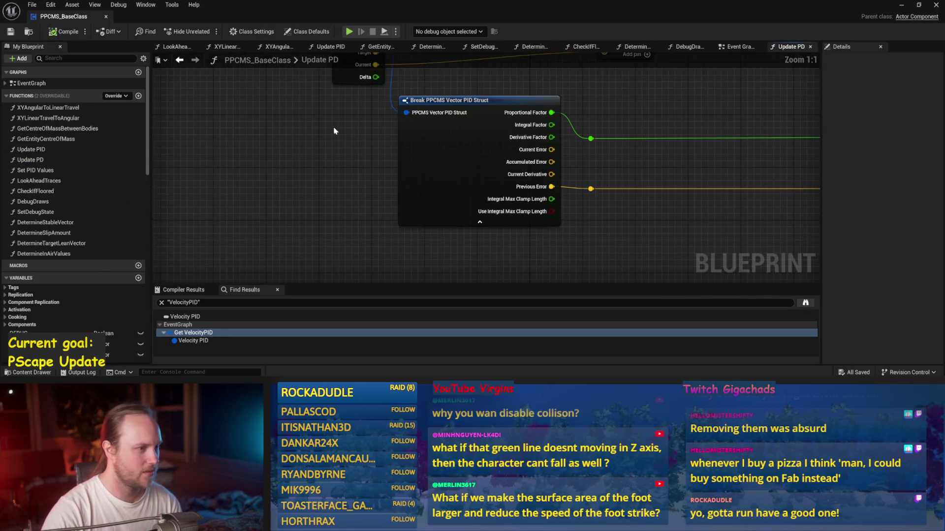
scroll(334, 130, "down", 3)
mouse_move(318, 177)
left_mouse_down()
mouse_move(398, 154)
mouse_move(359, 148)
mouse_move(201, 162)
mouse_move(222, 188)
left_mouse_up()
left_click_drag(465, 171, 296, 194)
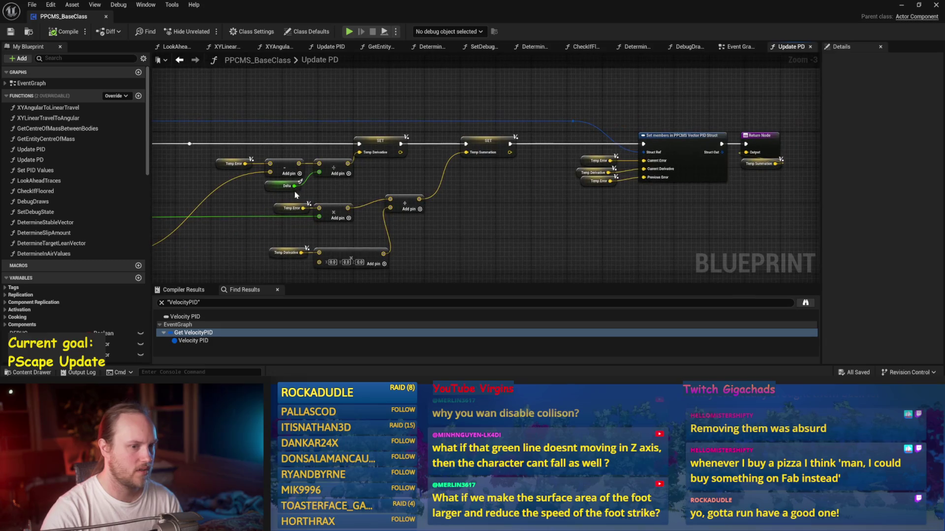
left_click_drag(460, 222, 538, 212)
left_click_drag(155, 192, 382, 154)
double_click(59, 171)
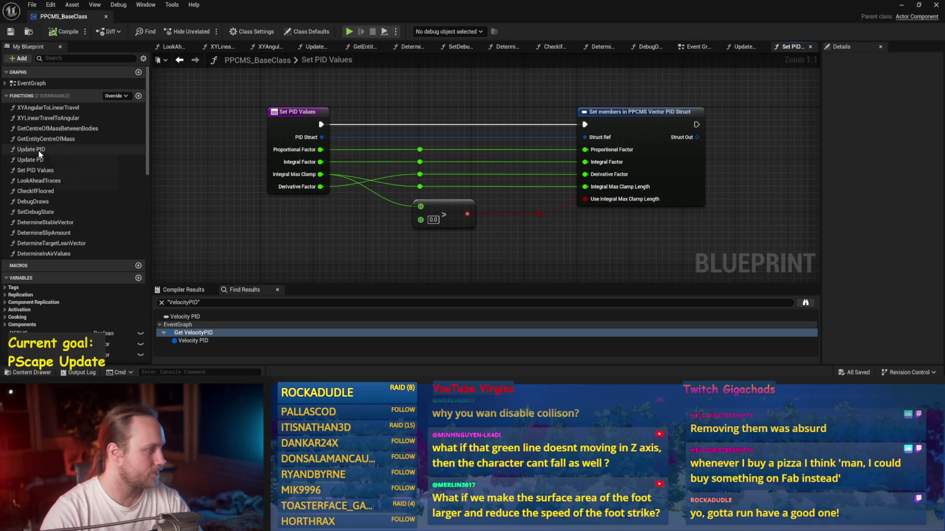
Step: Inspect the Set PID Values and Update PID function details and the Set members struct node
left_click(40, 152)
left_click(39, 160)
left_click(39, 171)
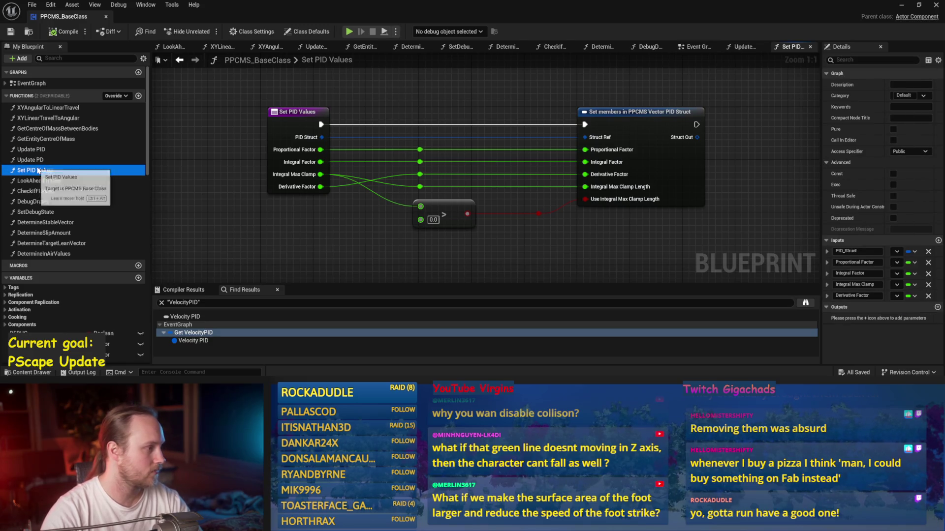
left_click(39, 152)
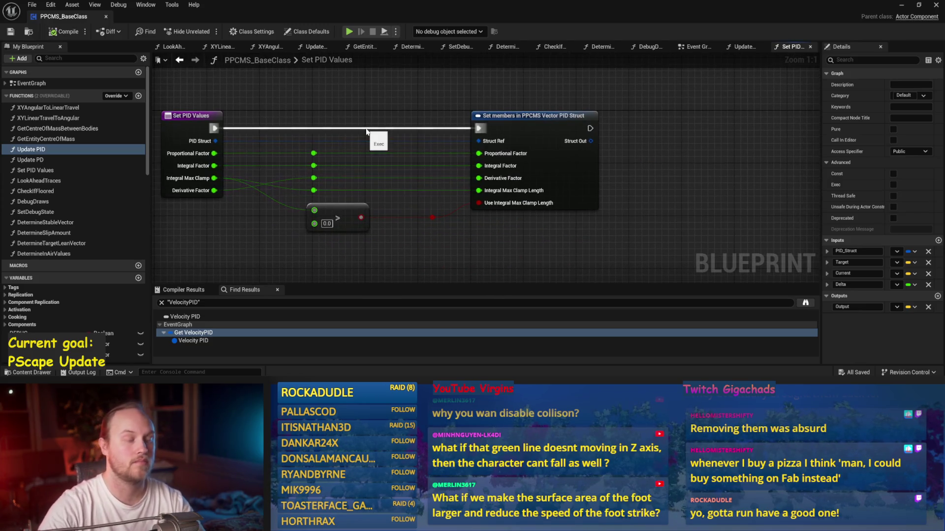
left_click(565, 135)
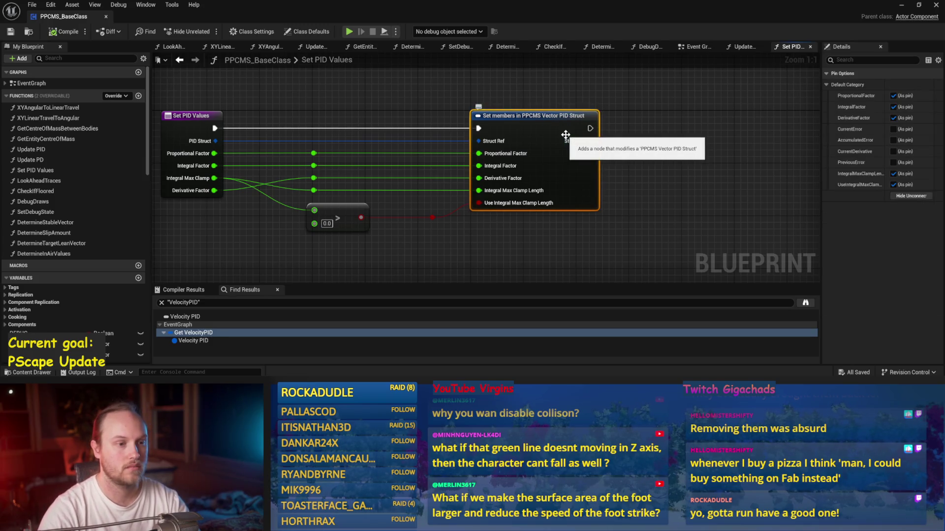
scroll(677, 163, "down", 2)
left_click(670, 154)
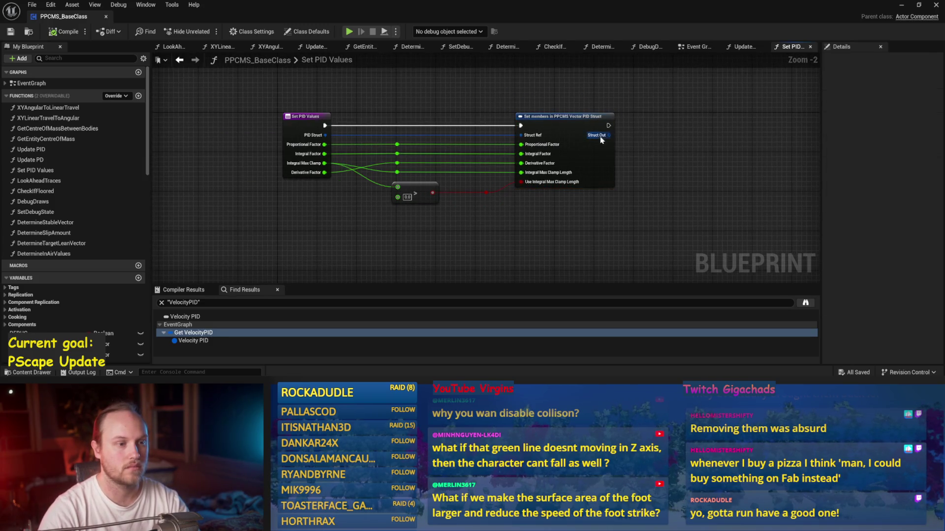
Step: Preview Struct Out's available actions, then return to the level editor and fly toward the red capsule
left_click_drag(608, 135, 688, 169)
left_click(665, 145)
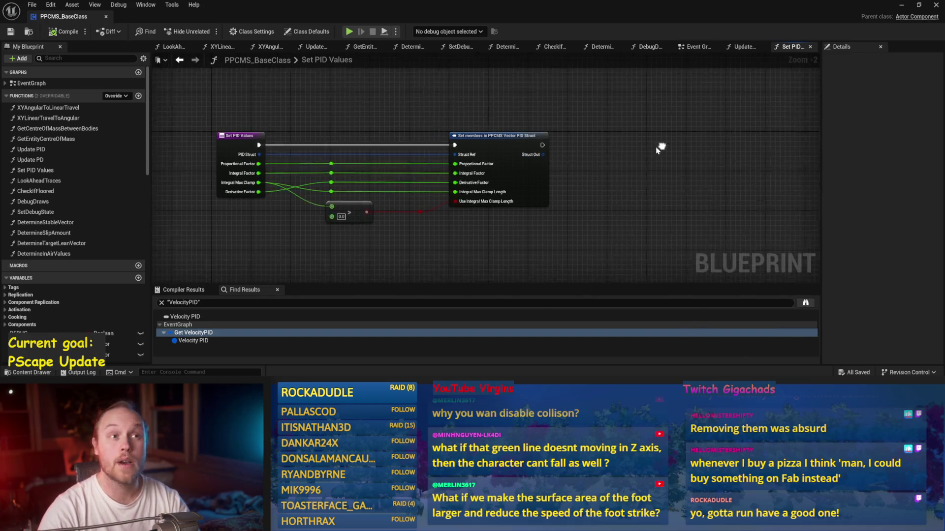
scroll(640, 152, "up", 2)
left_click_drag(495, 164, 552, 178)
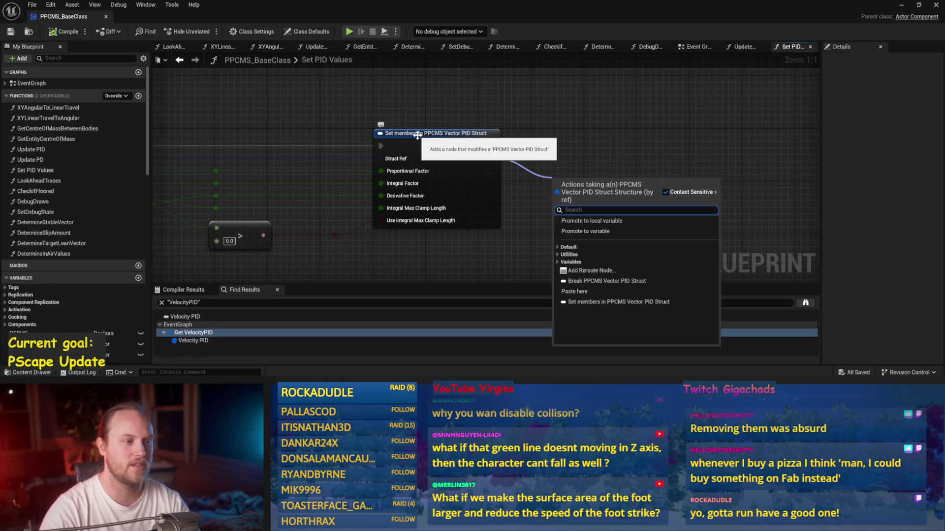
left_click_drag(356, 129, 394, 123)
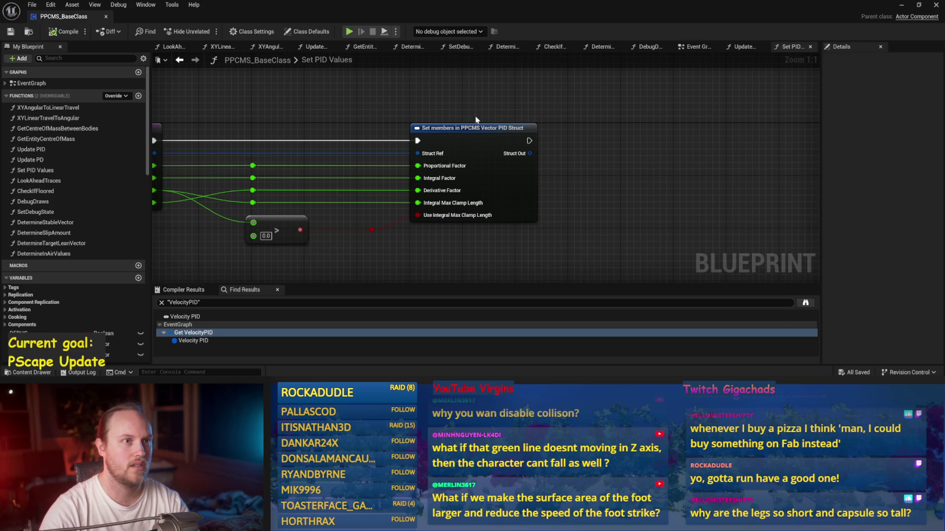
key("alt+Tab")
left_click_drag(342, 135, 259, 39)
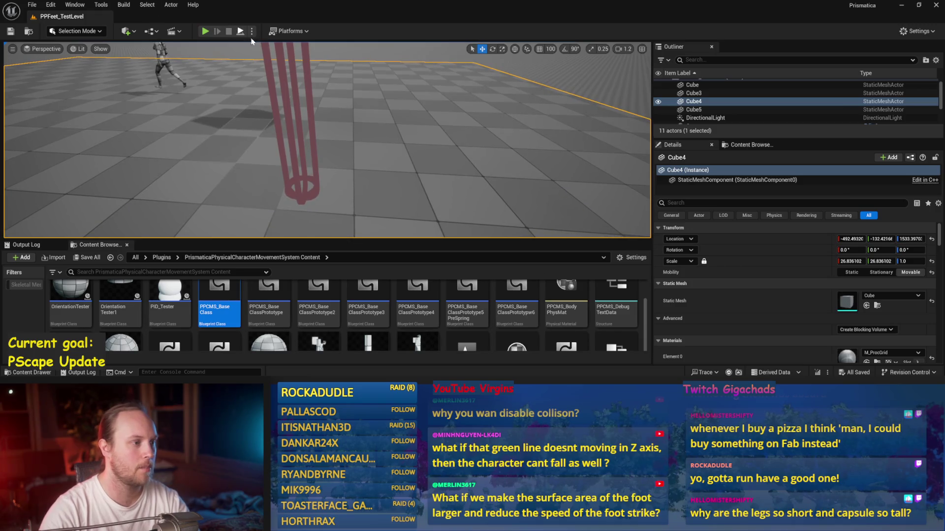
Step: Play-test the level twice to watch the capsule's movement
left_click(243, 32)
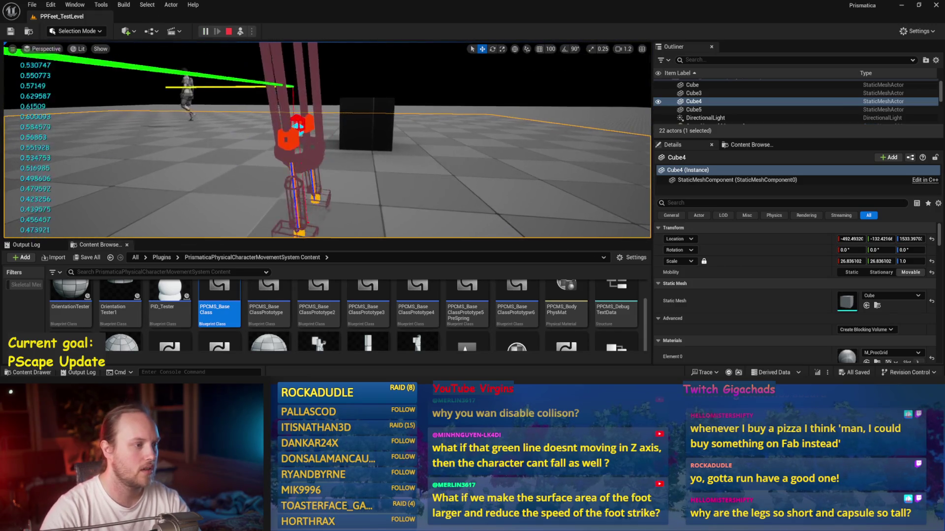
key("Escape")
key("alt+p")
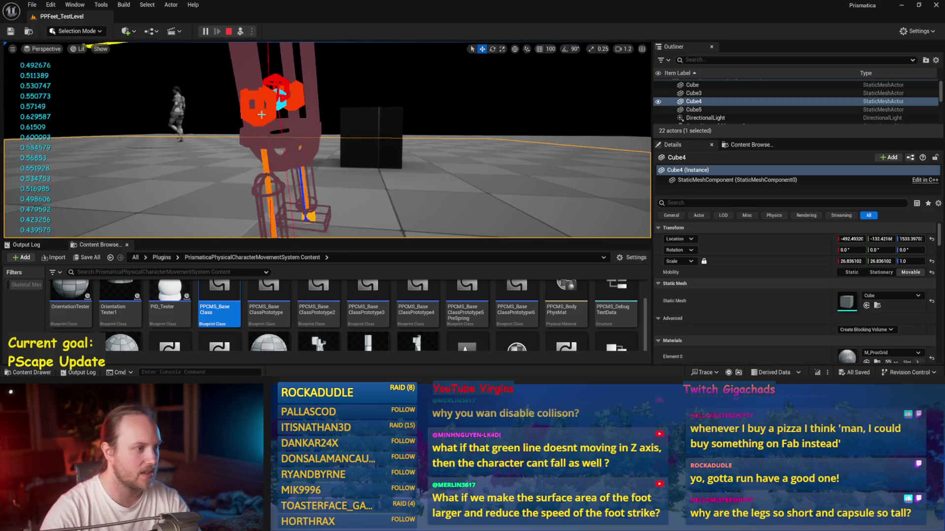
key("Escape")
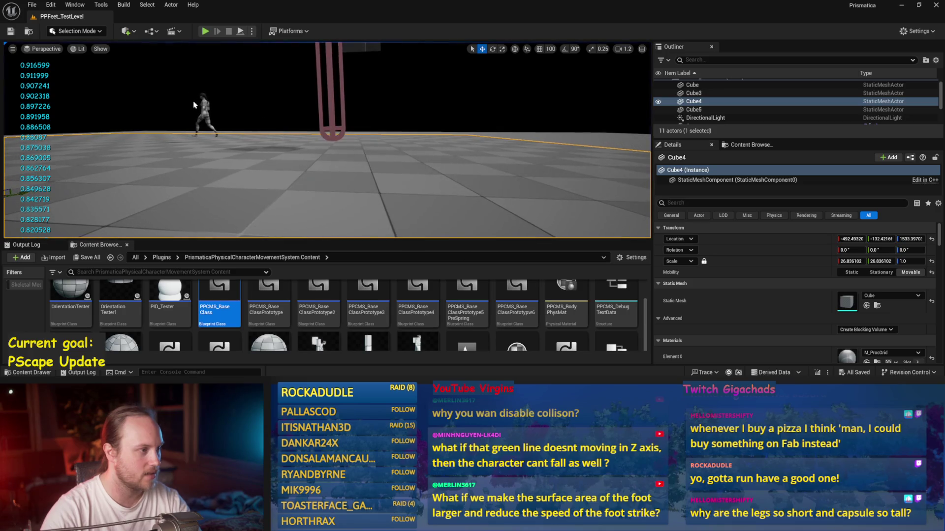
Step: Move PPFeet_150WalkReference beside the capsule and play-test again
left_click(202, 106)
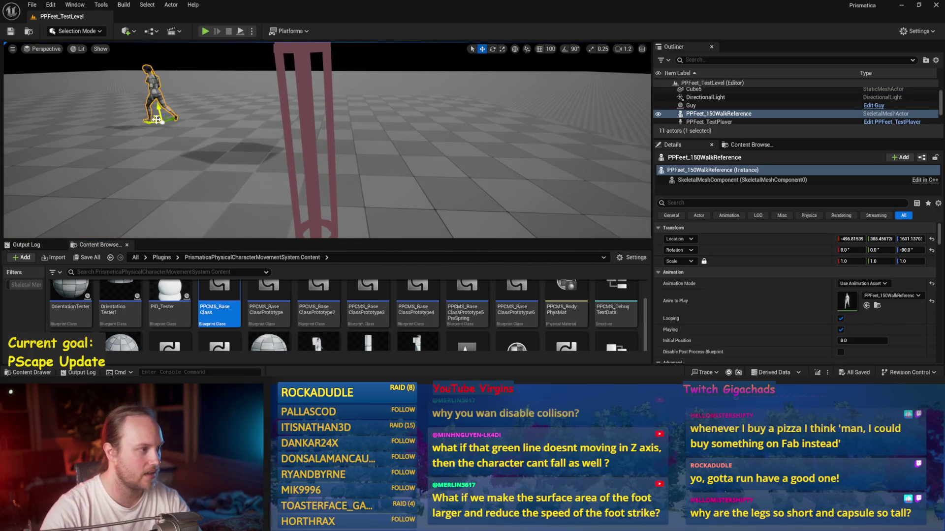
mouse_move(157, 120)
left_mouse_down()
mouse_move(383, 217)
mouse_move(295, 213)
left_mouse_up()
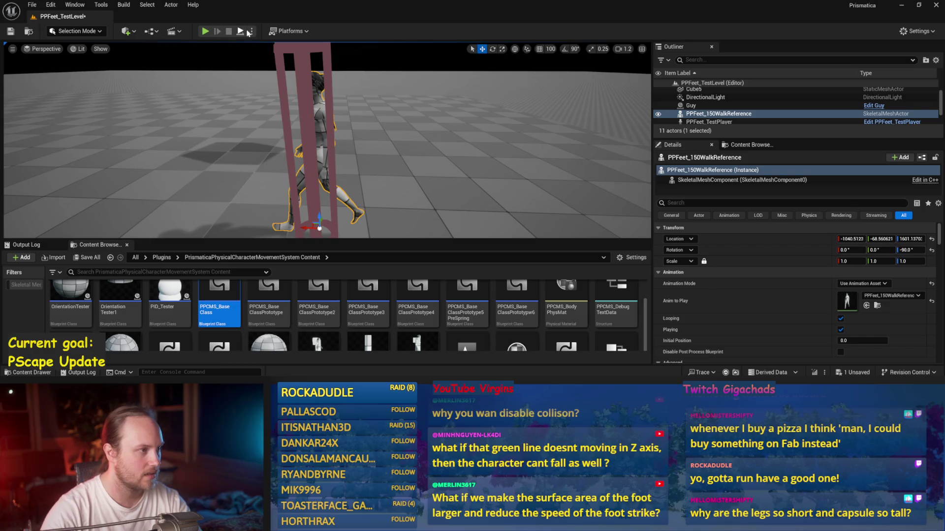
key("alt+p")
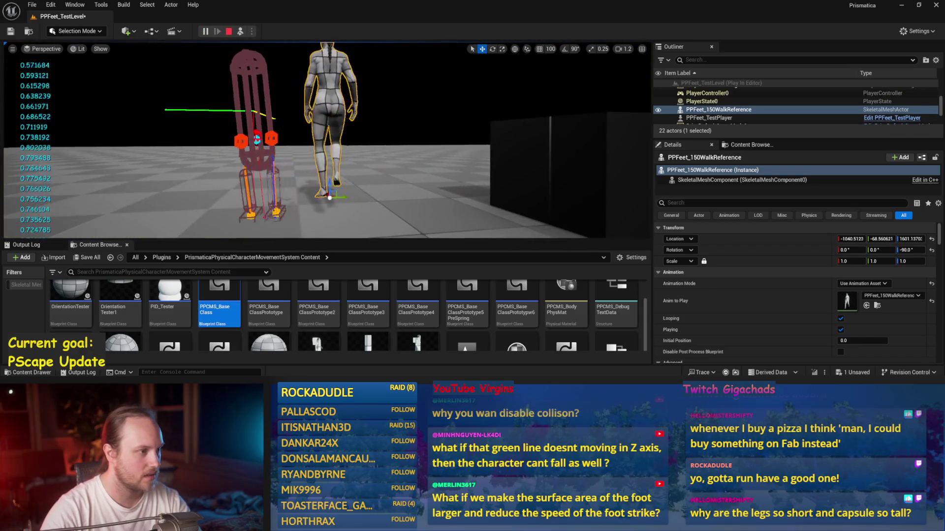
key("Escape")
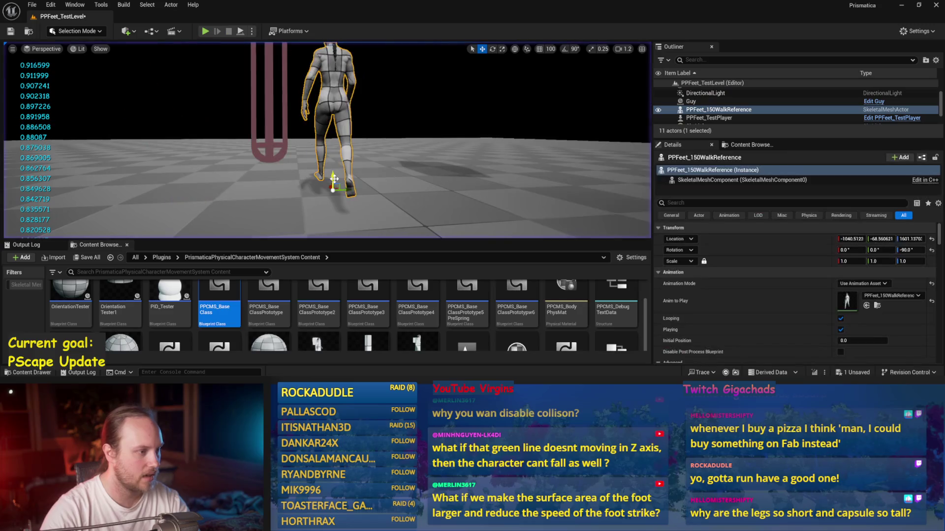
Step: Lower the walking reference onto the floor, run several more play sessions, then reopen PPCMS_BaseClass
left_click_drag(910, 238, 902, 238)
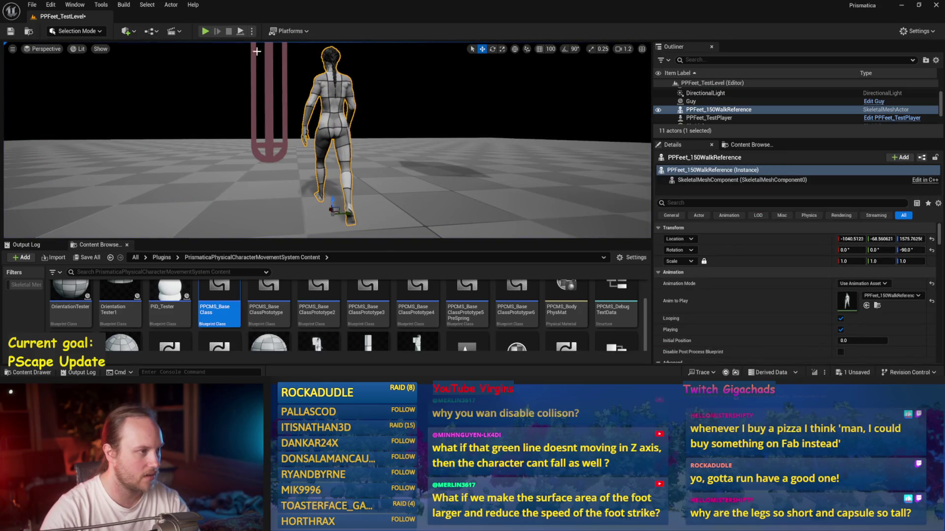
left_click(241, 32)
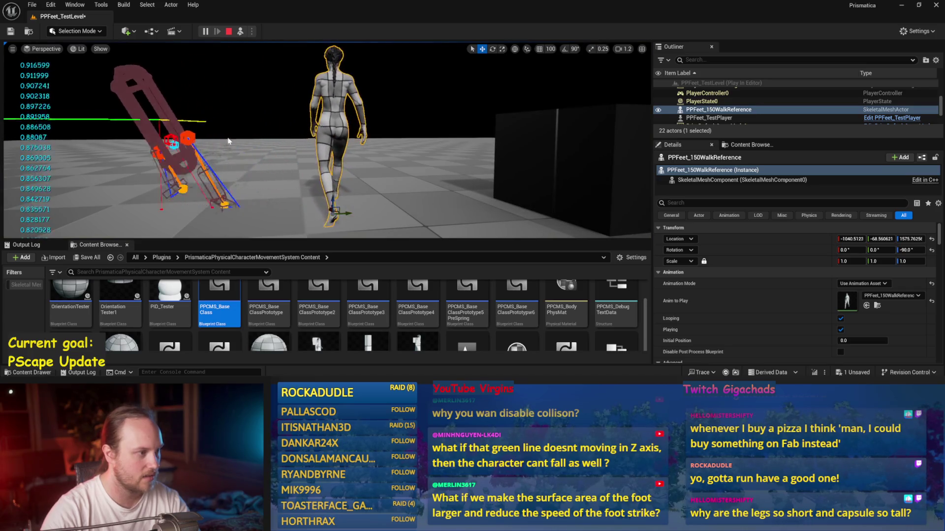
key("Escape")
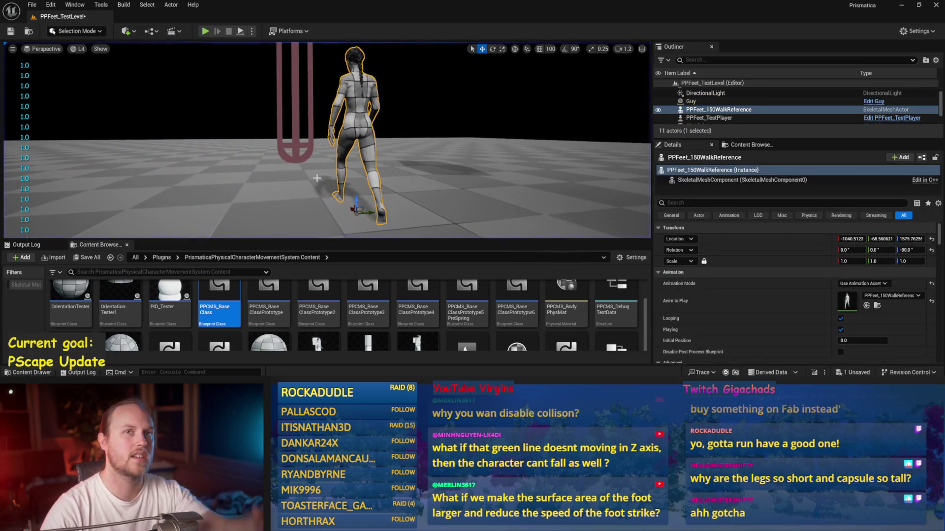
key("alt+p")
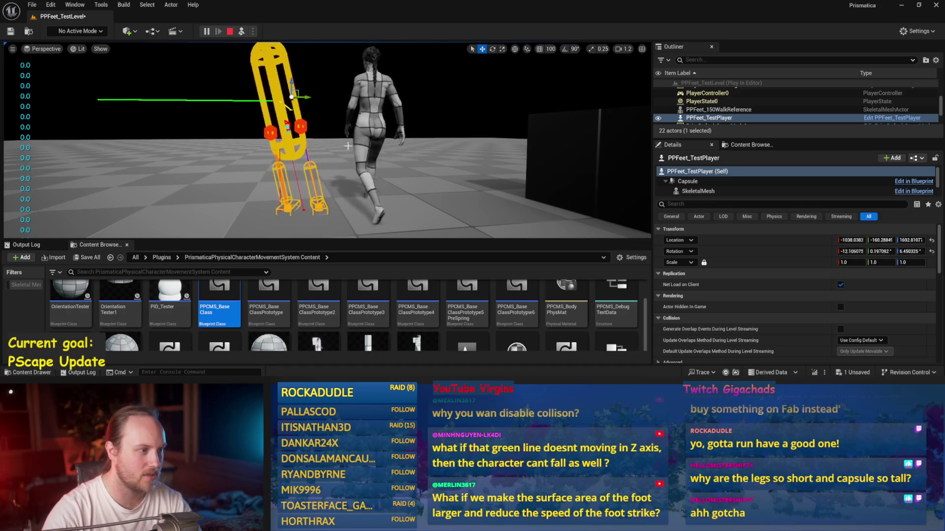
key("Escape")
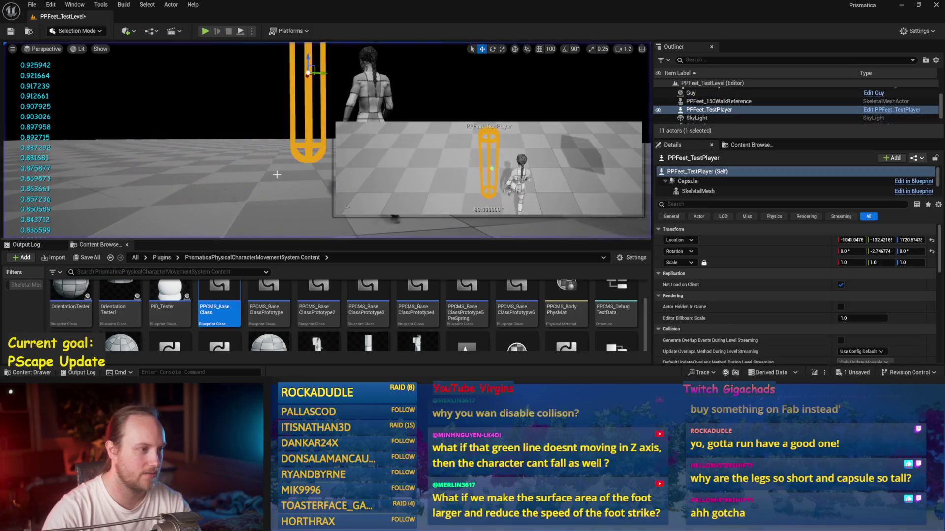
scroll(258, 97, "down", 3)
key("e")
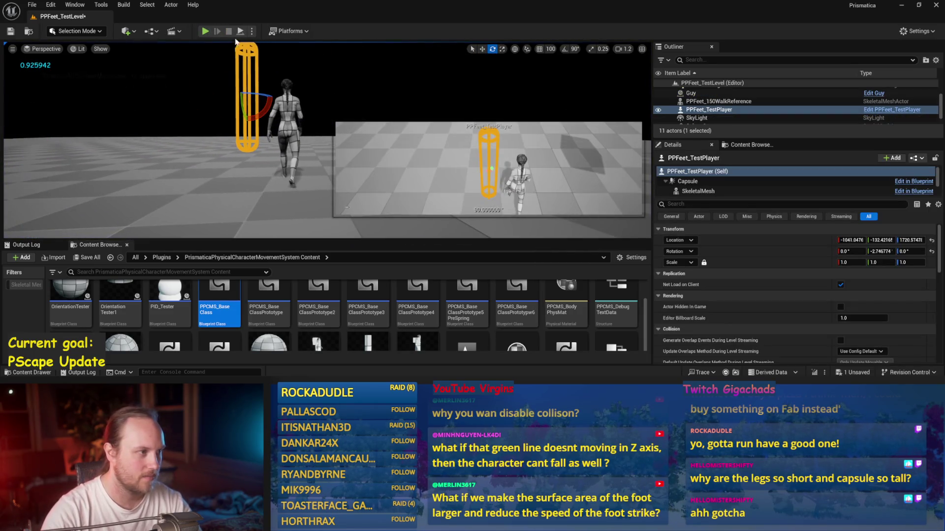
key("alt+p")
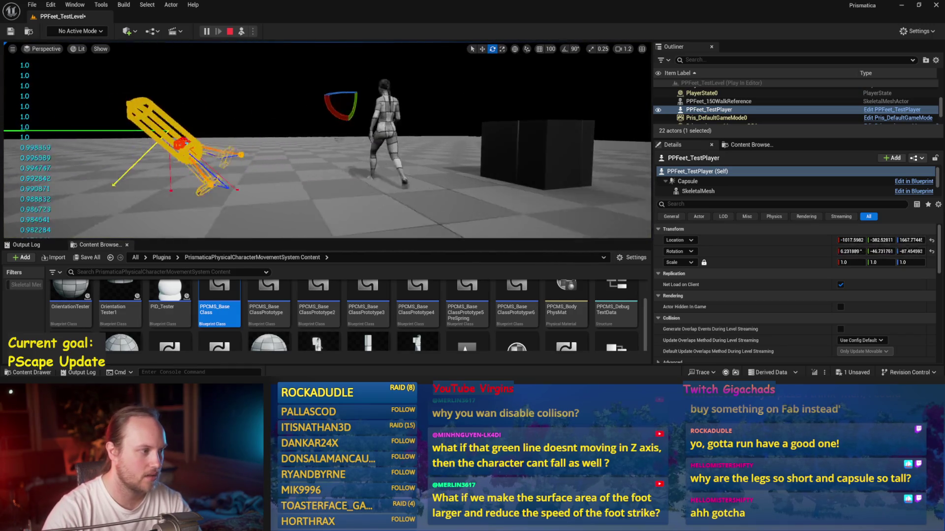
key("Escape")
double_click(219, 305)
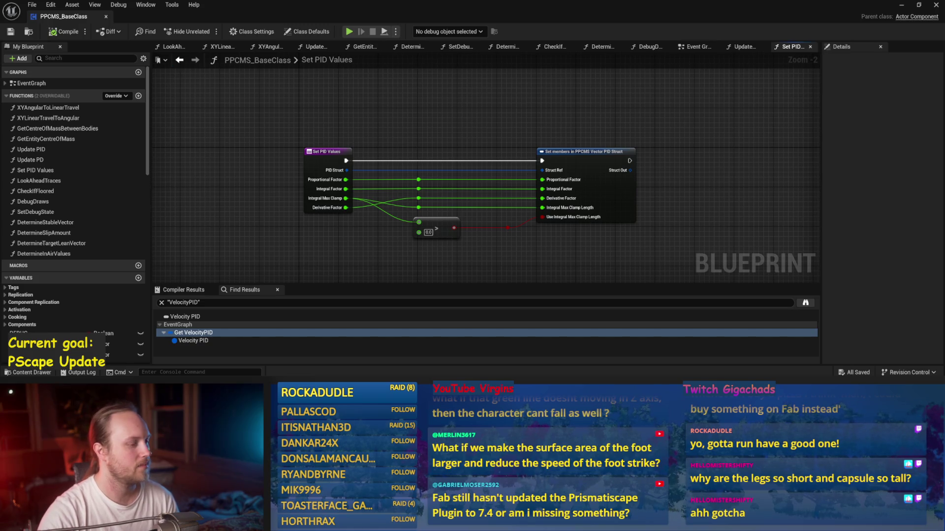
Step: Switch over to the errors.png build-failure screenshot with Alt+Tab
key("alt+Tab")
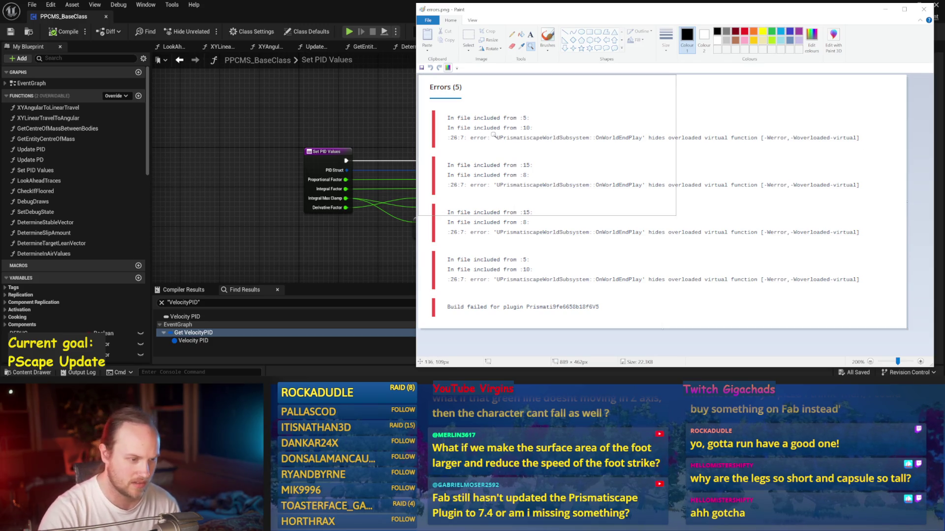
Step: Close the errors.png window in Paint to return to Unreal
left_click(924, 8)
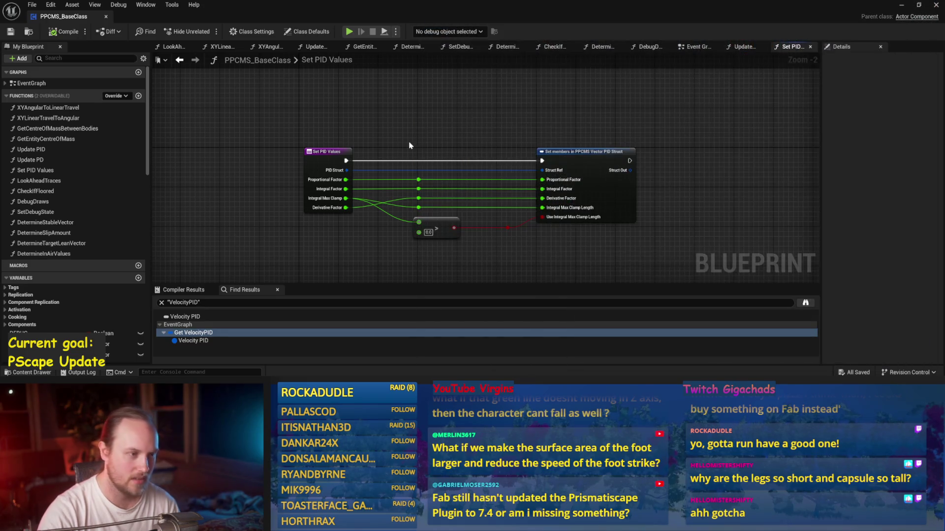
Step: Save PPCMS_BaseClass with Ctrl+S and reframe the Set PID Values nodes
left_click(10, 32)
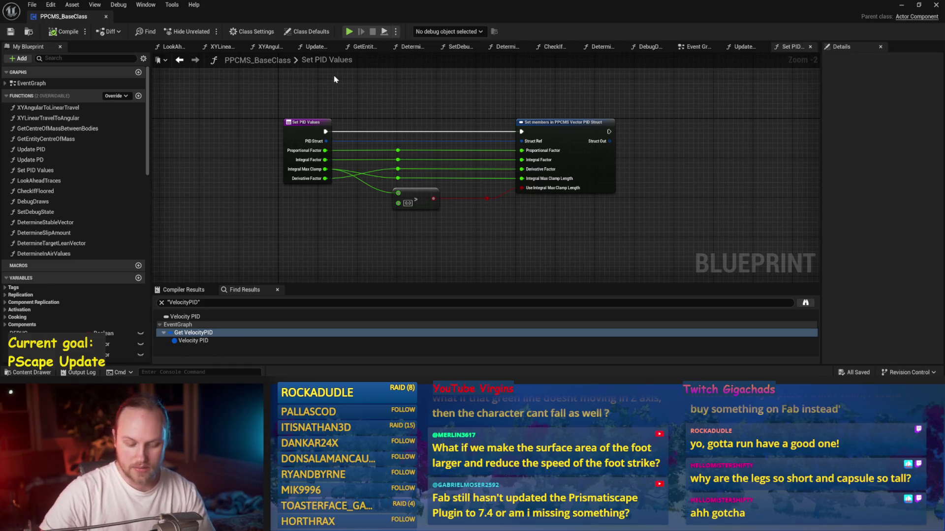
mouse_move(367, 102)
left_mouse_down()
mouse_move(375, 130)
mouse_move(345, 83)
left_mouse_up()
key("ctrl+s")
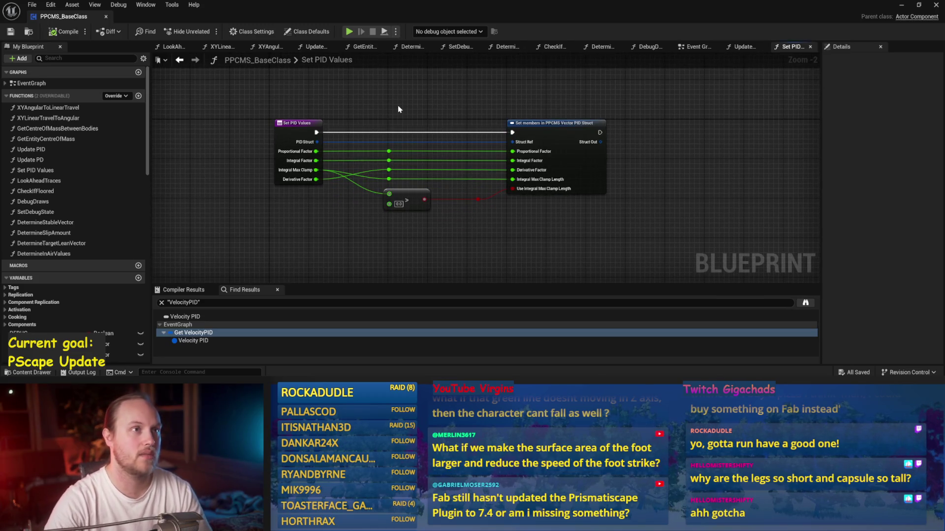
scroll(430, 105, "up", 1)
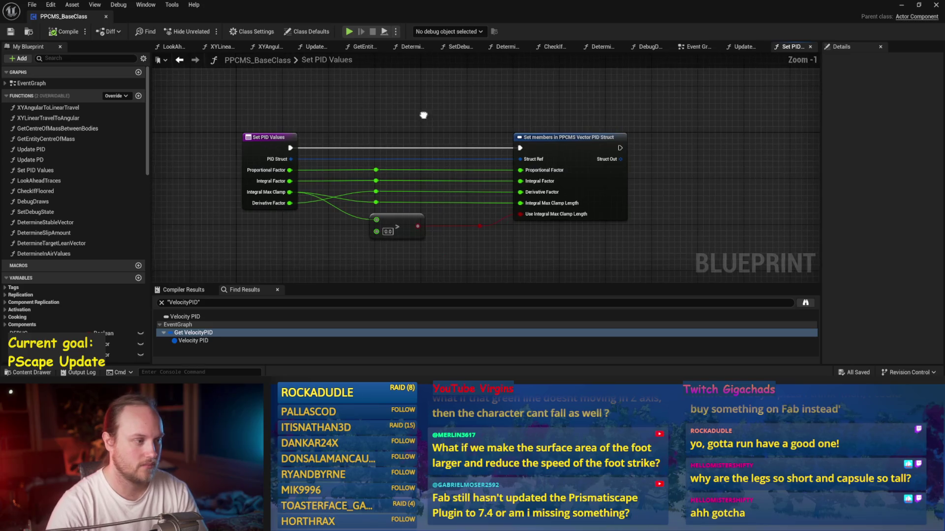
key("ctrl+s")
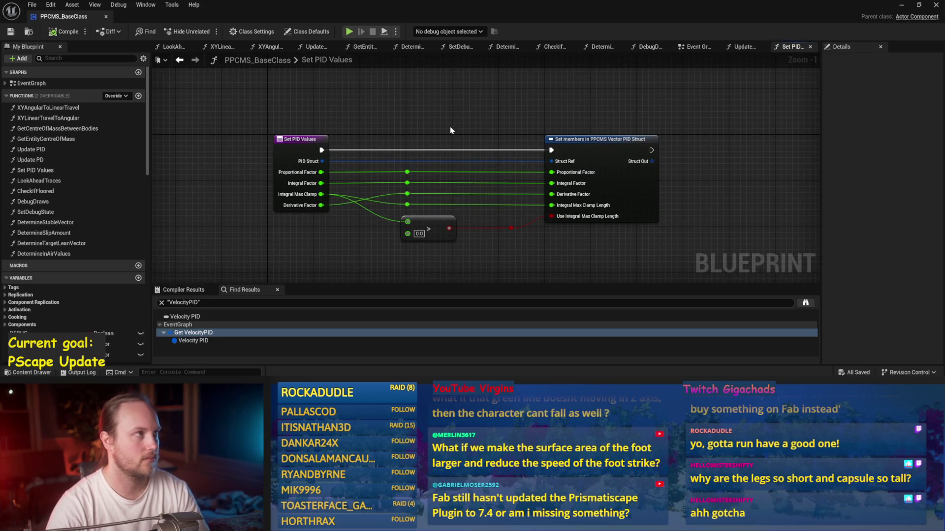
left_click_drag(438, 109, 396, 128)
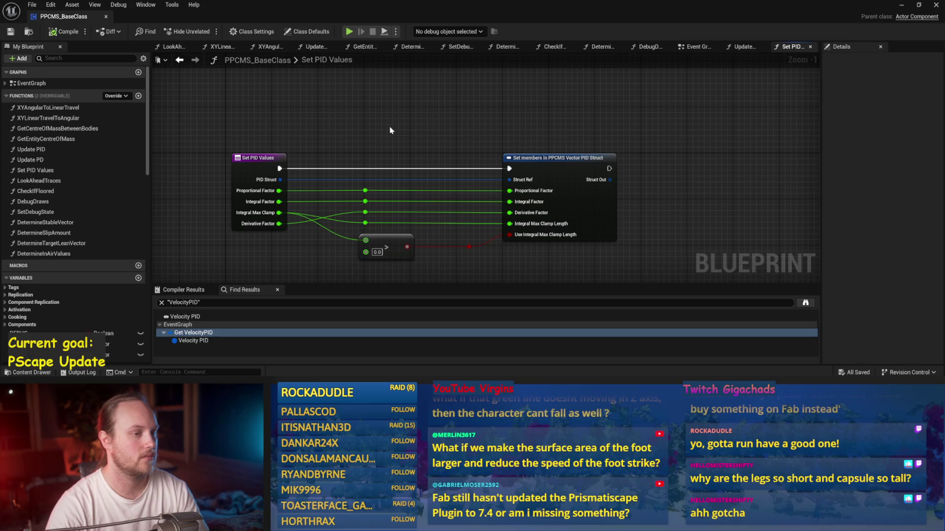
Step: Open Update PID and pan through its logic, including the Break PPCMS Vector PID Struct node
double_click(32, 150)
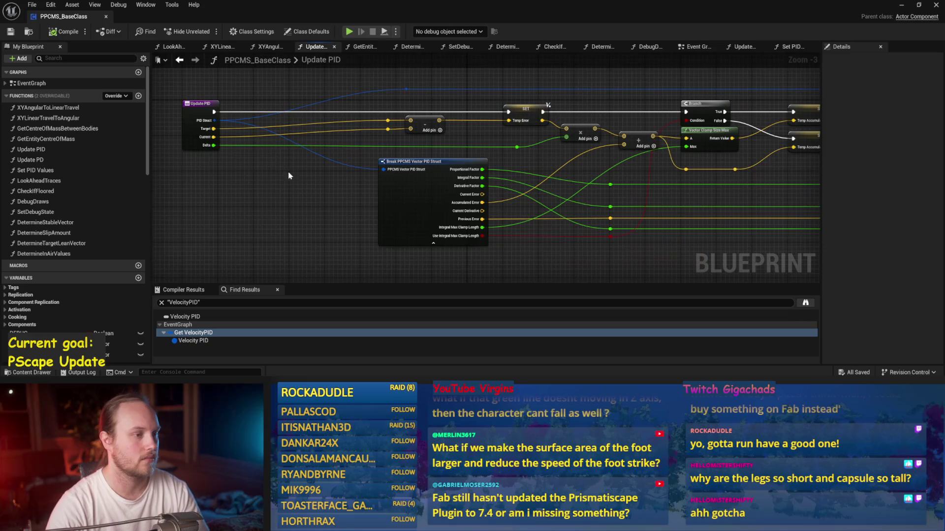
left_click_drag(287, 190, 211, 192)
mouse_move(571, 203)
left_mouse_down()
mouse_move(465, 188)
mouse_move(571, 184)
left_mouse_up()
scroll(506, 196, "down", 1)
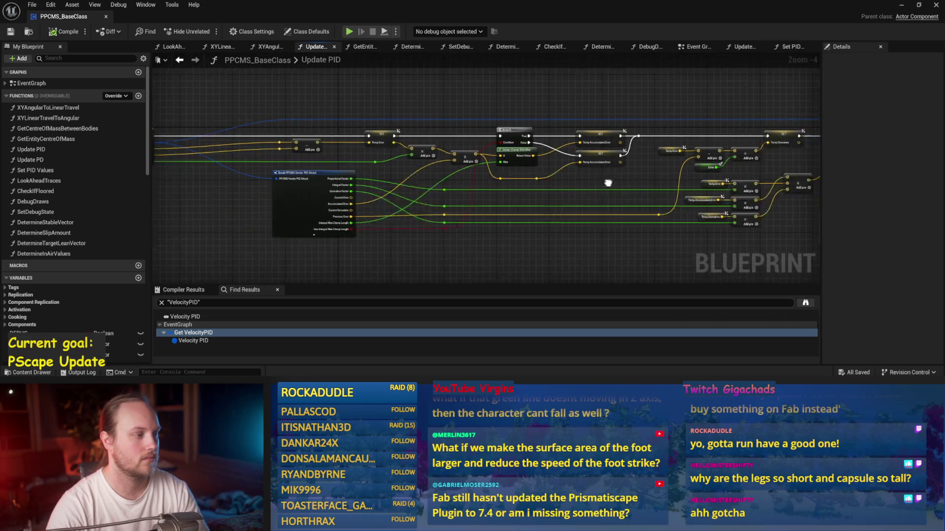
scroll(250, 195, "up", 2)
left_click(406, 163)
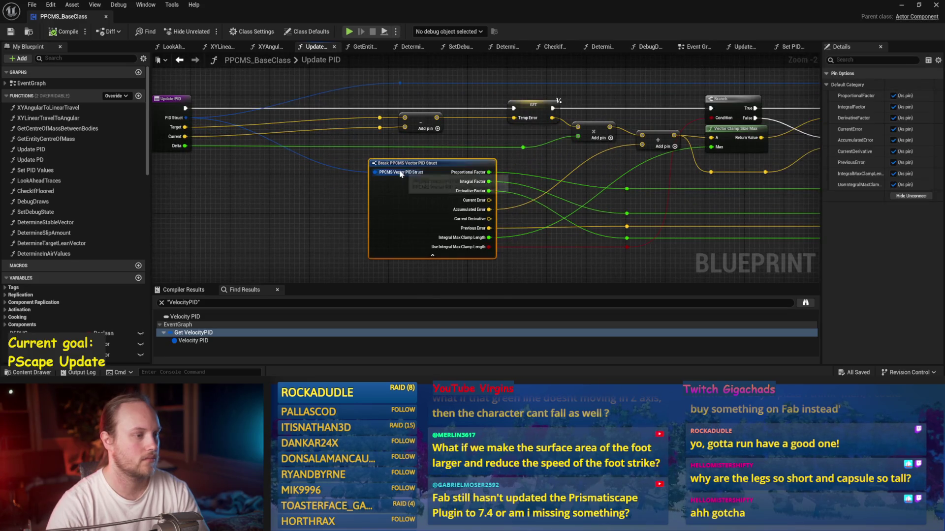
scroll(321, 194, "down", 2)
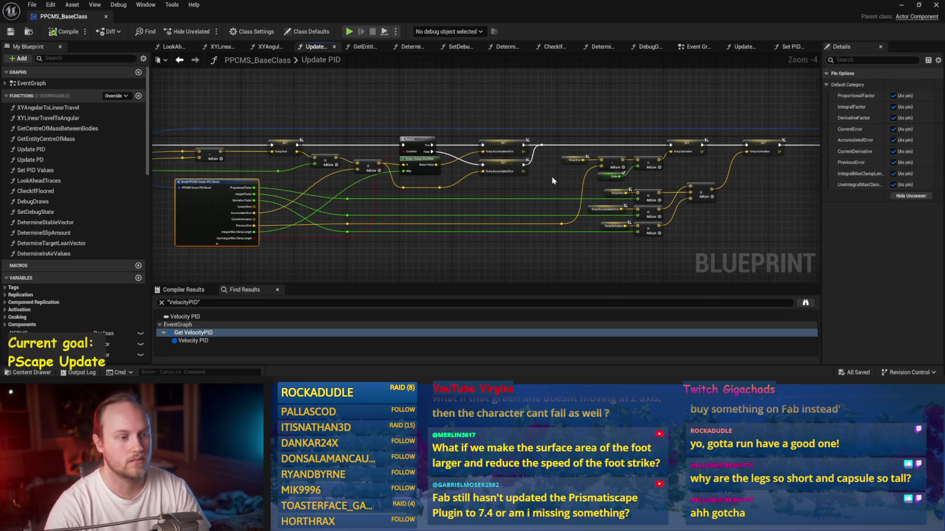
left_click(553, 177)
left_click_drag(553, 120, 396, 129)
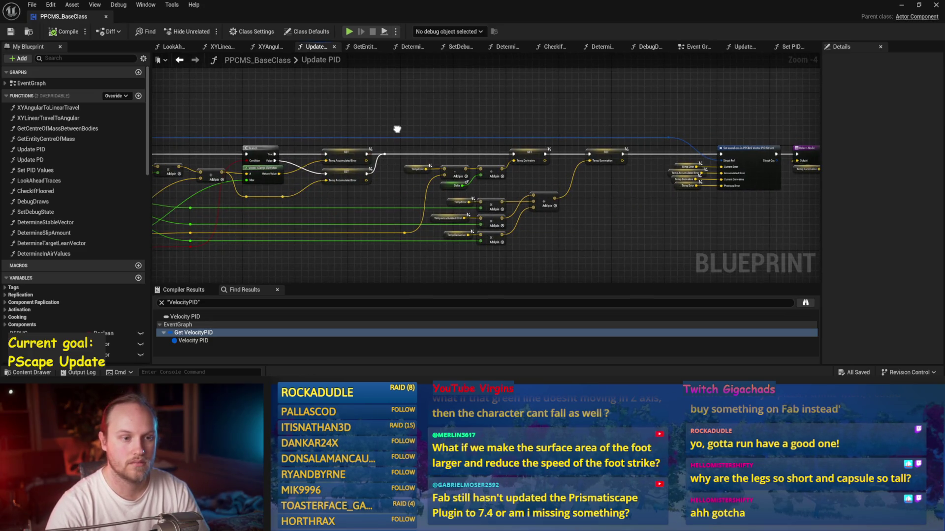
left_click_drag(397, 129, 328, 131)
left_click_drag(251, 118, 365, 112)
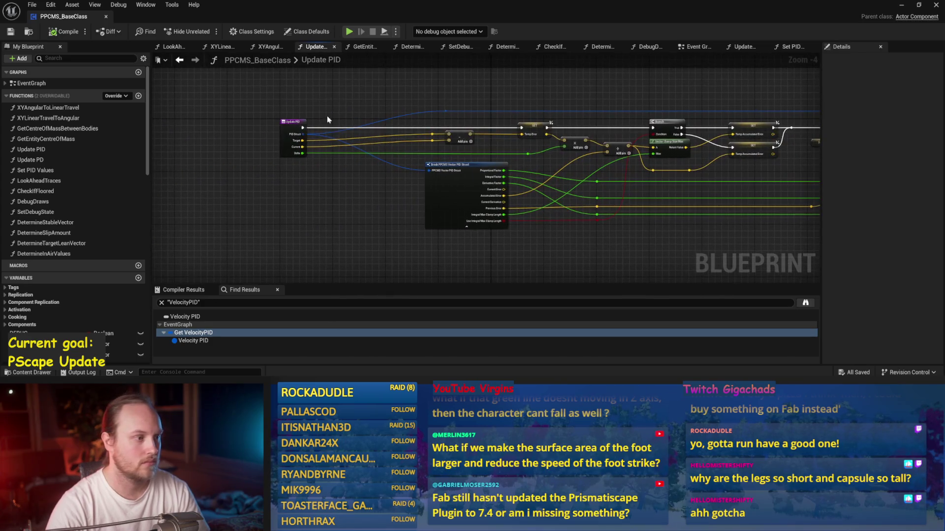
left_click_drag(288, 108, 272, 131)
Step: Compile PPCMS_BaseClass and minimize the blueprint editor back to the level editor
left_click(67, 33)
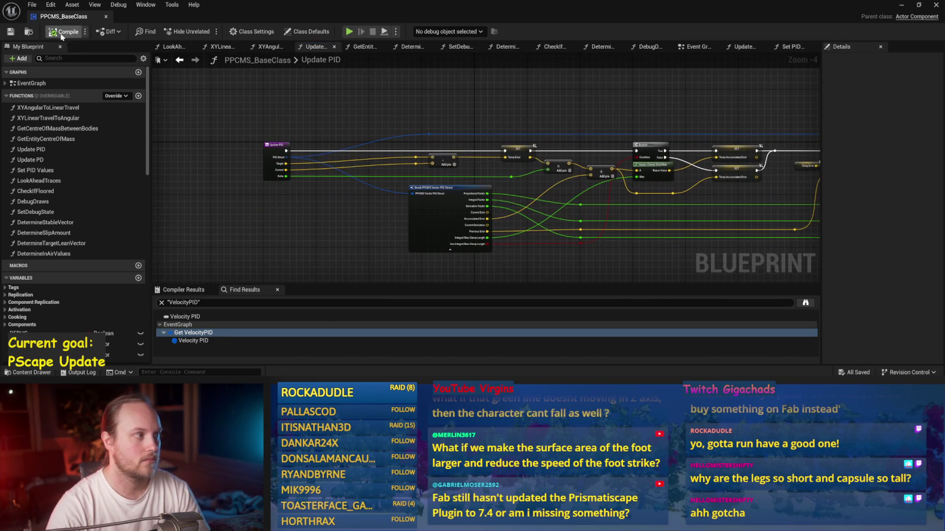
scroll(364, 136, "up", 1)
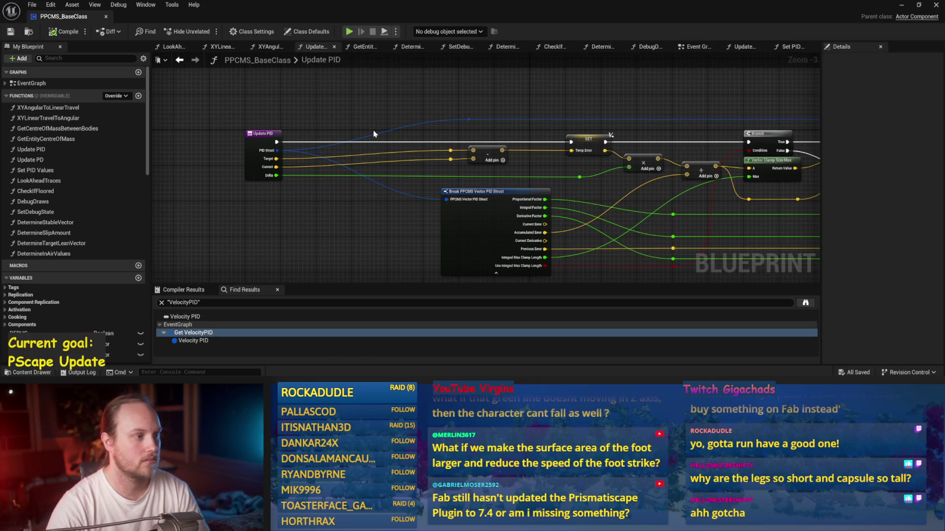
scroll(138, 243, "down", 10)
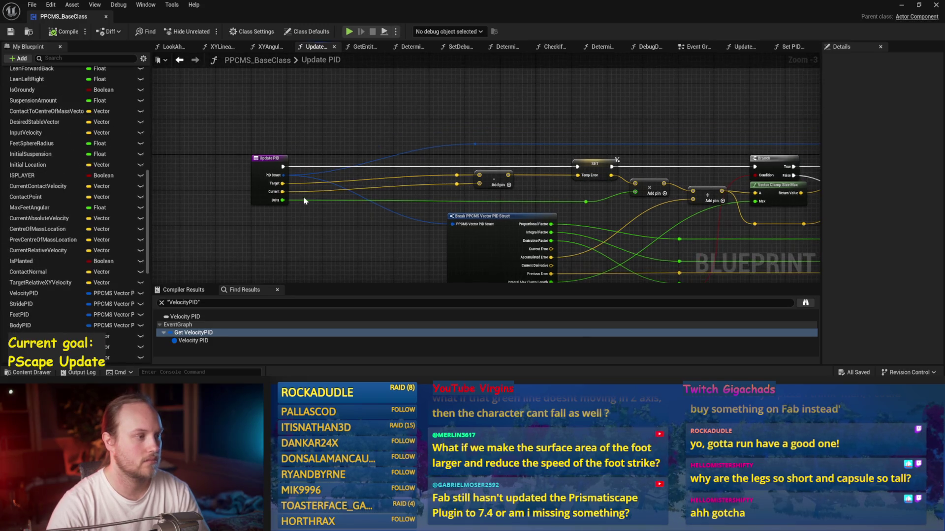
left_click(901, 4)
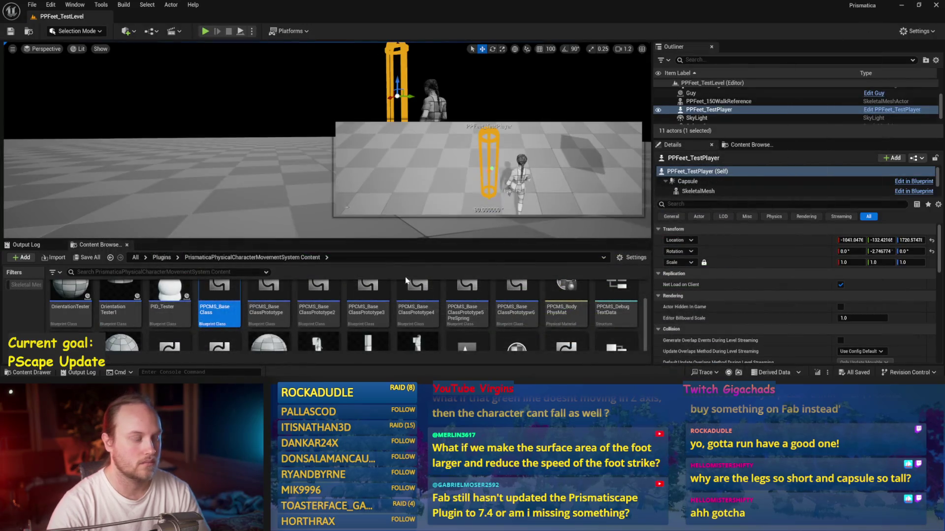
Step: Move between the Plugins and PrismaticaPhysicalCharacterMovementSystem Content folders, then bring up the second content browser
left_click(160, 258)
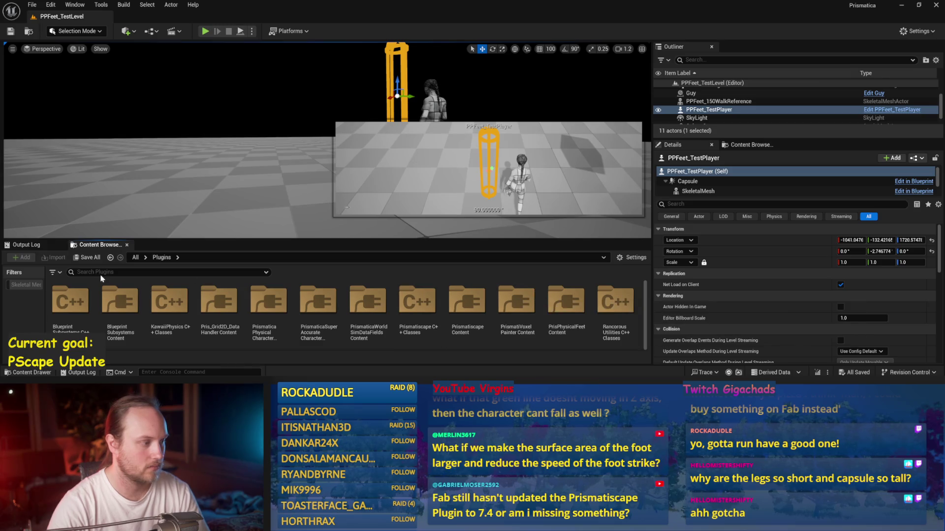
left_click(110, 257)
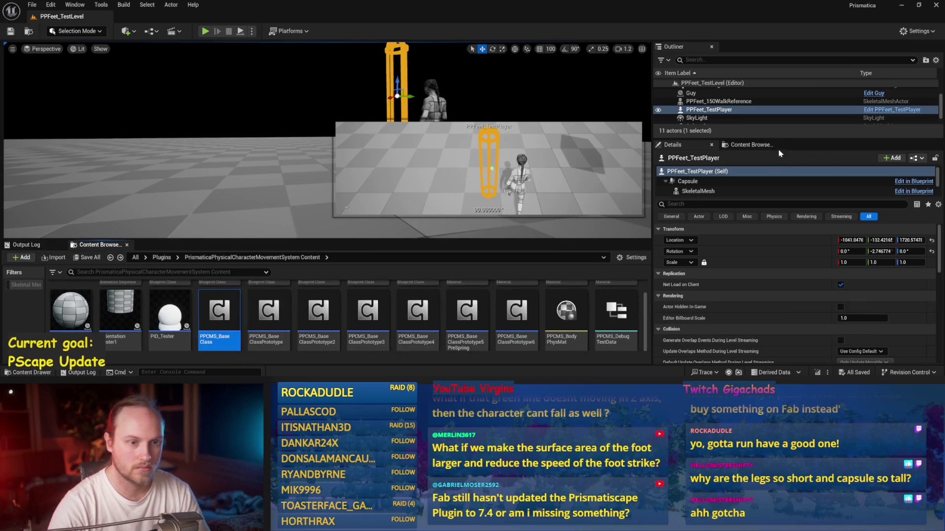
left_click(748, 144)
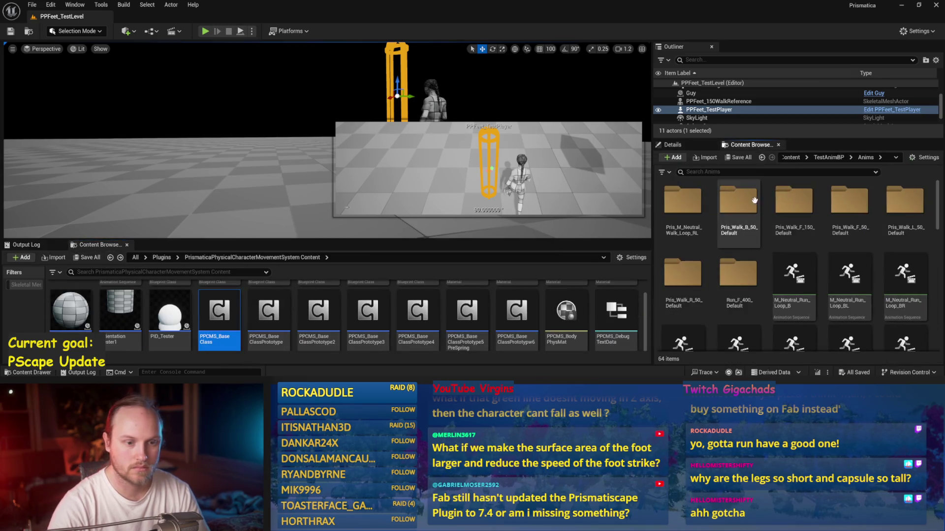
left_click(792, 158)
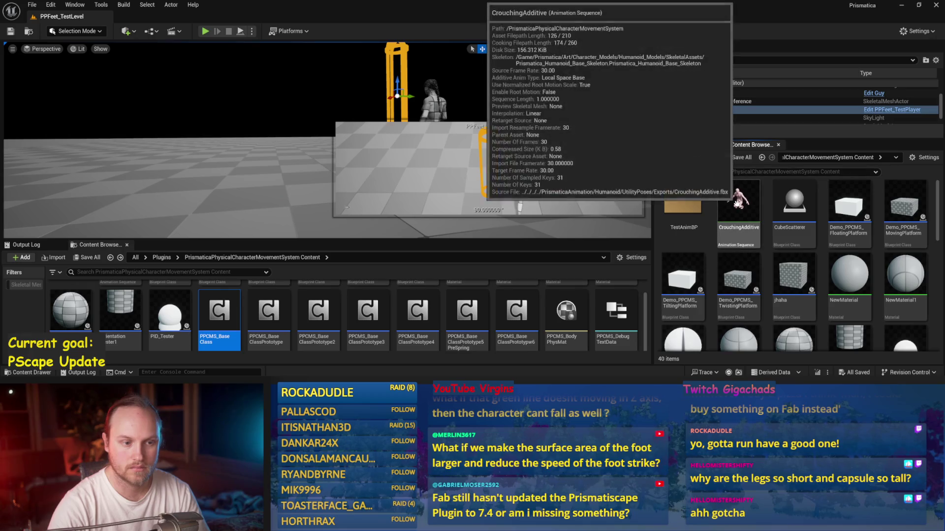
Step: In the second content browser, jump to /All/Plugins from path history and open PrisPhysicalFeet Content
left_click(881, 157)
left_click(896, 158)
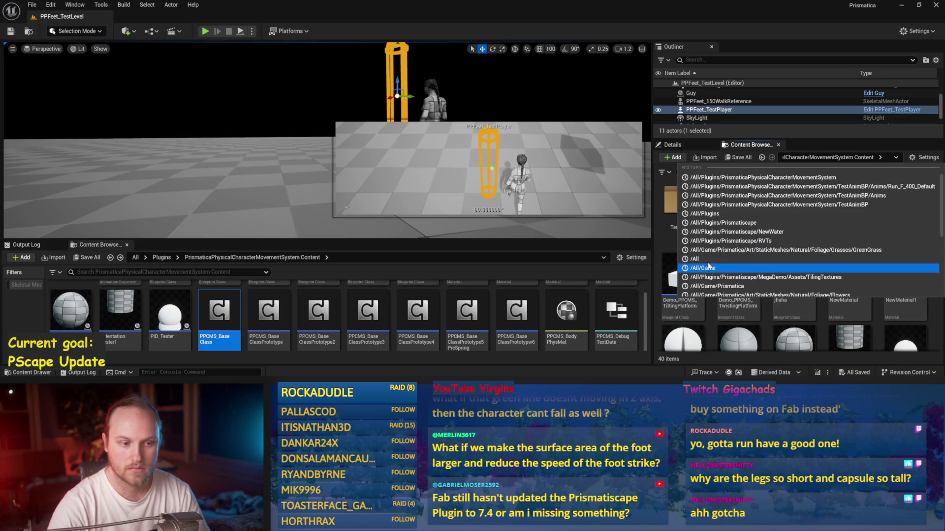
left_click(708, 214)
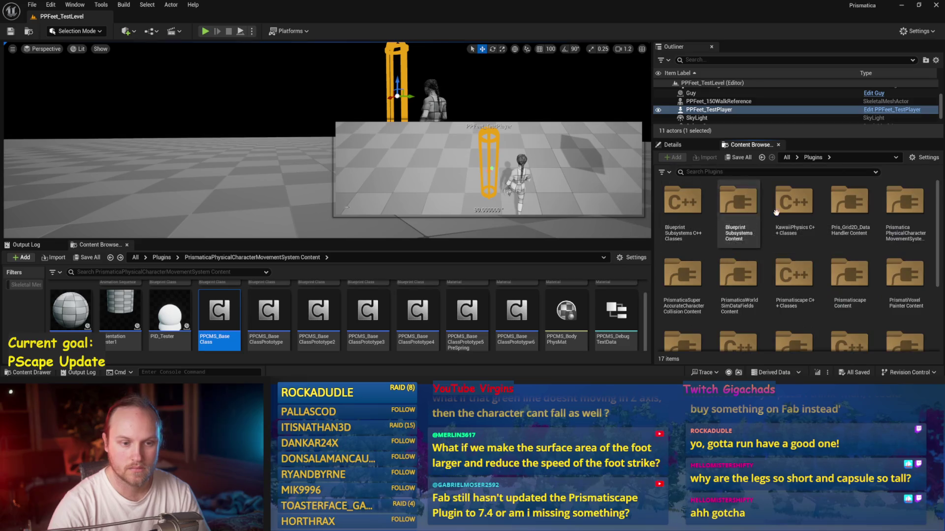
scroll(762, 221, "down", 2)
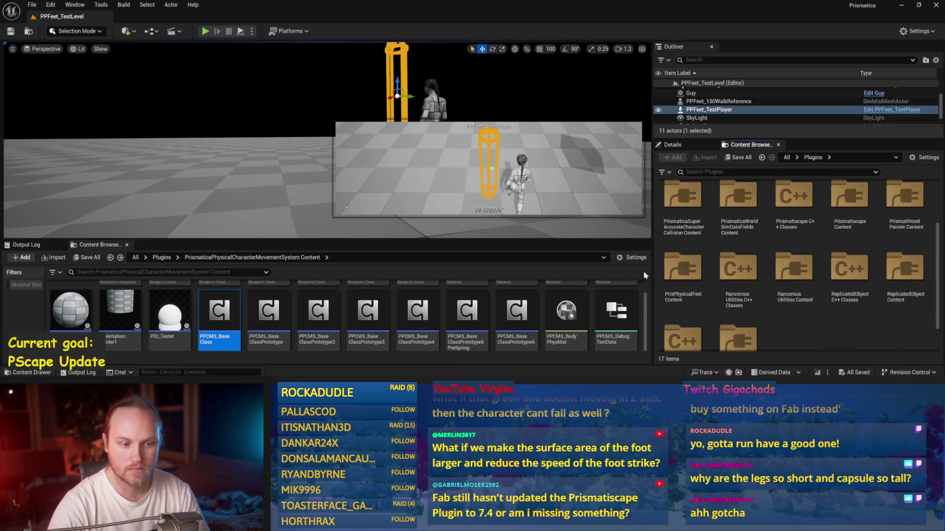
double_click(682, 268)
scroll(765, 308, "down", 1)
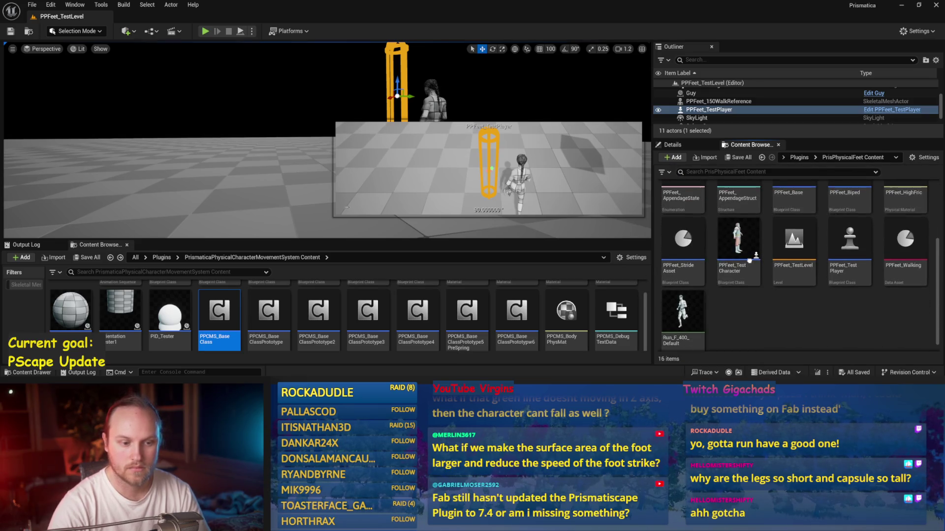
right_click(765, 307)
Step: Create a Blueprint Function Library named PPFeet_PID_Functions and open it for editing
mouse_move(792, 179)
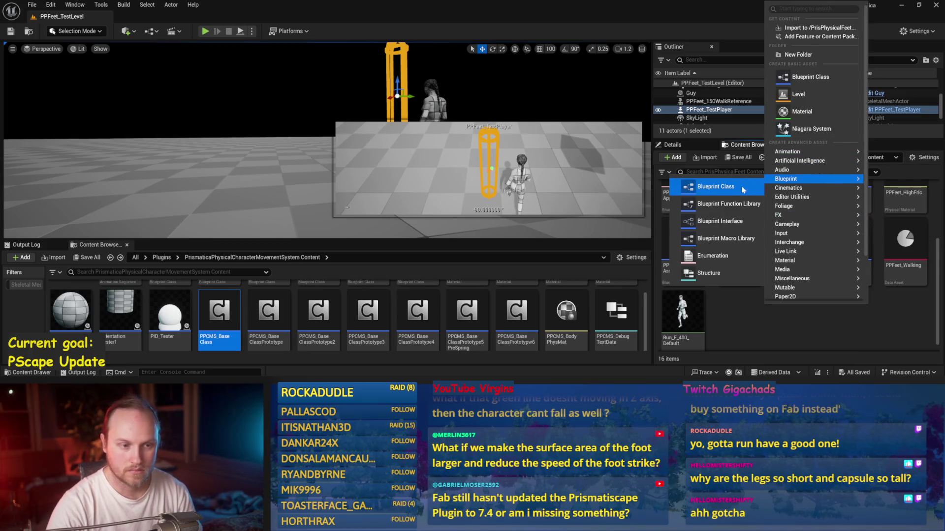
left_click(728, 204)
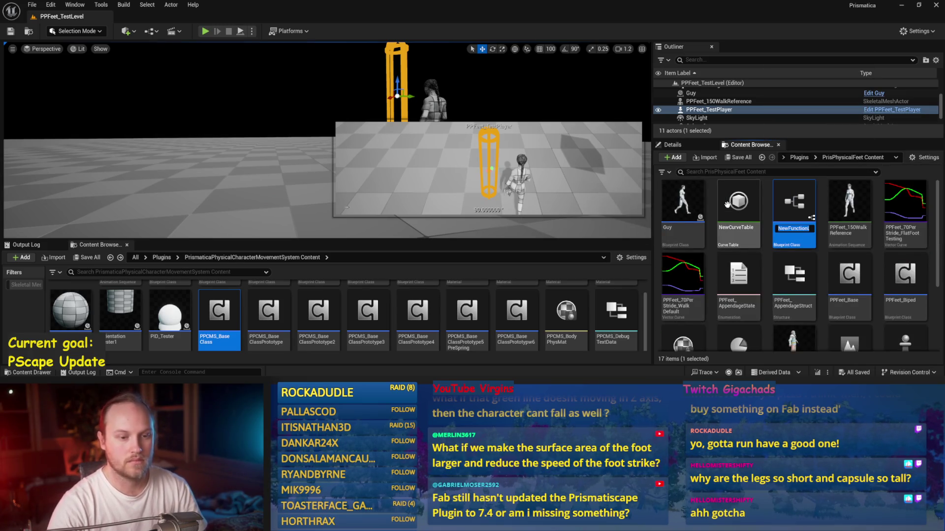
type("PPFeet_PID")
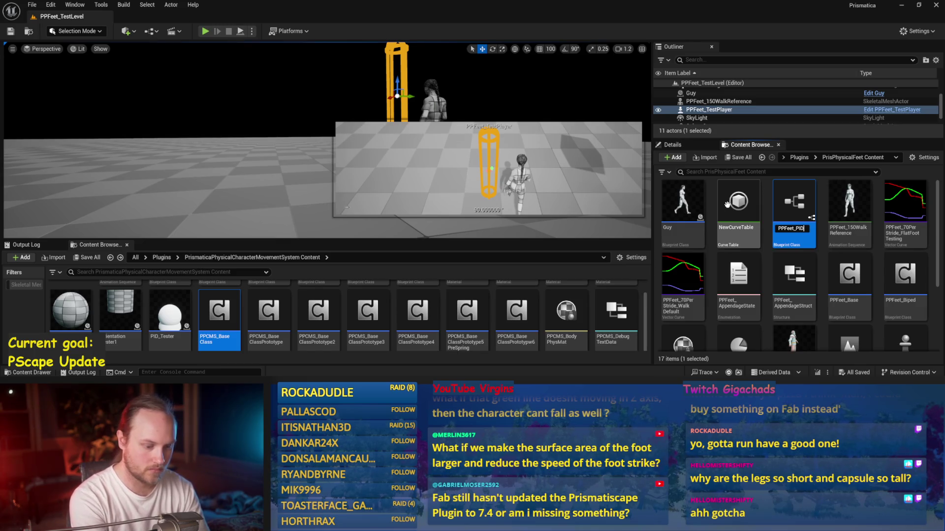
type("Functions")
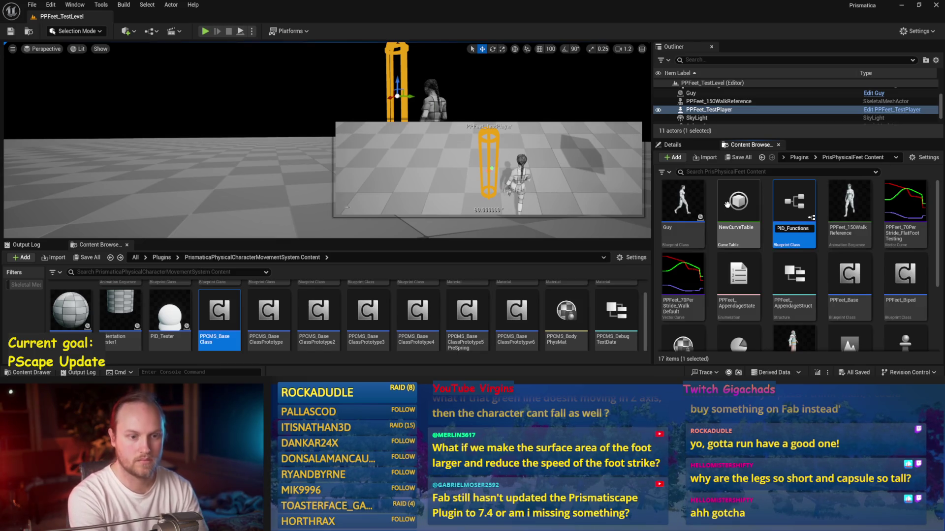
key("Return")
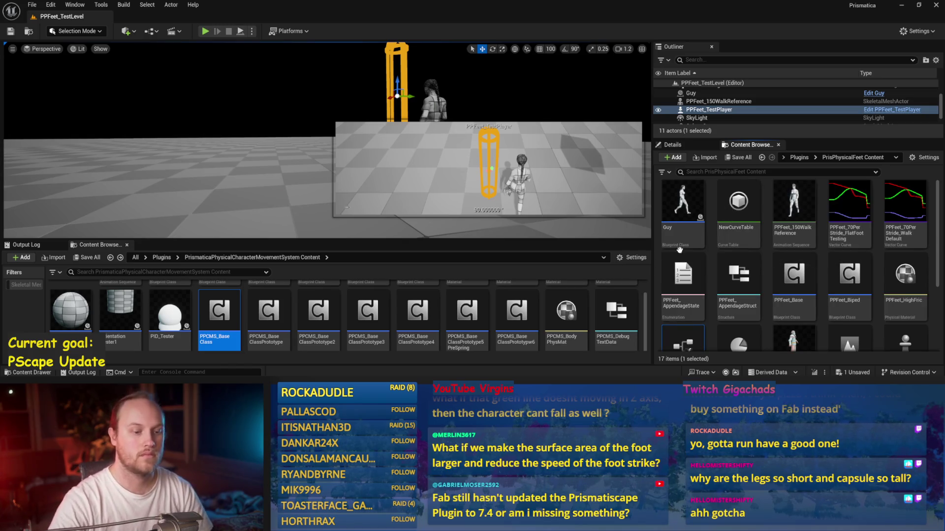
double_click(683, 317)
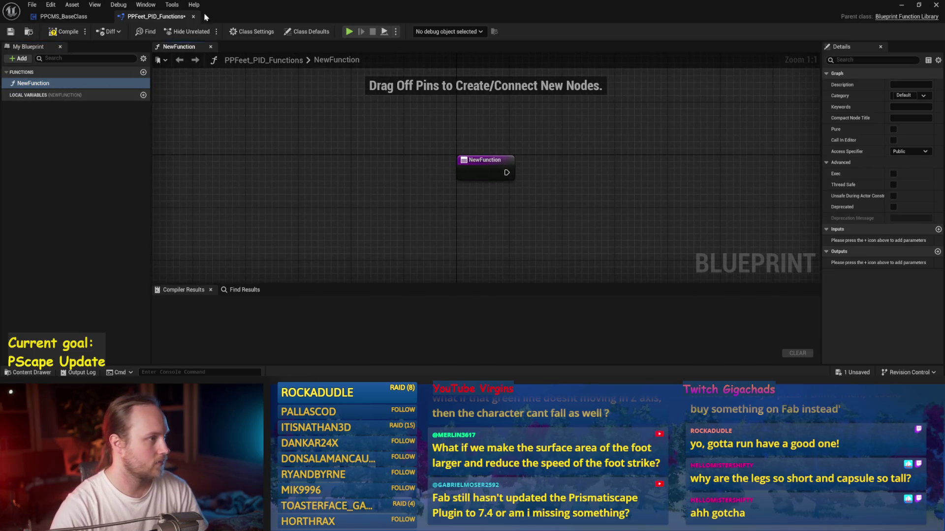
Step: Copy Update PID from PPCMS_BaseClass, paste it into PPFeet_PID_Functions, then compile and save
left_click(55, 18)
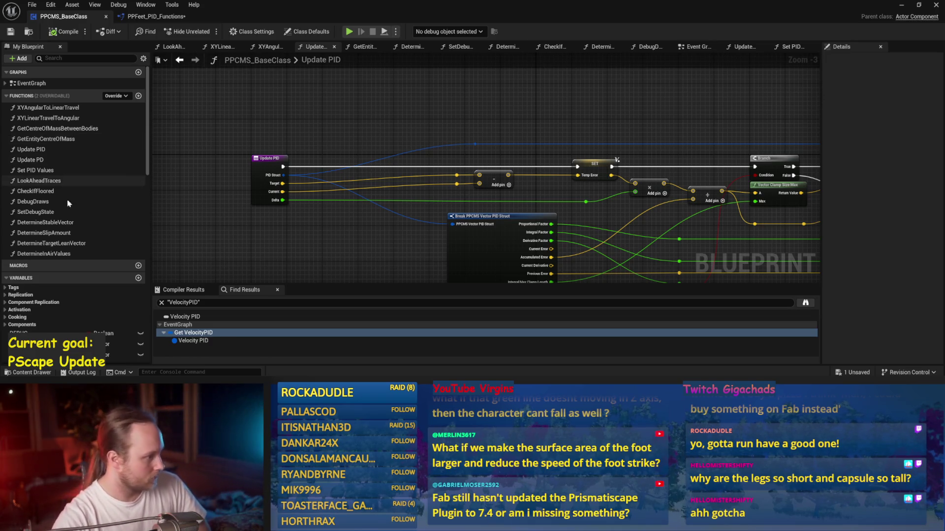
right_click(31, 150)
left_click(58, 211)
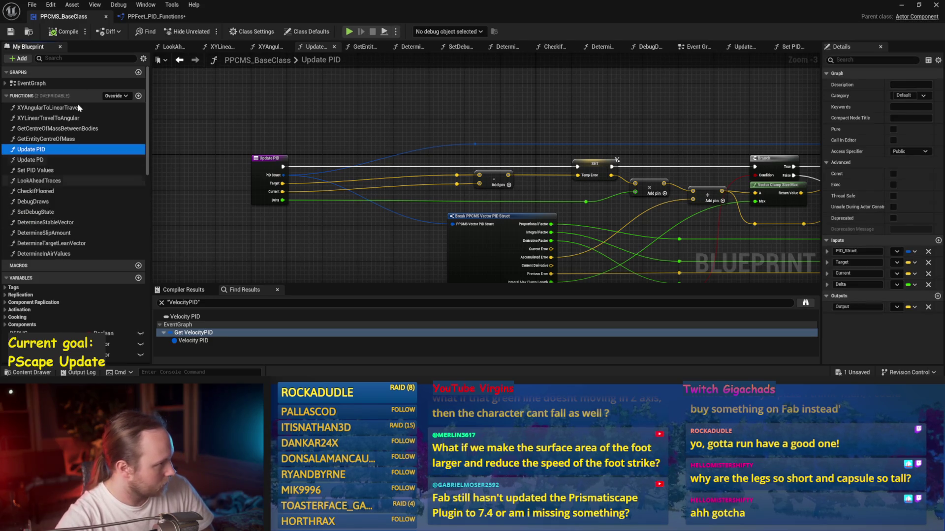
left_click(148, 17)
right_click(88, 77)
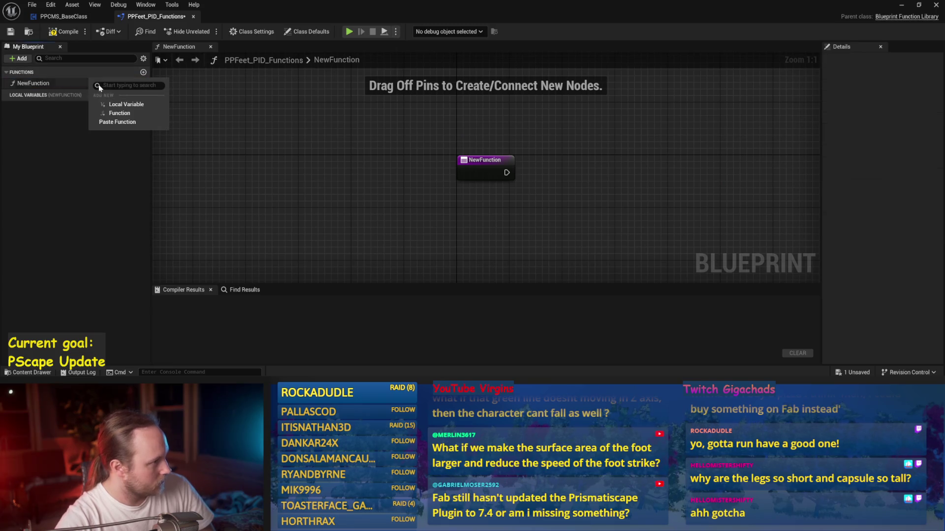
left_click(116, 123)
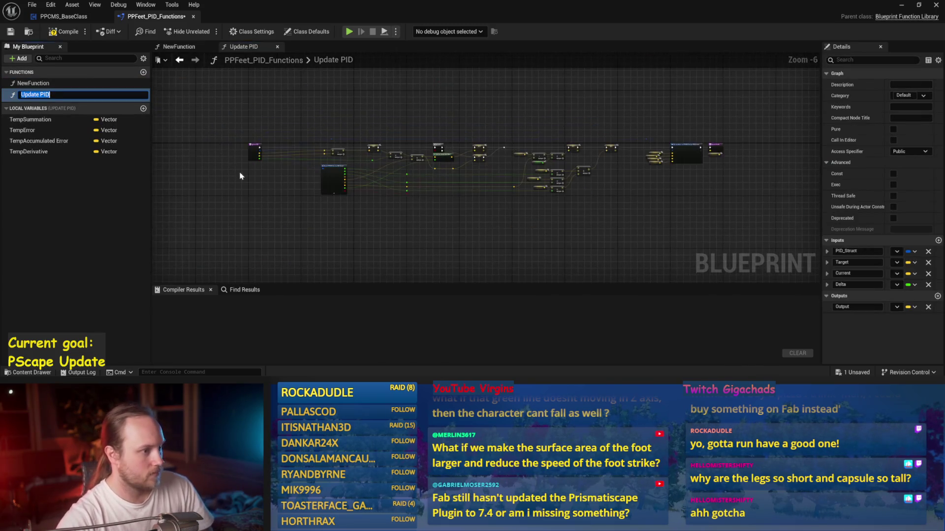
left_click(64, 32)
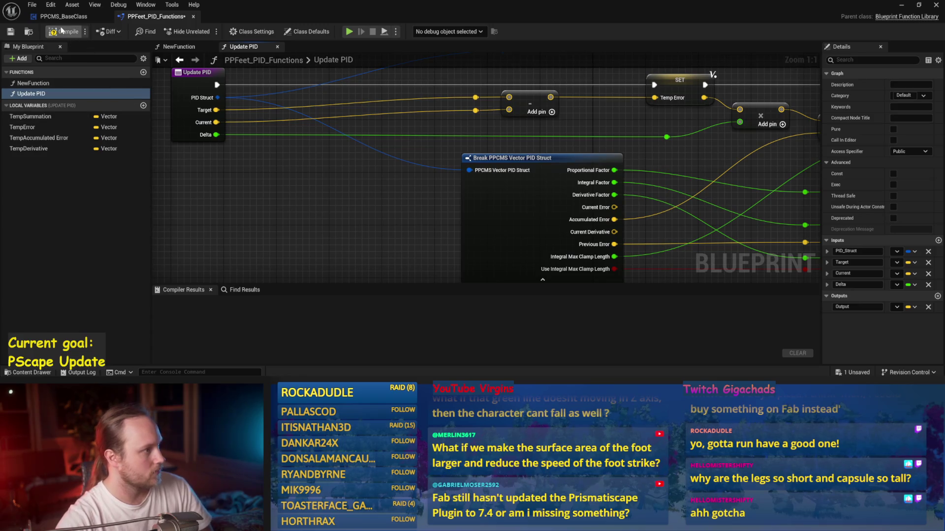
left_click(11, 32)
Step: Pan around the pasted Update PID graph to check its nodes and recompile
scroll(545, 180, "down", 3)
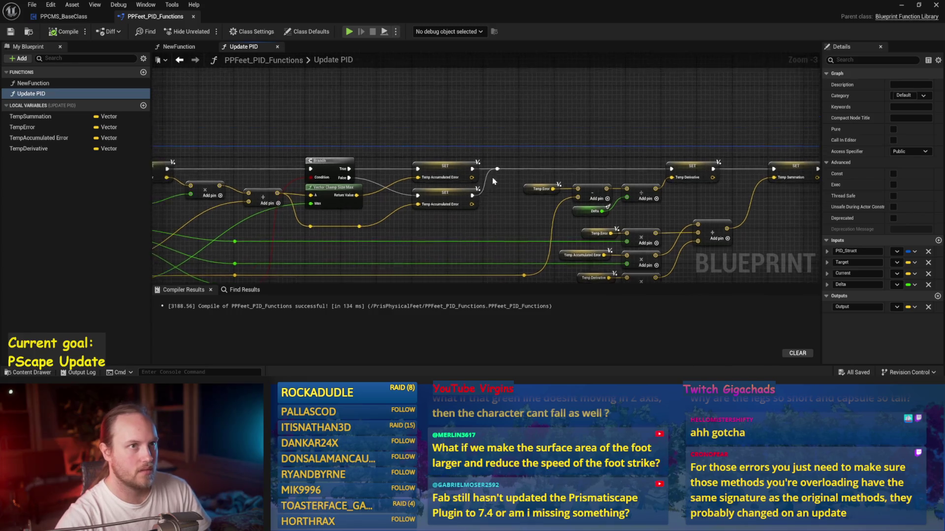
scroll(489, 184, "down", 1)
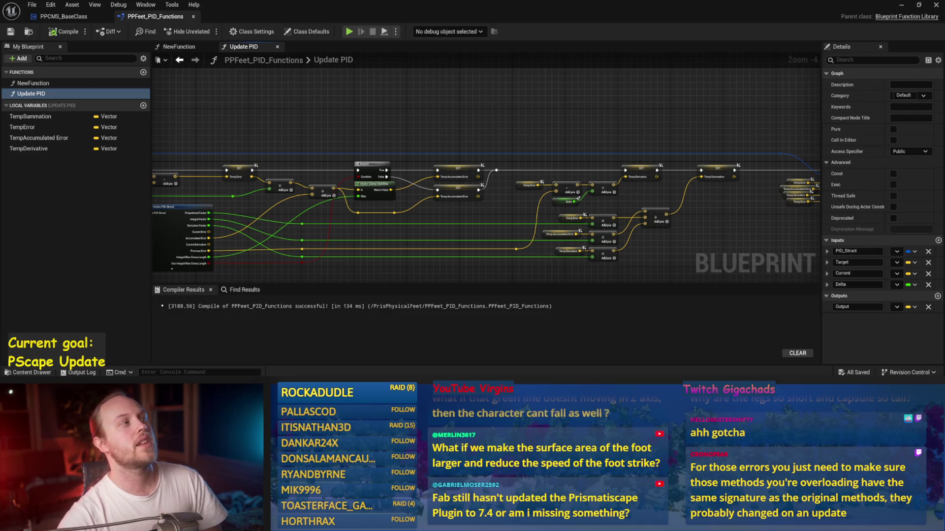
left_click_drag(492, 127, 520, 100)
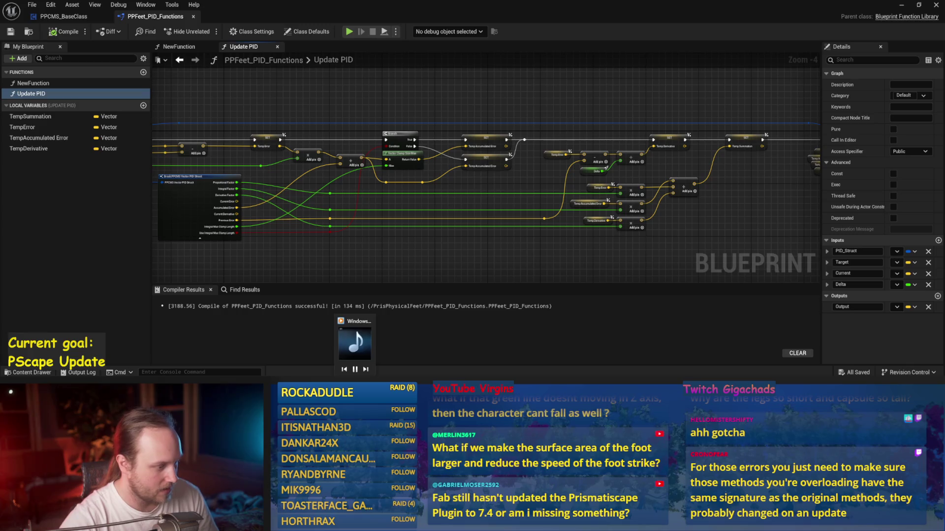
left_click(64, 32)
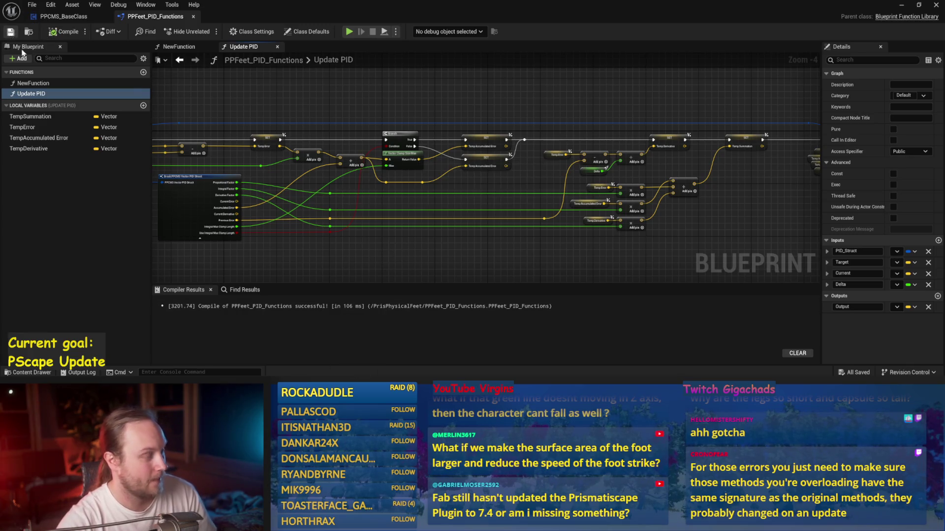
left_click_drag(367, 222, 462, 217)
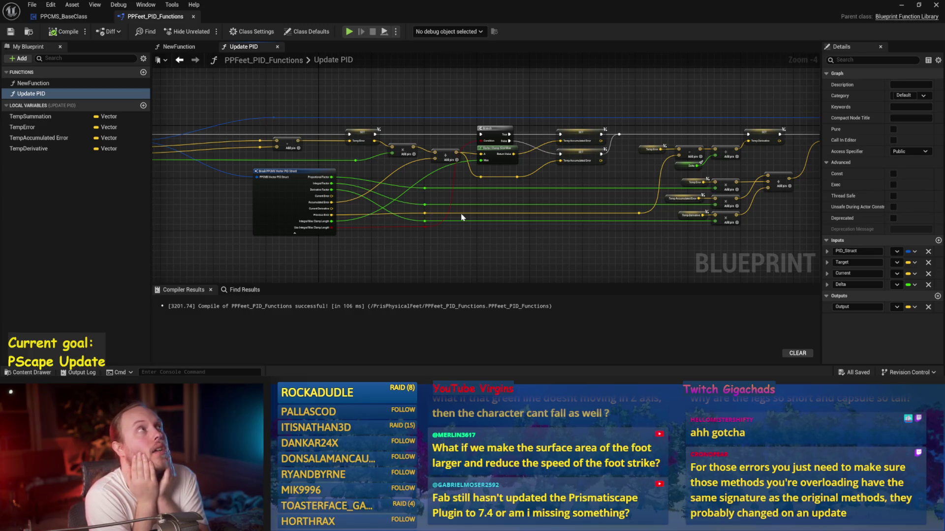
mouse_move(402, 279)
left_mouse_down()
mouse_move(464, 251)
mouse_move(289, 235)
left_mouse_up()
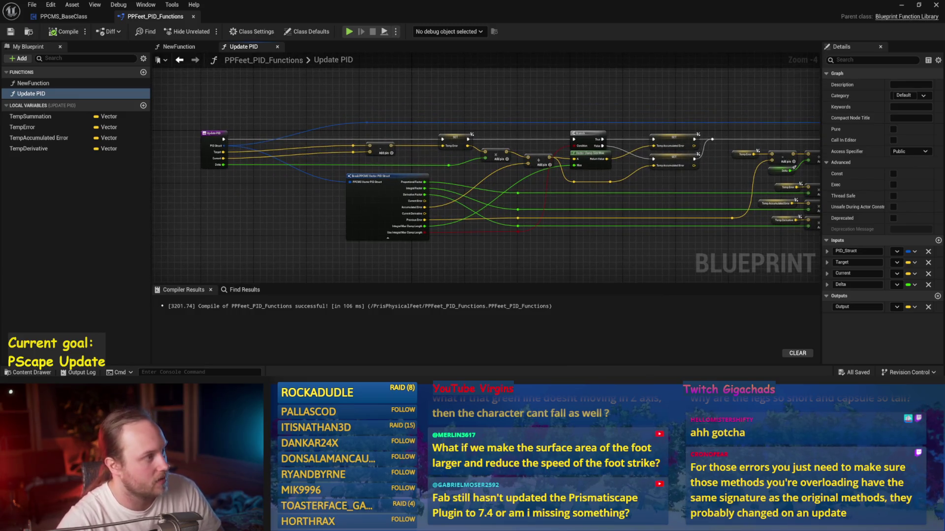
Step: Copy the Update PD function from PPCMS_BaseClass
left_click(79, 16)
mouse_move(376, 267)
left_mouse_down()
mouse_move(380, 207)
mouse_move(360, 197)
left_mouse_up()
left_click(27, 159)
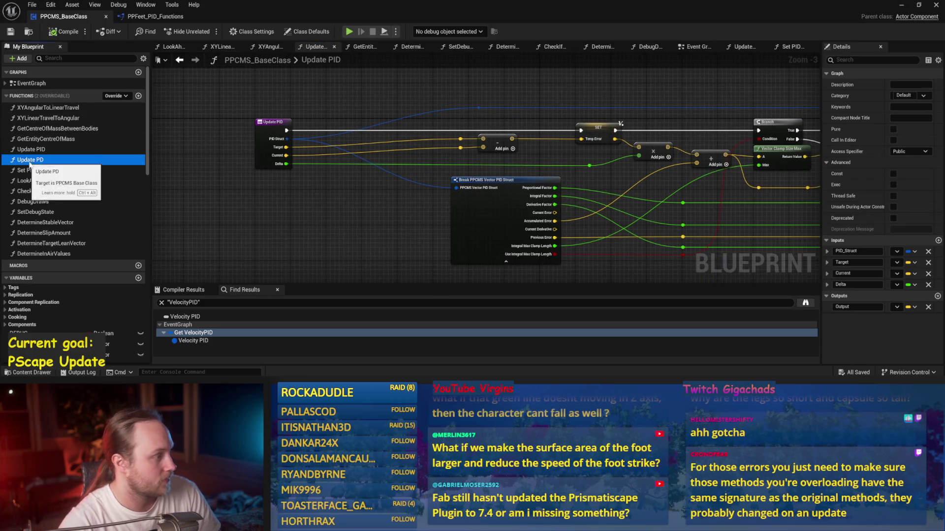
right_click(27, 165)
left_click(71, 221)
left_click(155, 17)
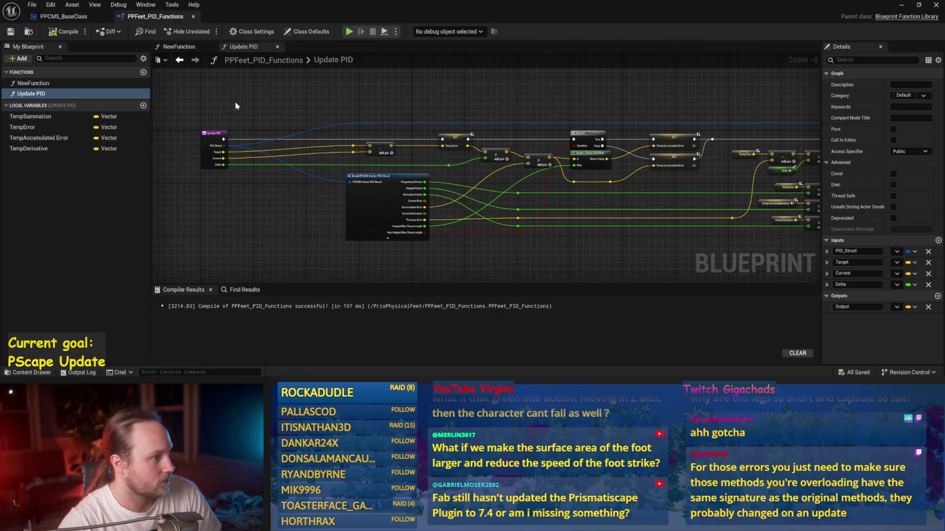
Step: Paste Update PD into PPFeet_PID_Functions and save the library
right_click(70, 77)
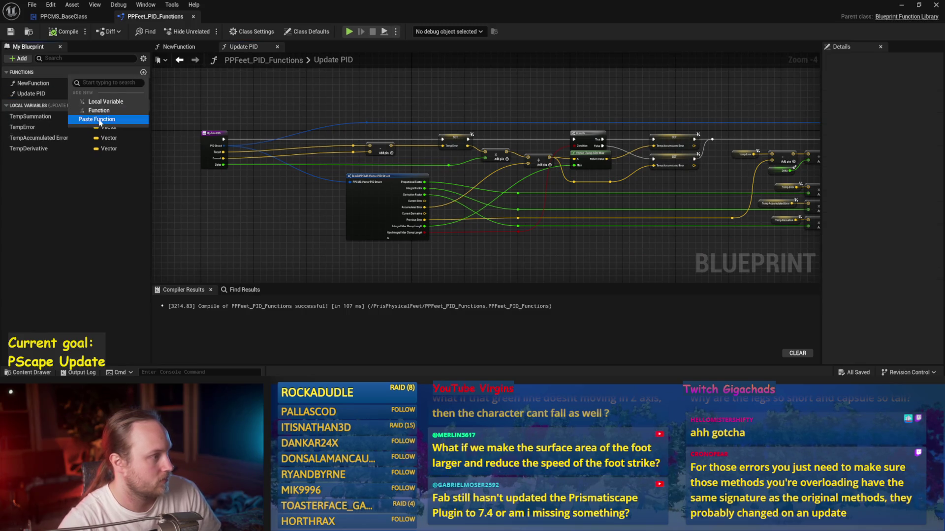
left_click(100, 119)
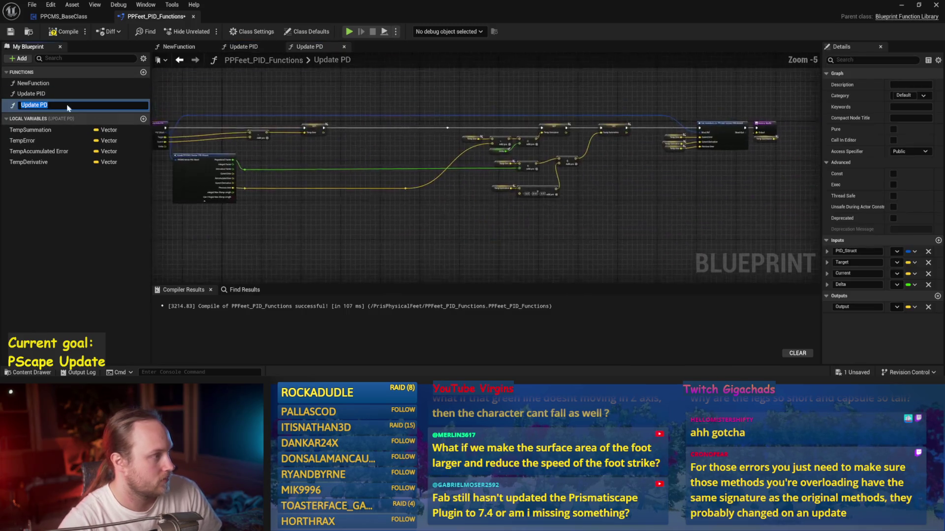
left_click(11, 32)
Step: Copy Set PID Values from PPCMS_BaseClass and paste it into the library
left_click(64, 16)
left_click(32, 170)
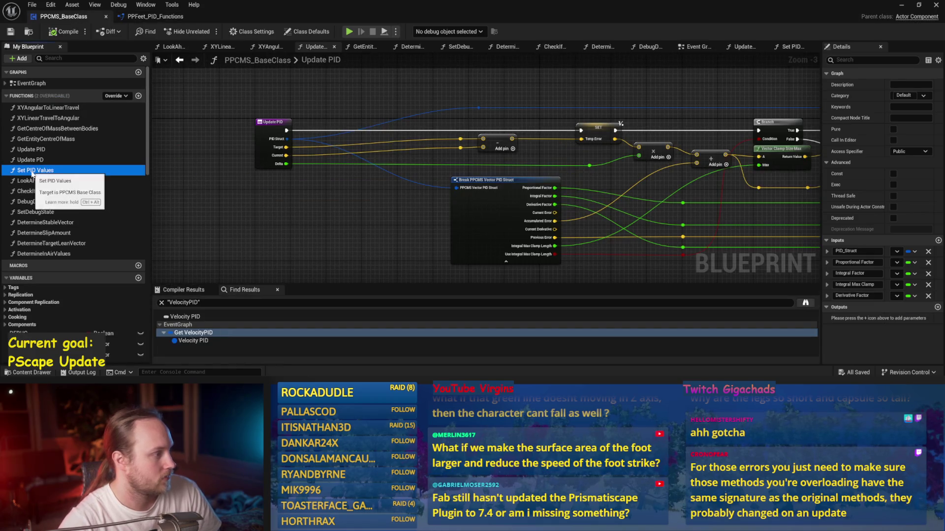
right_click(32, 172)
left_click(74, 242)
left_click(155, 16)
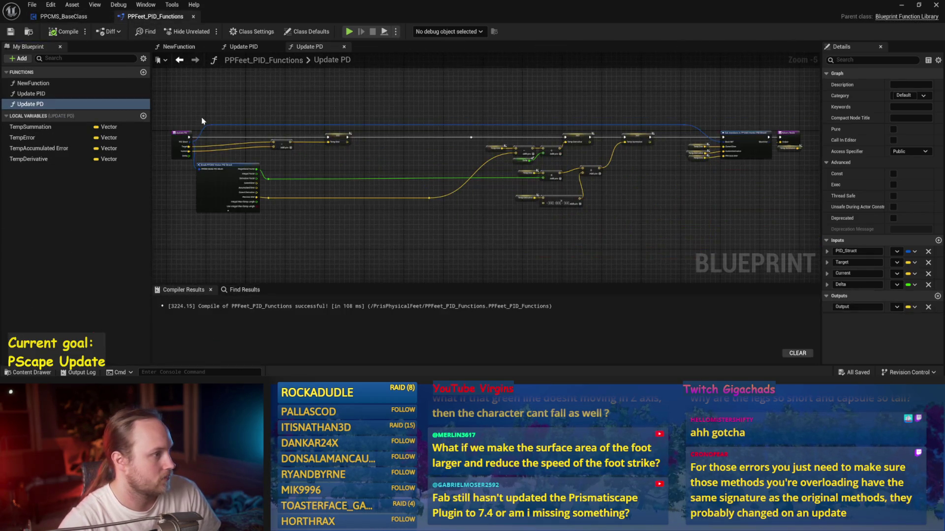
right_click(74, 72)
left_click(102, 114)
key("Return")
Step: Delete the empty NewFunction, then compile and save the library
left_click(64, 31)
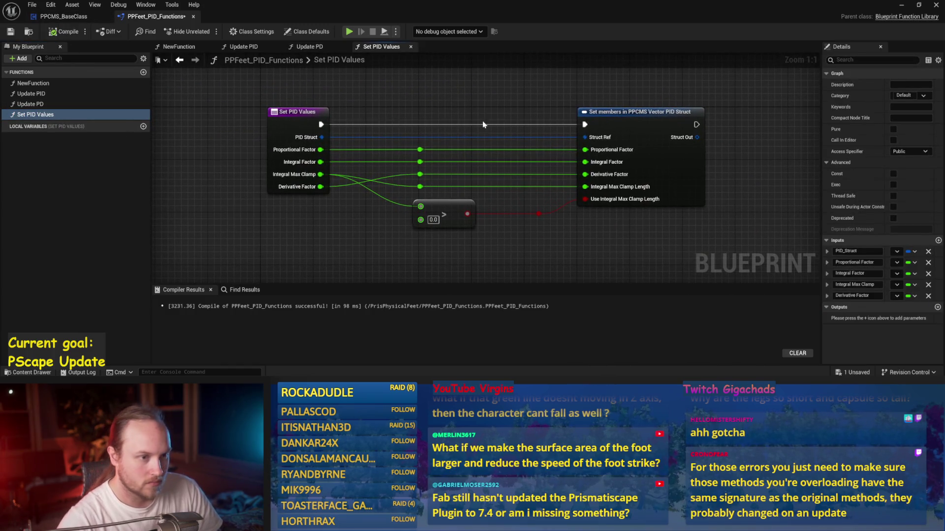
left_click(33, 83)
right_click(33, 83)
left_click(55, 103)
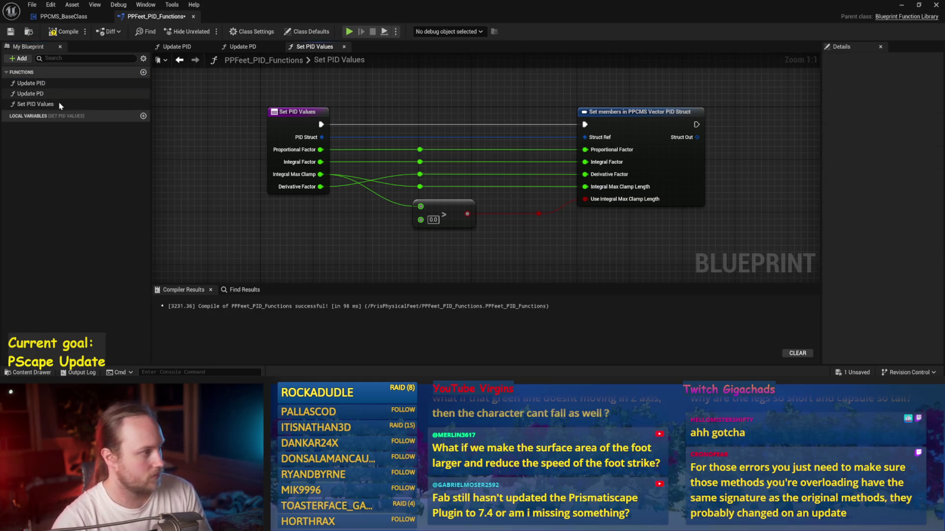
left_click(64, 32)
left_click(11, 32)
left_click(33, 83)
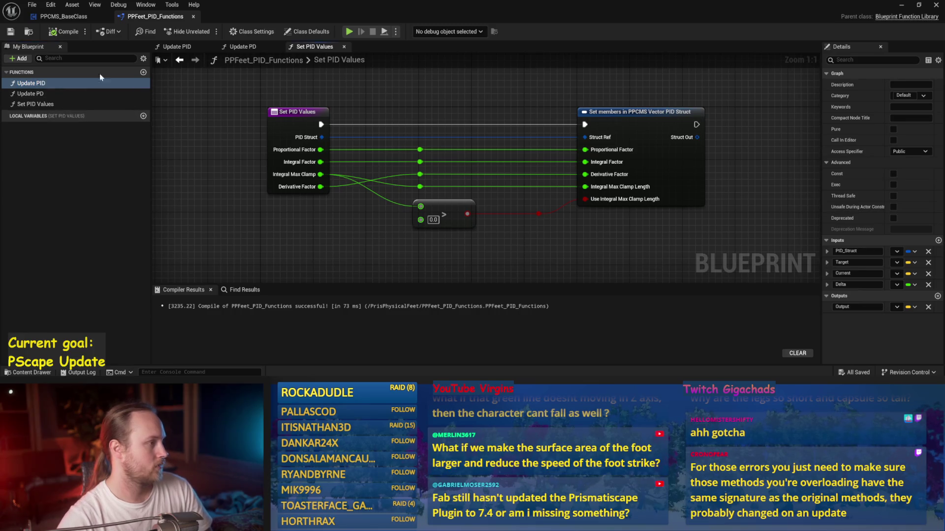
left_click(44, 88)
Step: Rename Update PID to PID Update and Update PD to PID Update PD Only
key("F2")
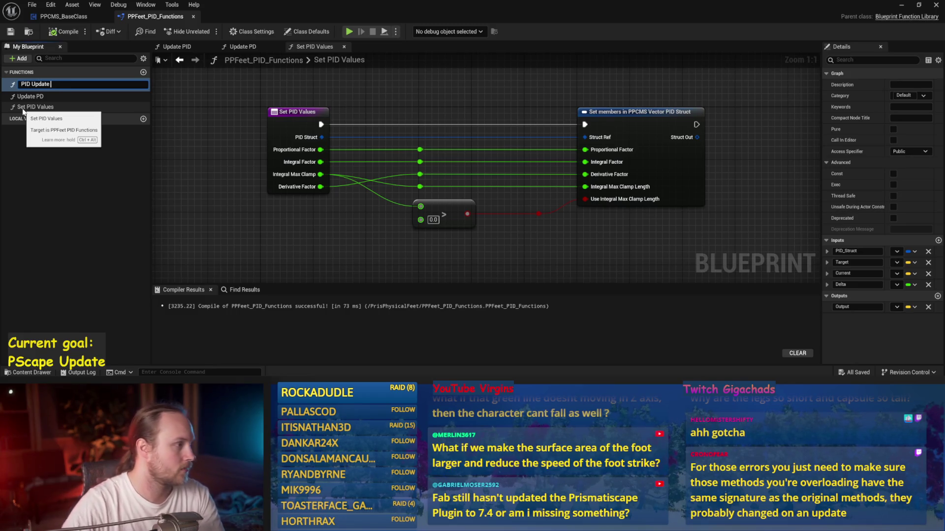
key("Return")
left_click(34, 96)
key("F2")
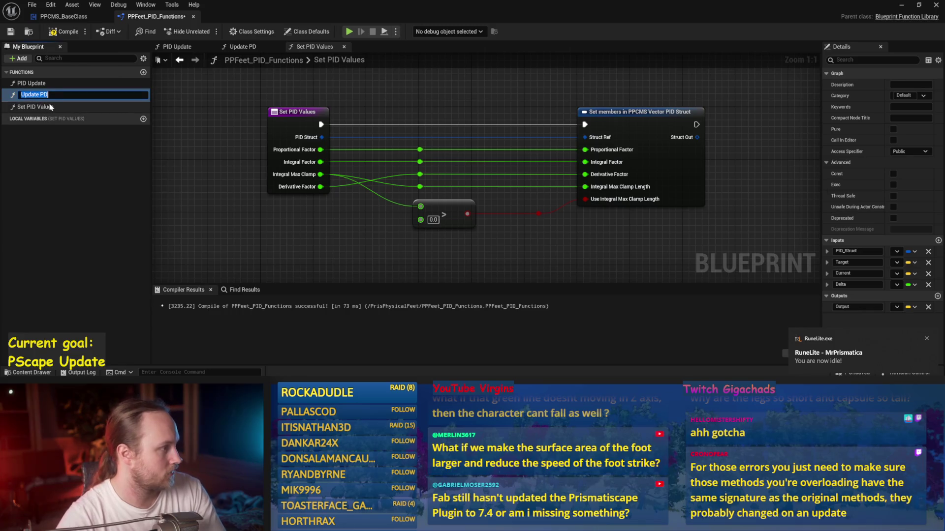
key("End")
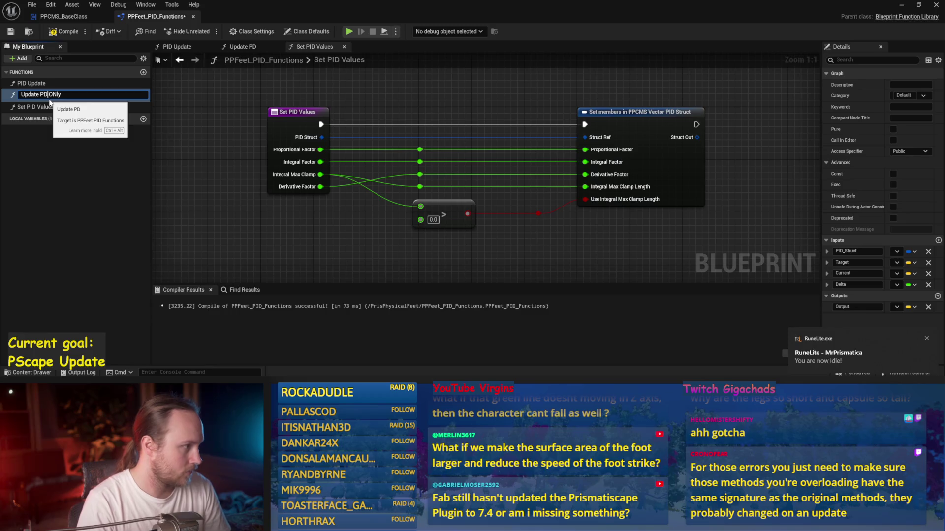
key("Home")
key("Return")
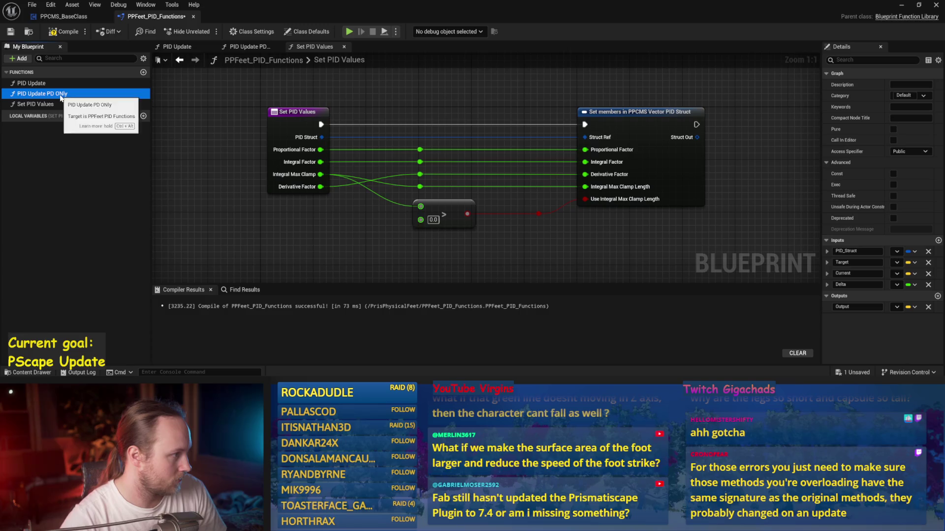
left_click(68, 93)
key("BackSpace")
type("n")
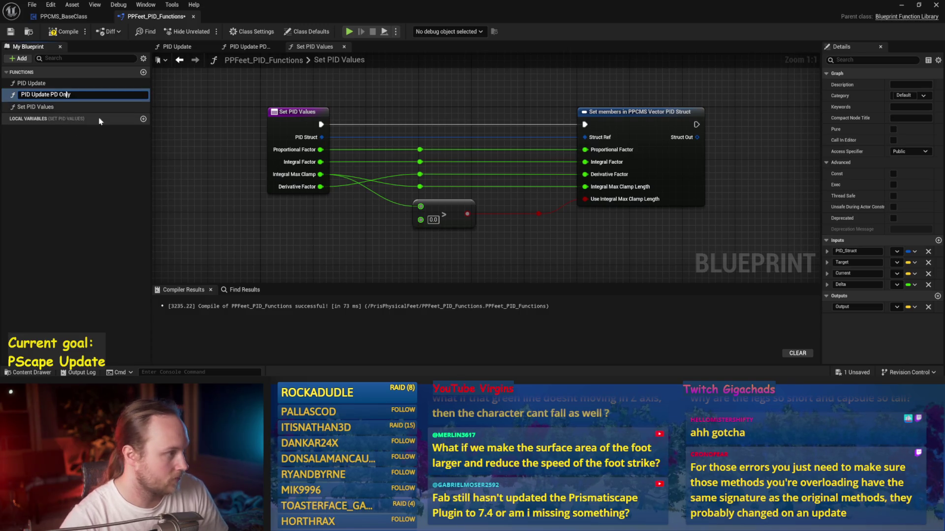
key("Return")
Step: Rename Set PID Values to PID Set Values, compile, and return to PPCMS_BaseClass
left_click(40, 84)
left_click(32, 84)
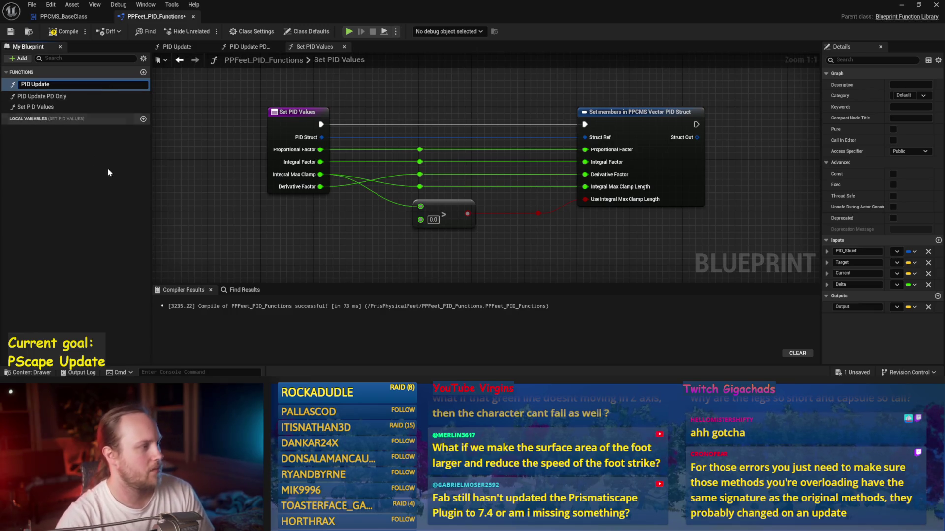
left_click(37, 104)
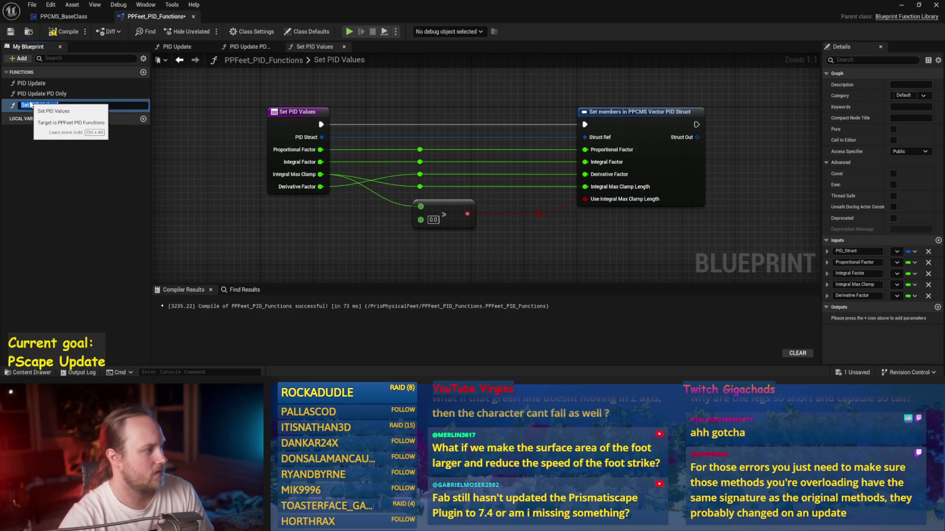
left_click(31, 105)
key("BackSpace")
key("BackSpace")
key("BackSpace")
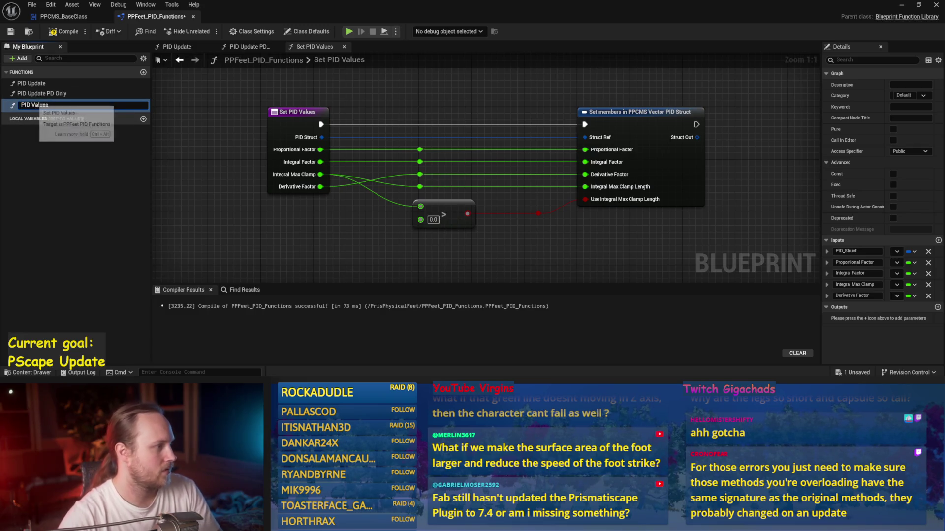
type("Set")
key("Return")
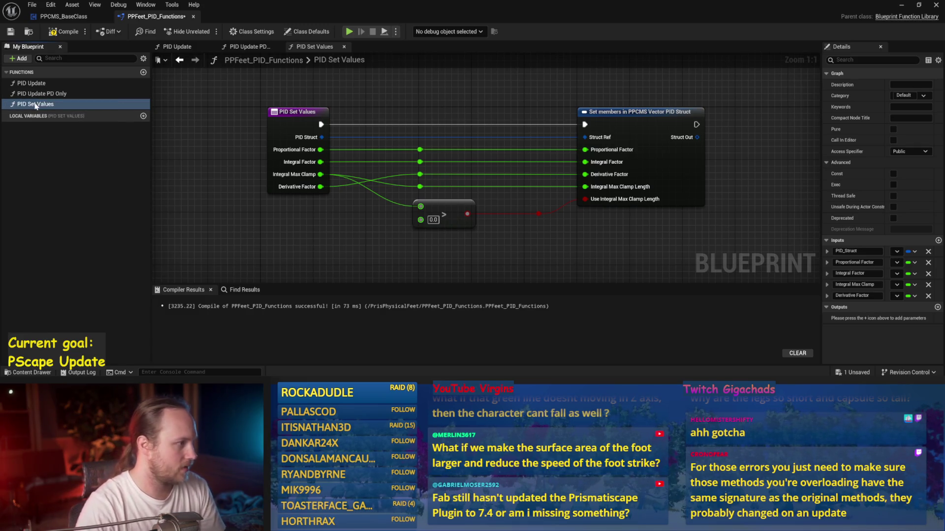
left_click(66, 32)
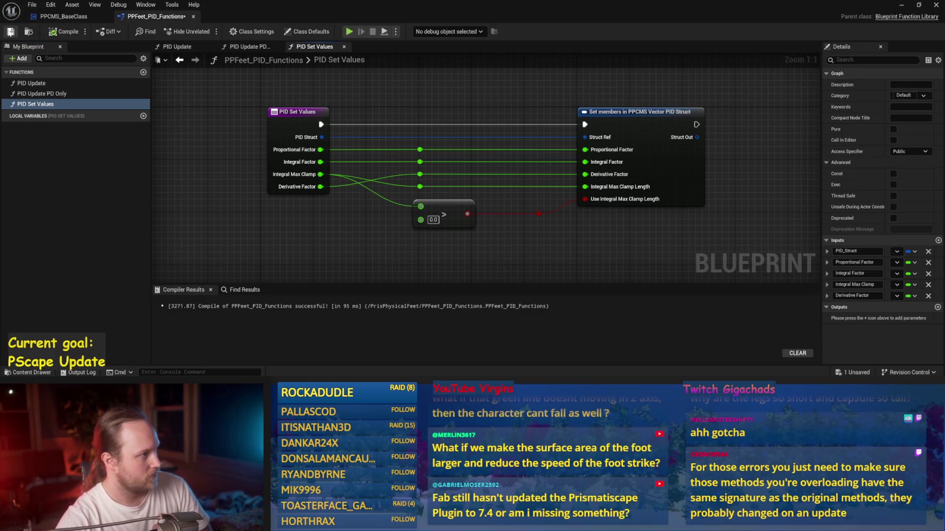
left_click(86, 104)
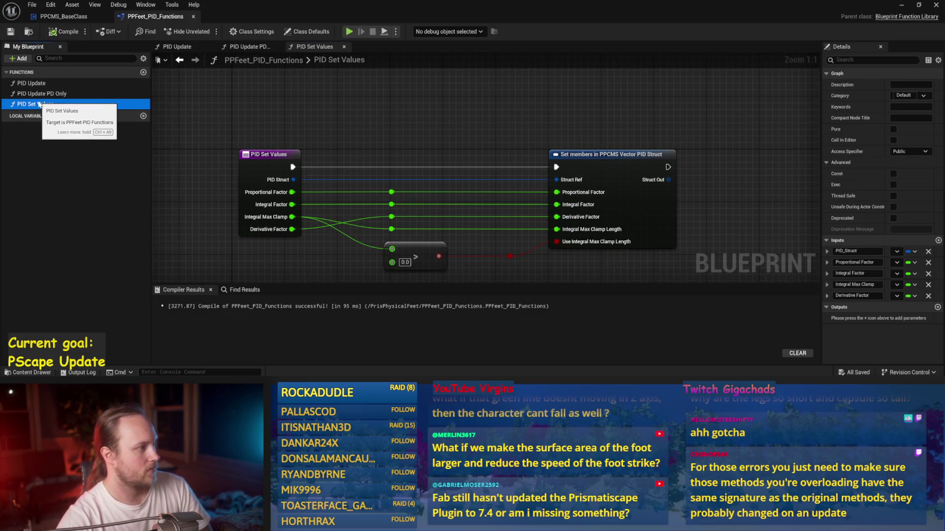
key("Return")
left_click(66, 32)
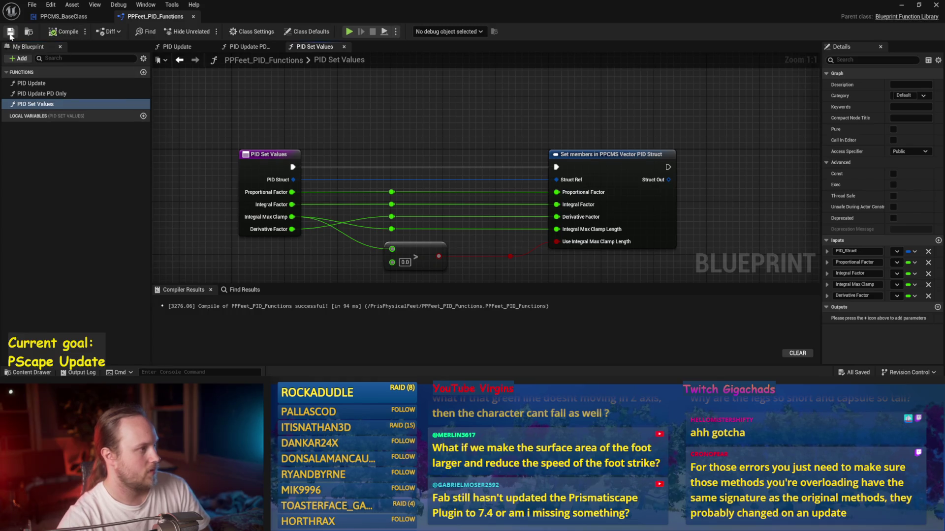
left_click(49, 17)
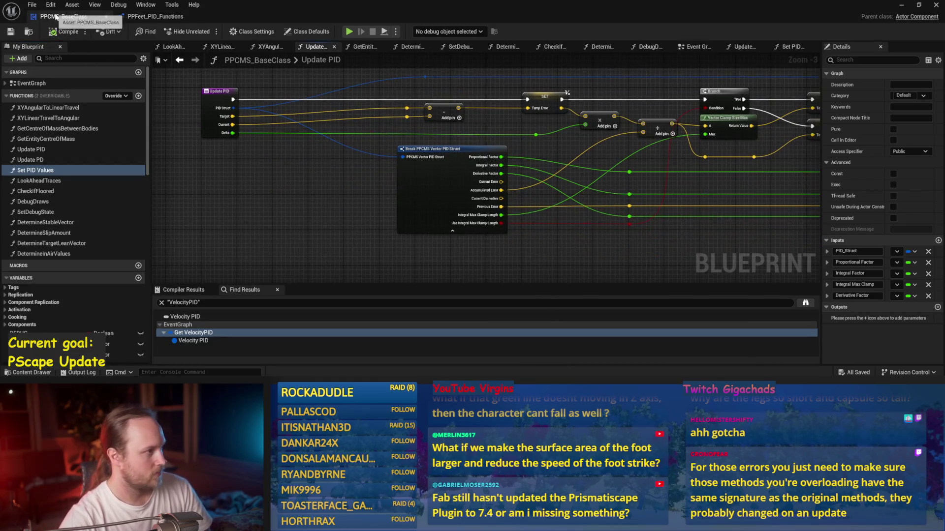
Step: Save PPCMS_BaseClass and dock the XYAngularToLinearTravel graph across the full graph area
left_click(11, 31)
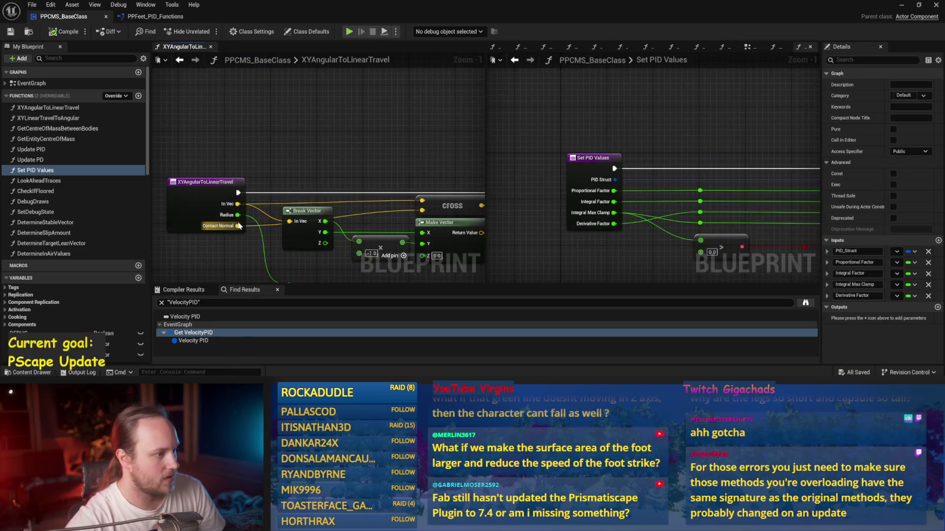
mouse_move(194, 49)
left_mouse_down()
mouse_move(382, 54)
mouse_move(249, 51)
left_mouse_up()
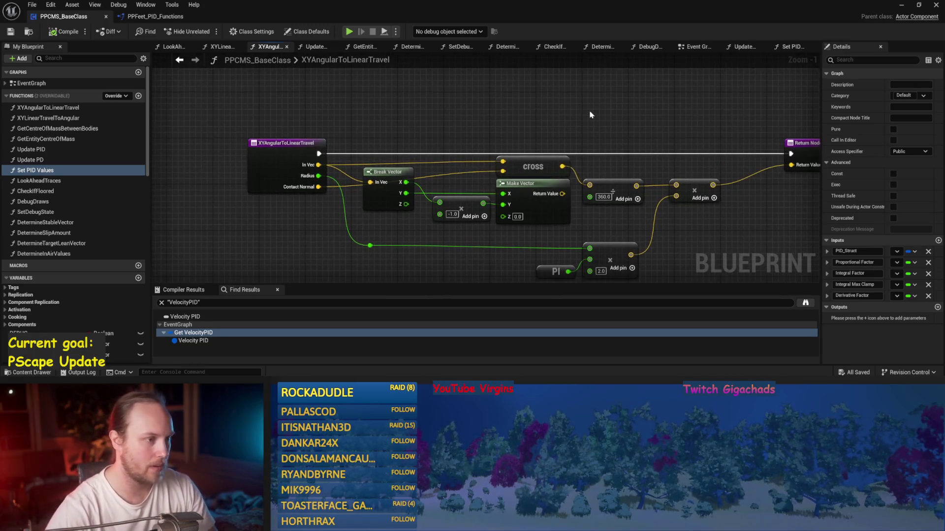
left_click(156, 16)
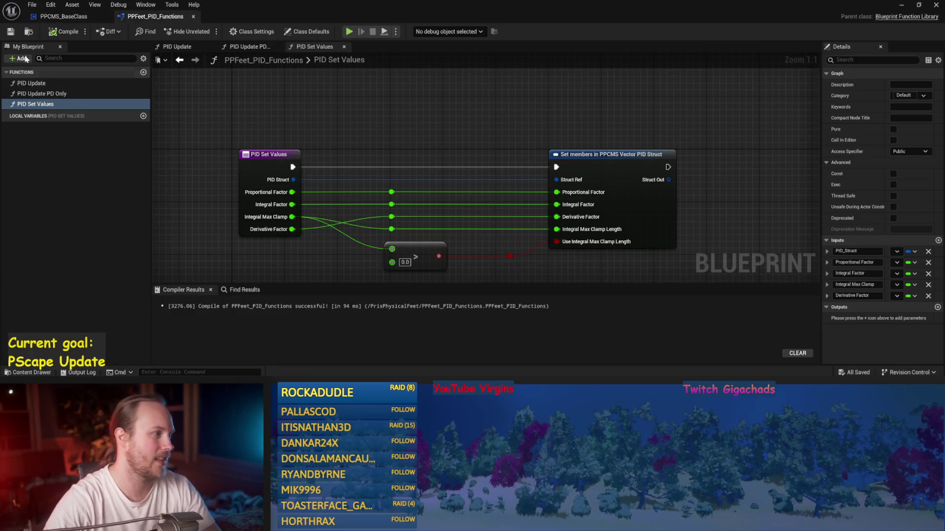
Step: Recompile PPFeet_PID_Functions and check the inputs of PID Update PD Only and PID Update
left_click(53, 31)
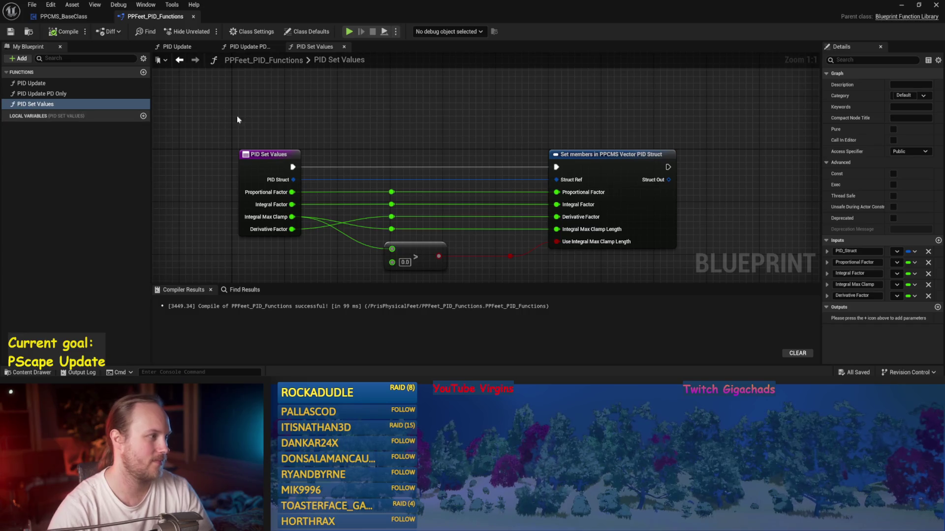
scroll(318, 142, "down", 3)
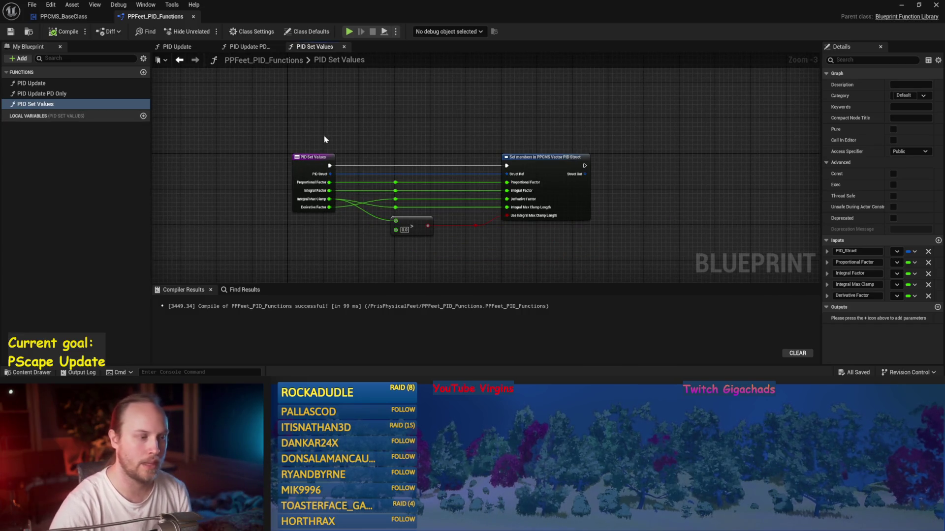
scroll(307, 176, "up", 3)
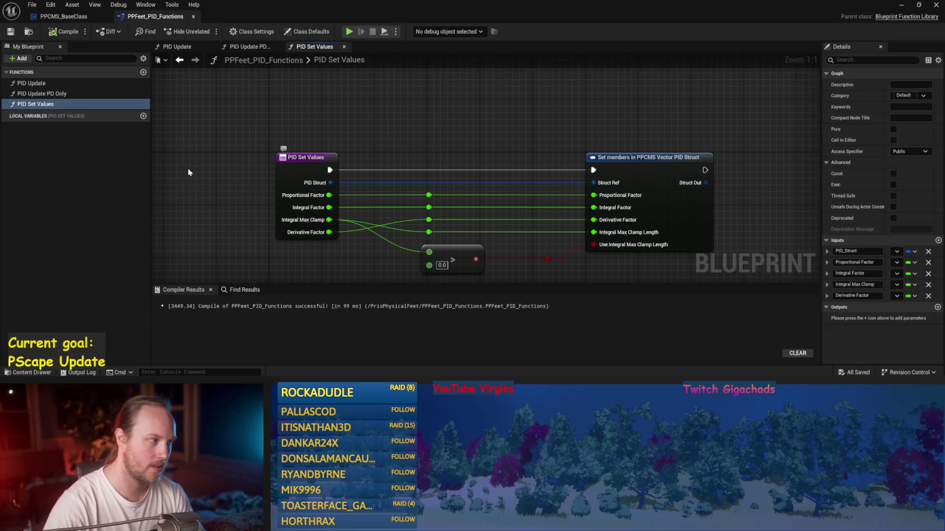
left_click(59, 93)
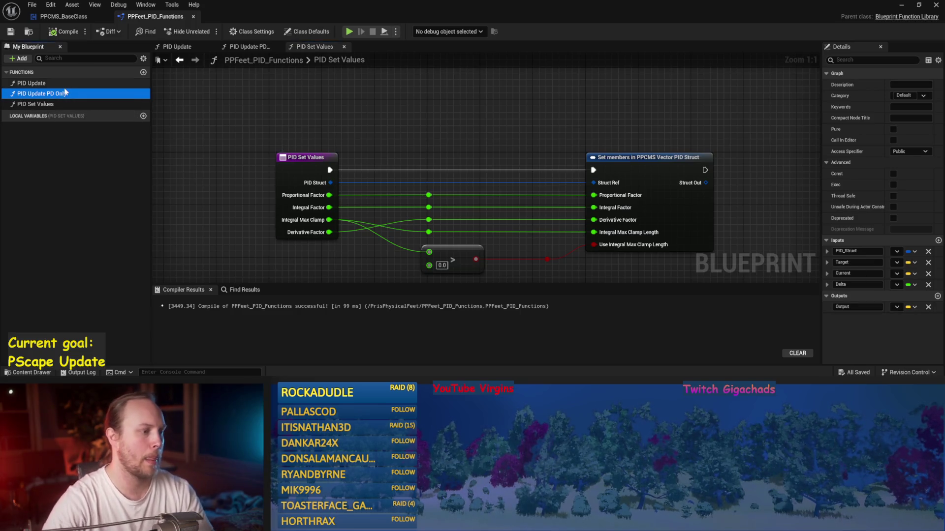
left_click(57, 83)
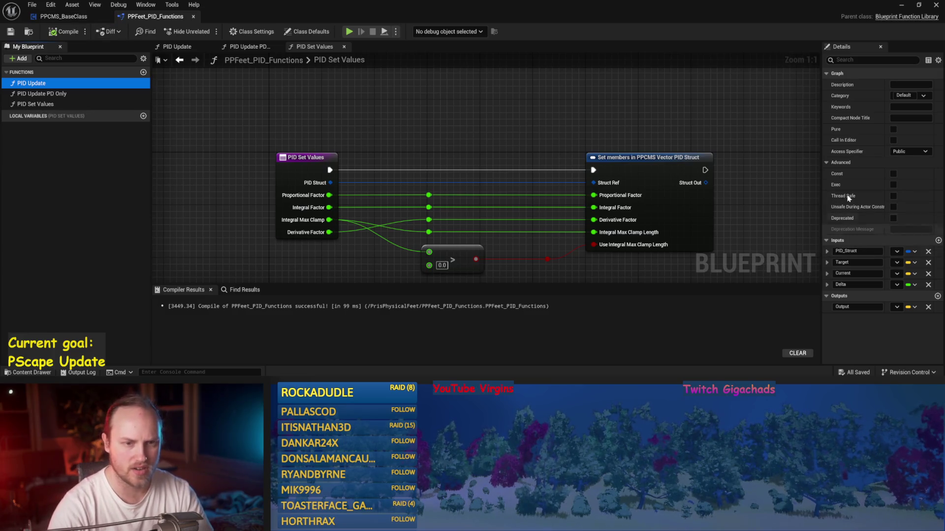
left_click(901, 6)
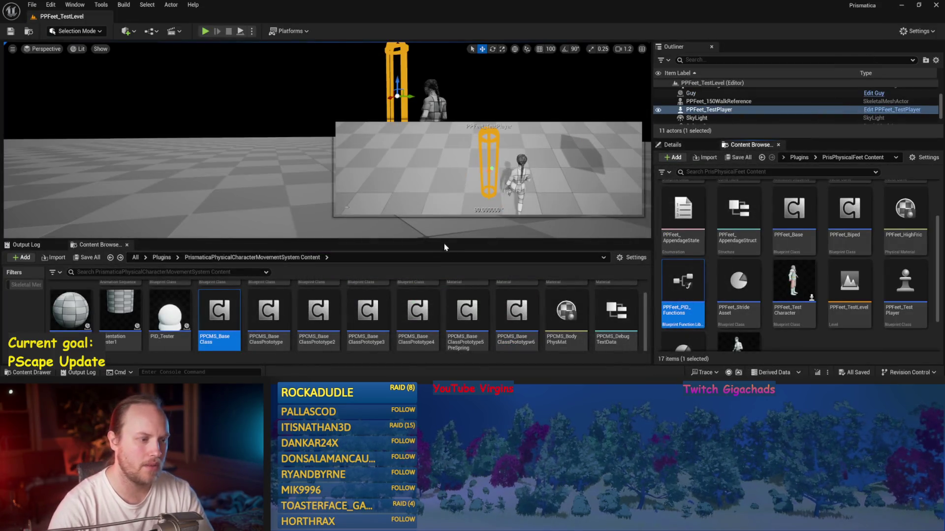
Step: Make the lower content browser taller and scroll through the PrisPhysicalFeet Content assets
left_click_drag(443, 243, 443, 214)
left_click(34, 6)
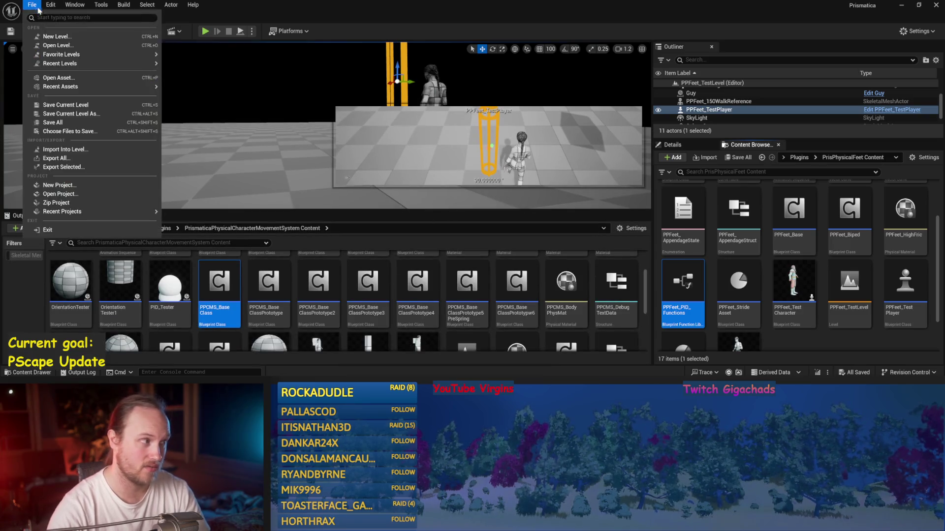
left_click(54, 127)
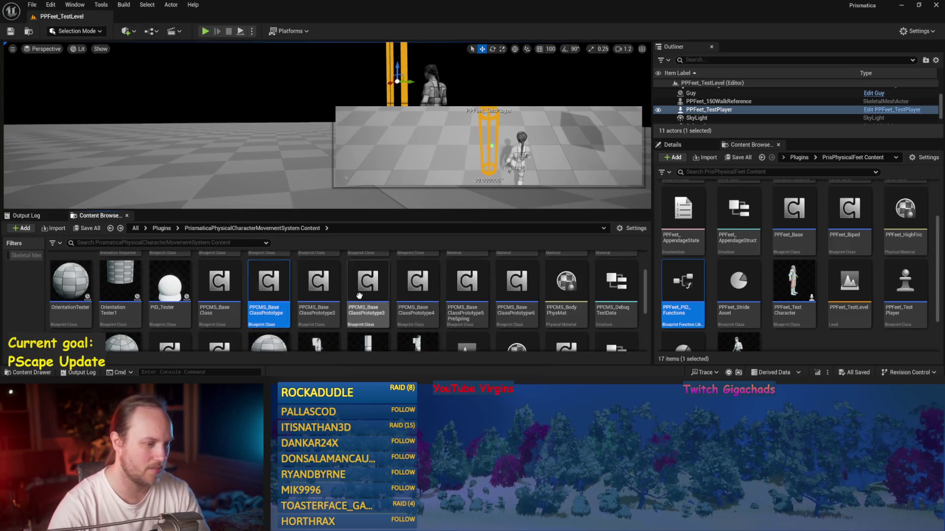
scroll(368, 272, "down", 2)
scroll(344, 305, "down", 1)
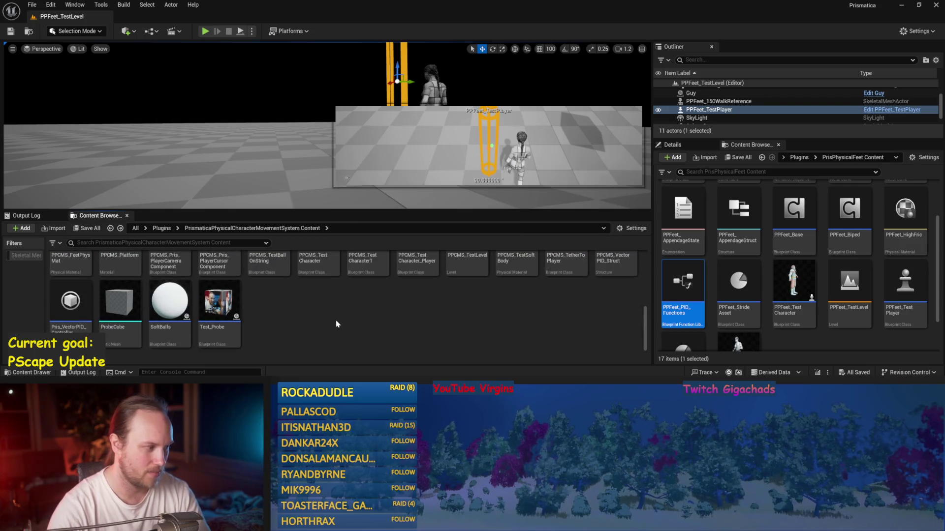
scroll(337, 322, "up", 3)
scroll(340, 321, "up", 2)
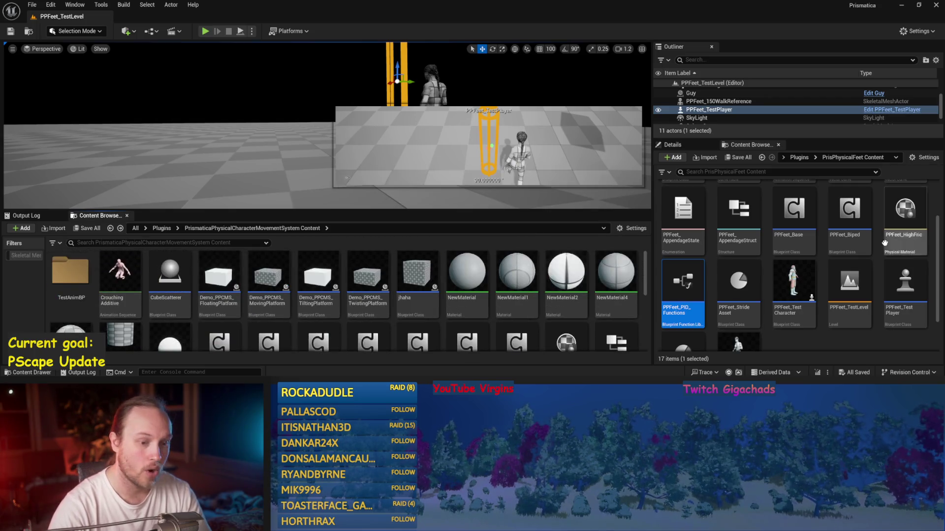
left_click(799, 343)
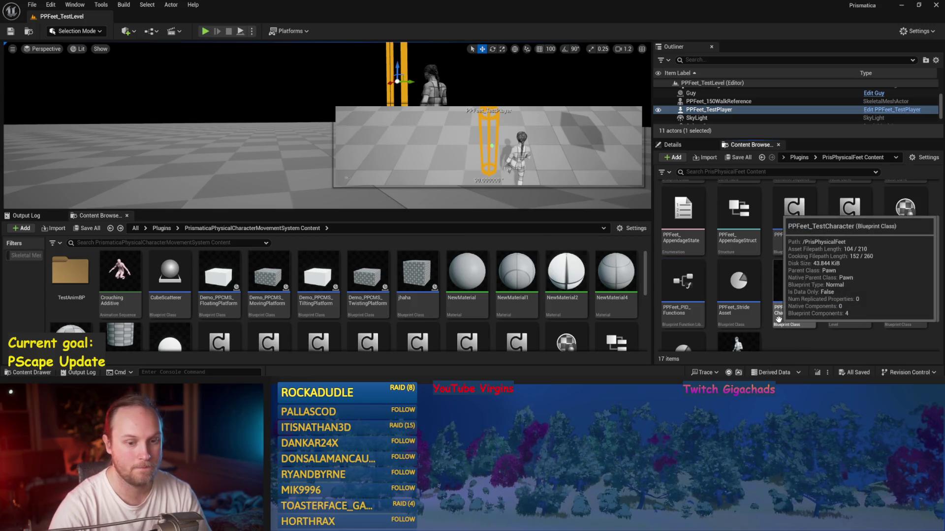
scroll(780, 319, "down", 1)
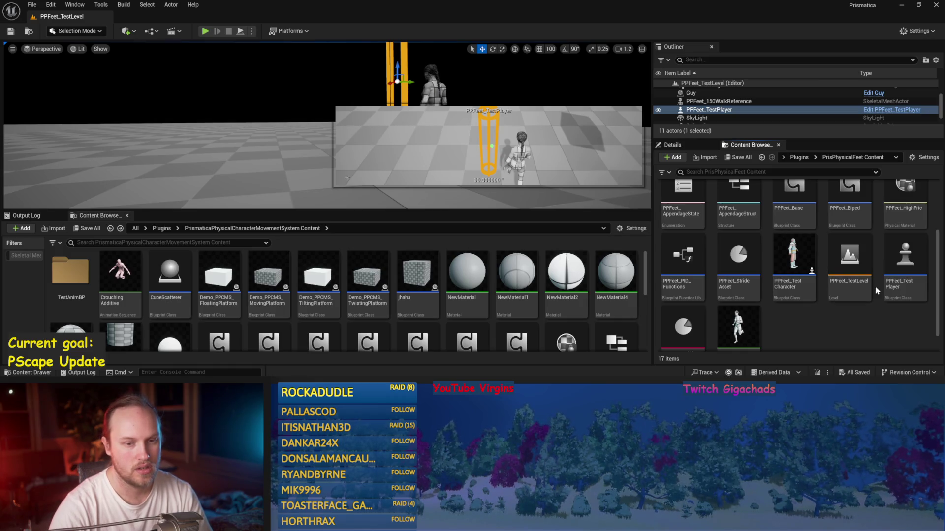
Step: Look over the PPFeet_AppendageStruct asset actions without choosing one, then scroll the content lists
scroll(794, 305, "up", 2)
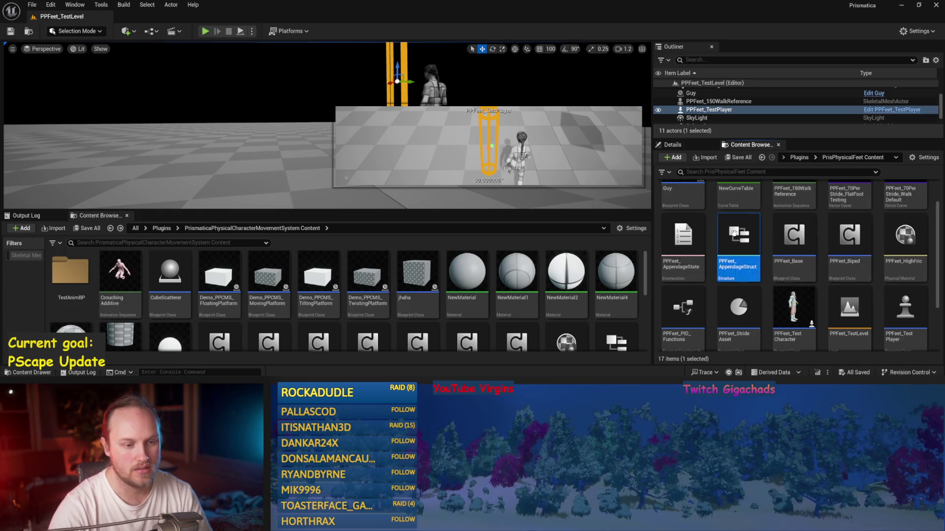
right_click(743, 266)
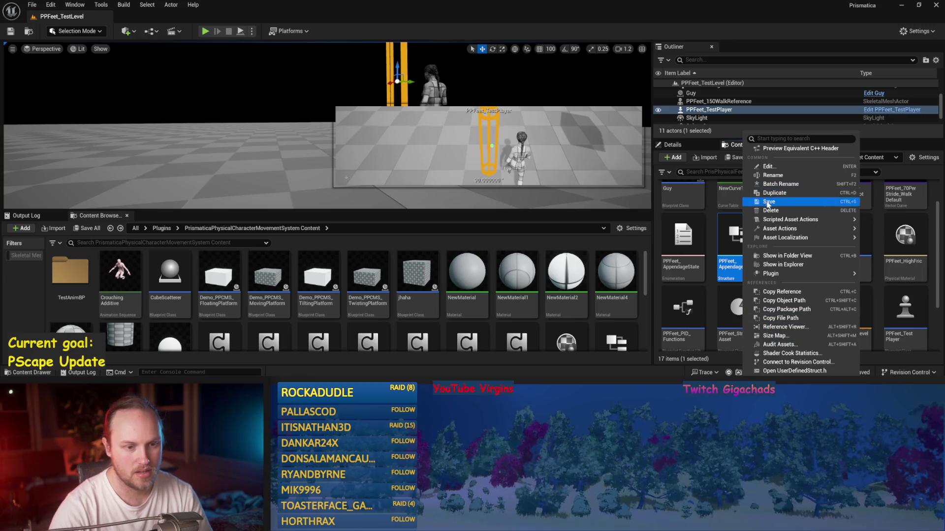
mouse_move(787, 220)
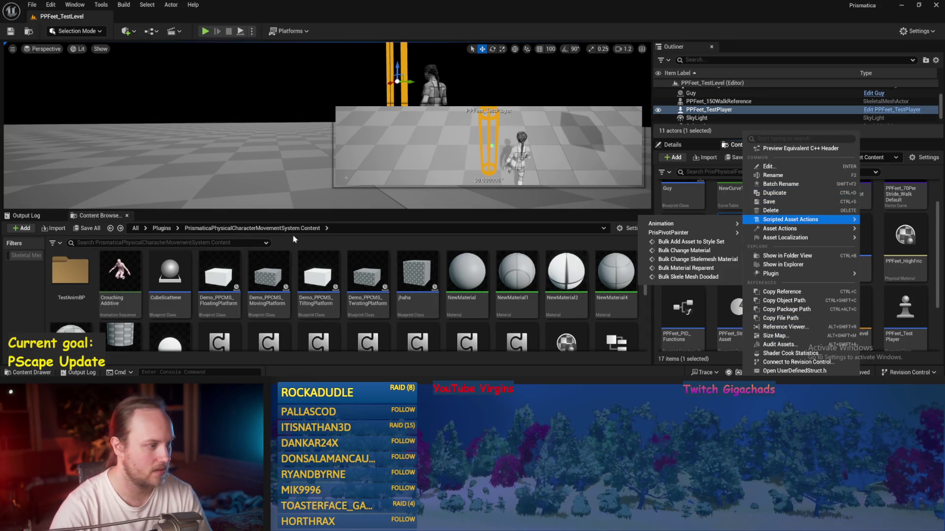
key("Escape")
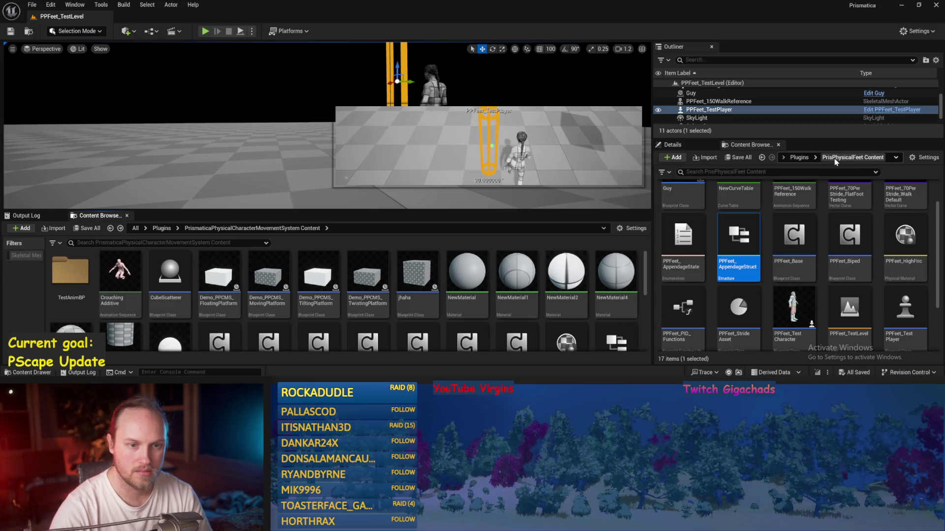
scroll(776, 191, "down", 3)
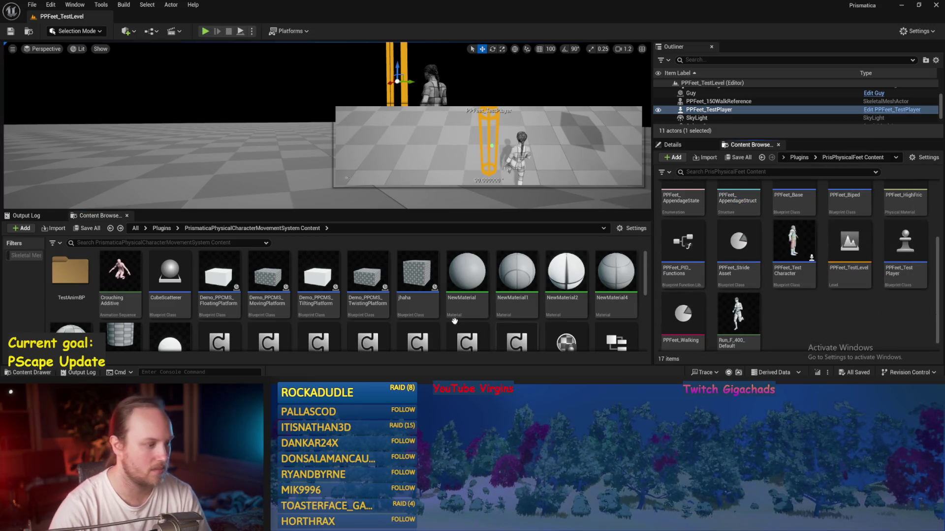
scroll(579, 306, "down", 3)
scroll(605, 300, "down", 3)
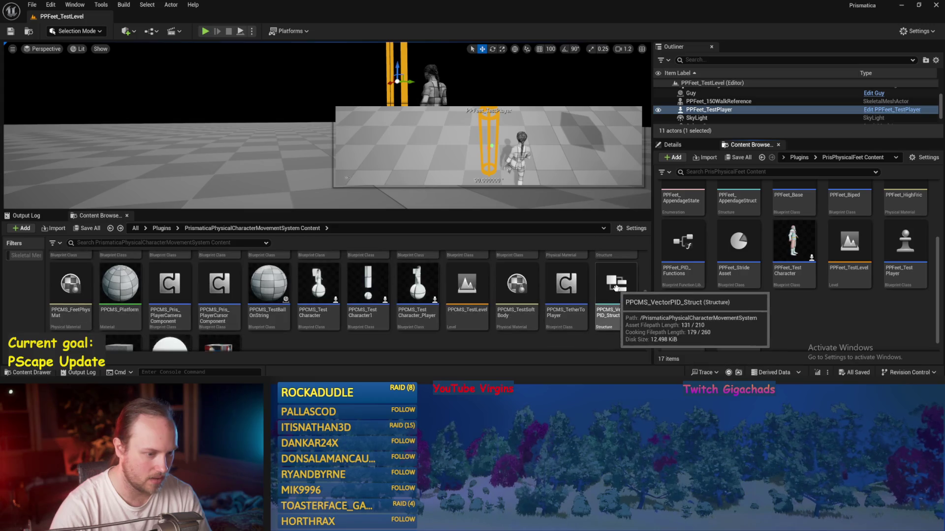
scroll(623, 294, "up", 2)
Step: Copy PPCMS_VectorPID_Struct into PrisPhysicalFeet Content and rename it PPFeet_VectorPID_Struct
mouse_move(616, 291)
left_mouse_down()
mouse_move(839, 307)
mouse_move(821, 310)
left_mouse_up()
left_click(843, 331)
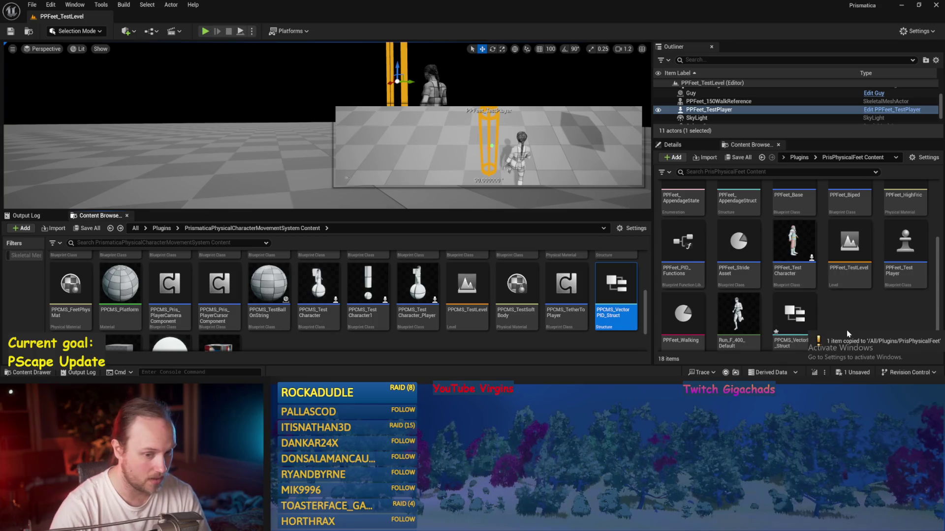
left_click(787, 315)
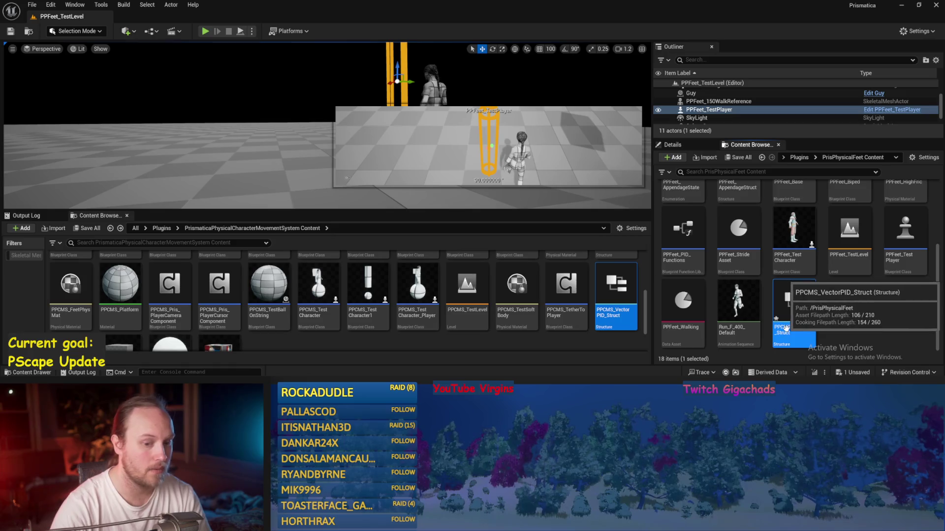
key("F2")
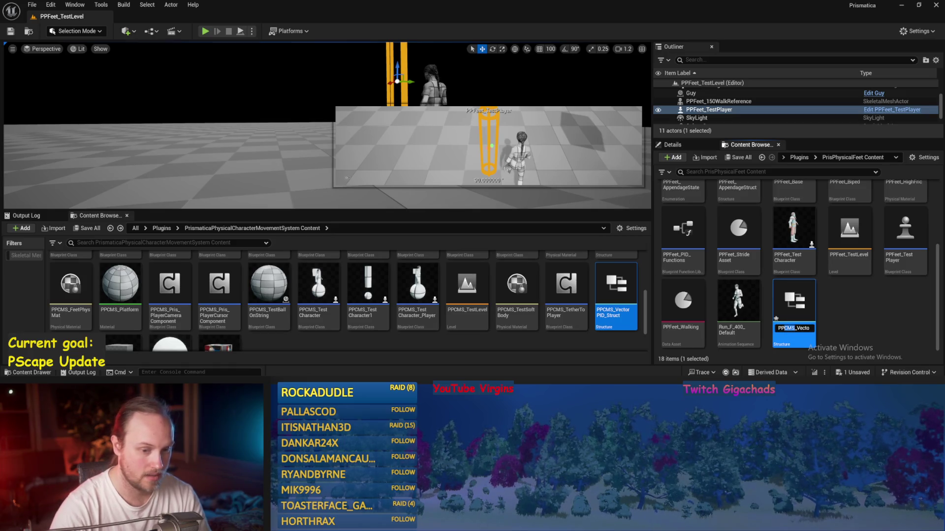
type("t")
key("Return")
left_click(823, 313)
Step: Save all unsaved assets with File > Save All
left_click(32, 5)
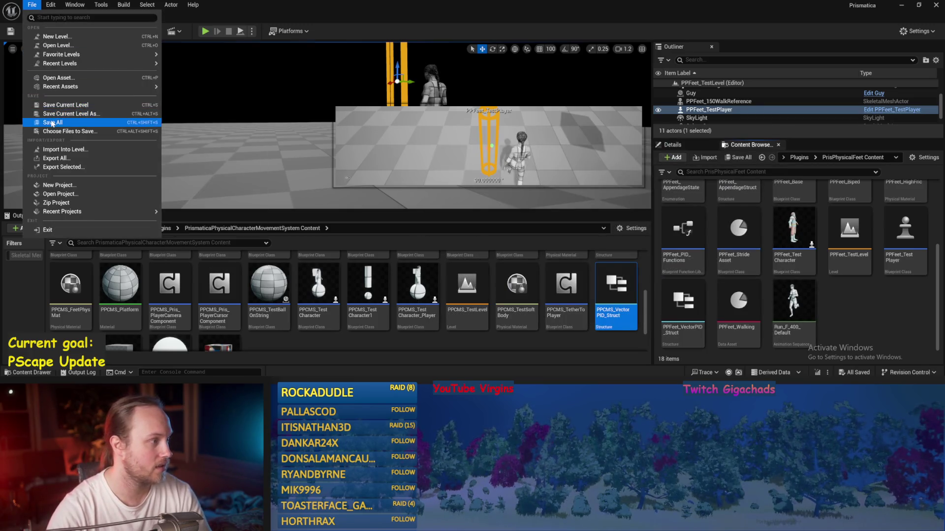
left_click(50, 118)
double_click(683, 232)
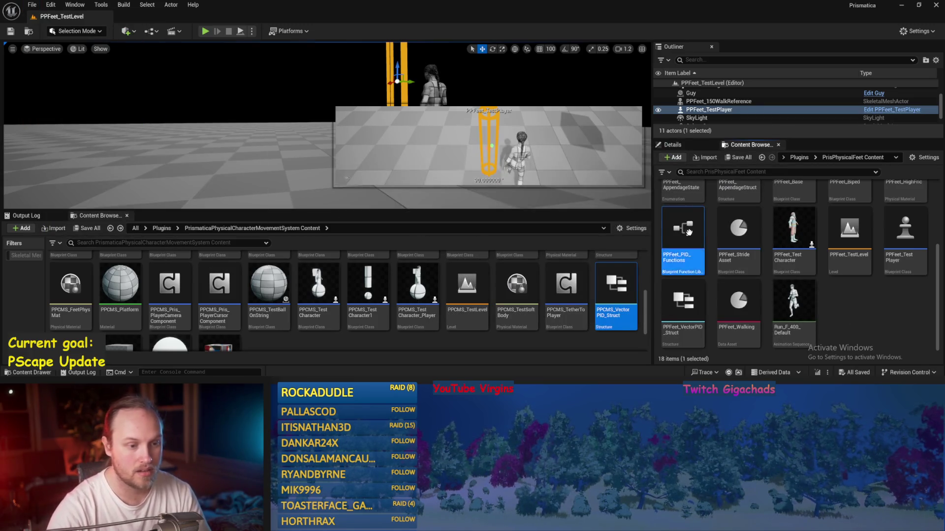
Step: Change PID Set Values' PID_Struct input type to PPFeet Vector PID Struct and compile
left_click(344, 150)
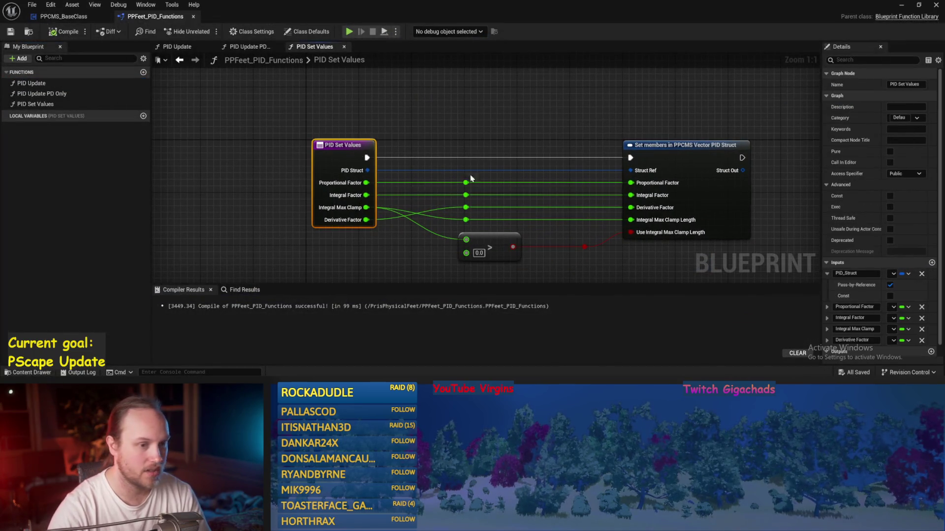
left_click_drag(725, 105, 619, 121)
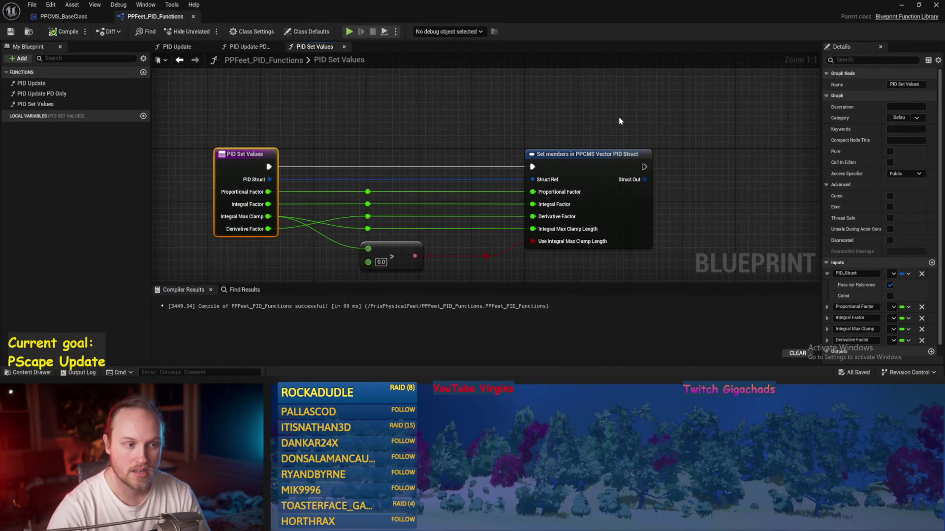
left_click(891, 275)
type("ppfeet")
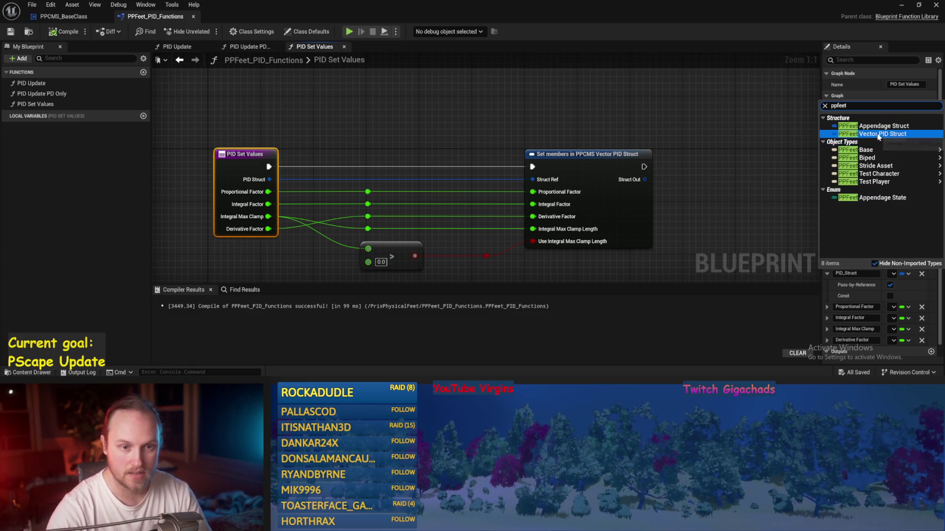
left_click(880, 135)
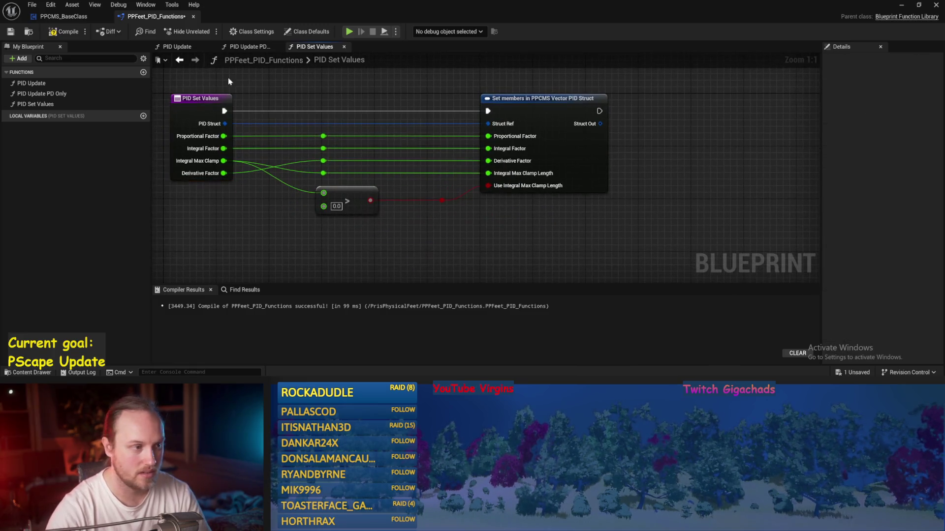
left_click(74, 32)
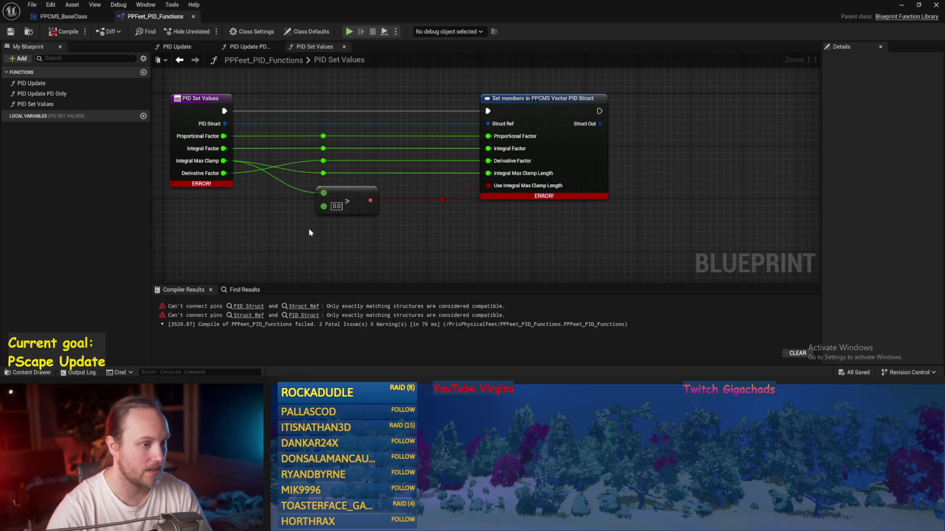
Step: Add a Set members in PPFeet Vector PID Struct node exposing the three factors and both Integral Max Clamp pins
left_click_drag(261, 140, 410, 78)
type("set mw")
key("BackSpace")
type("e")
key("Return")
left_click_drag(416, 148, 469, 95)
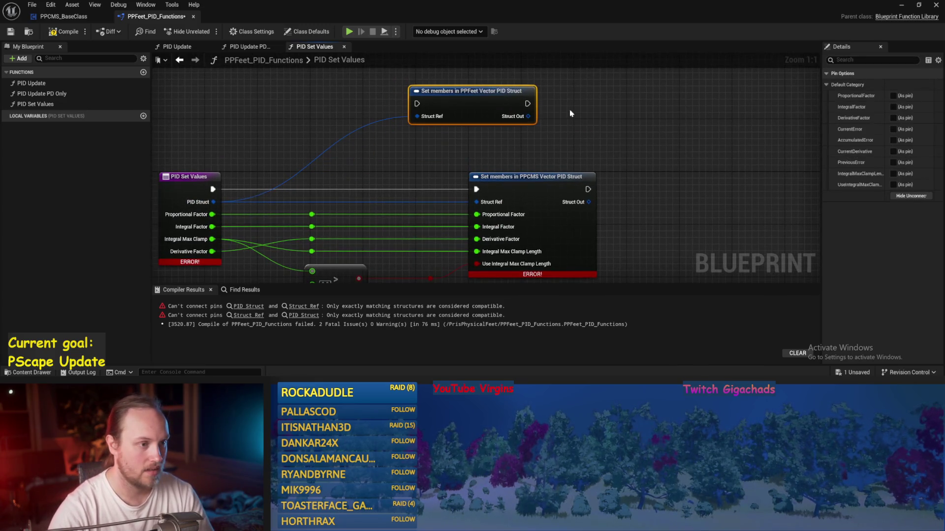
left_click(893, 95)
left_click(893, 106)
left_click(892, 118)
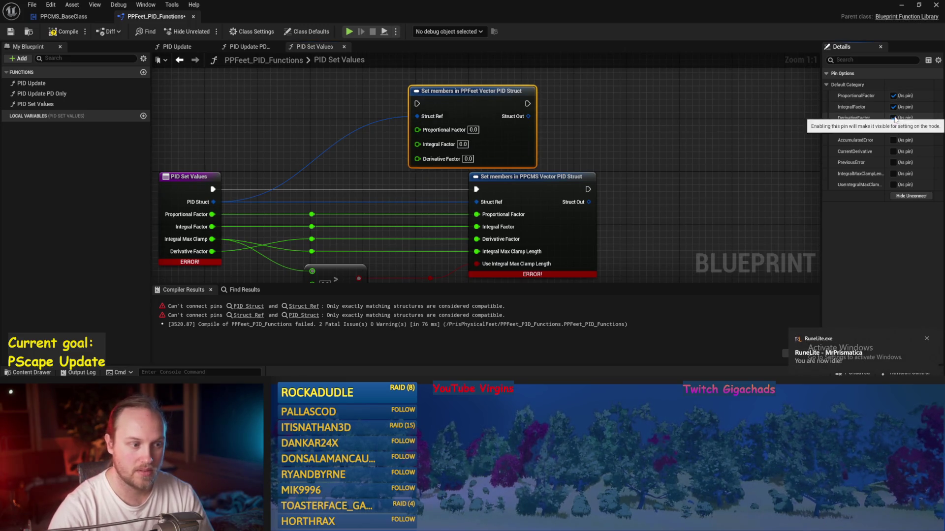
left_click(893, 174)
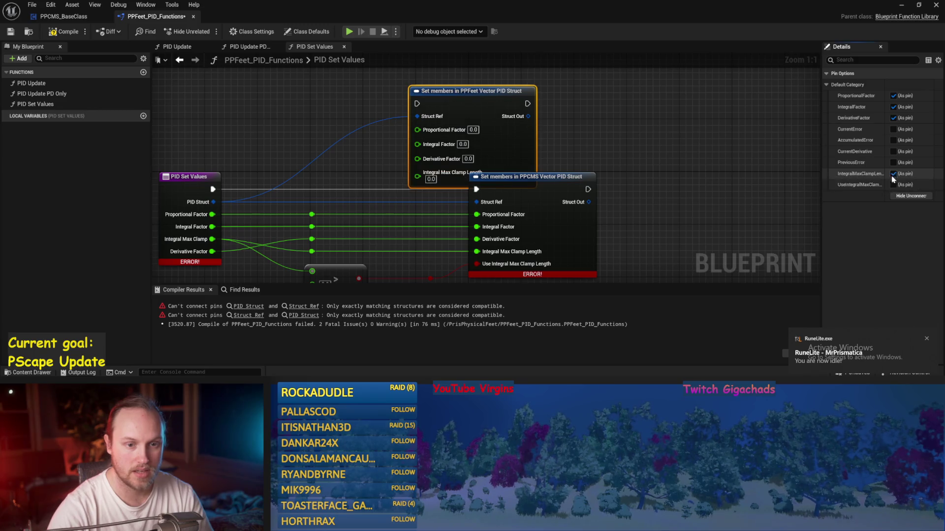
left_click(893, 184)
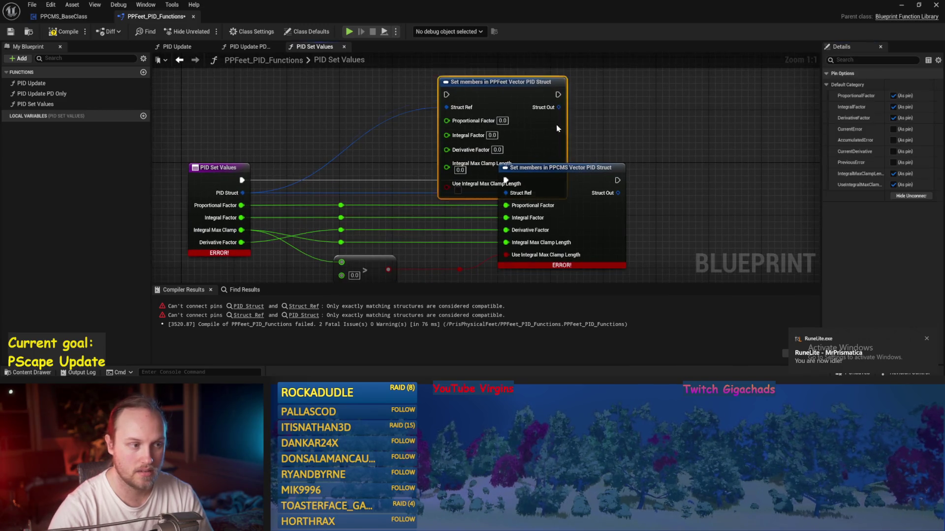
Step: Wire execution and the Proportional, Integral, Derivative and Integral Max Clamp Length inputs into the new node
left_click(358, 176)
left_click_drag(290, 206, 502, 101)
left_click_drag(556, 89, 584, 69)
left_click(530, 212)
mouse_move(556, 231)
left_mouse_down()
mouse_move(530, 106)
mouse_move(530, 118)
left_mouse_up()
left_click_drag(555, 256, 536, 142)
left_click_drag(390, 256, 528, 131)
mouse_move(544, 241)
left_mouse_down()
mouse_move(527, 118)
mouse_move(518, 120)
mouse_move(540, 198)
left_mouse_up()
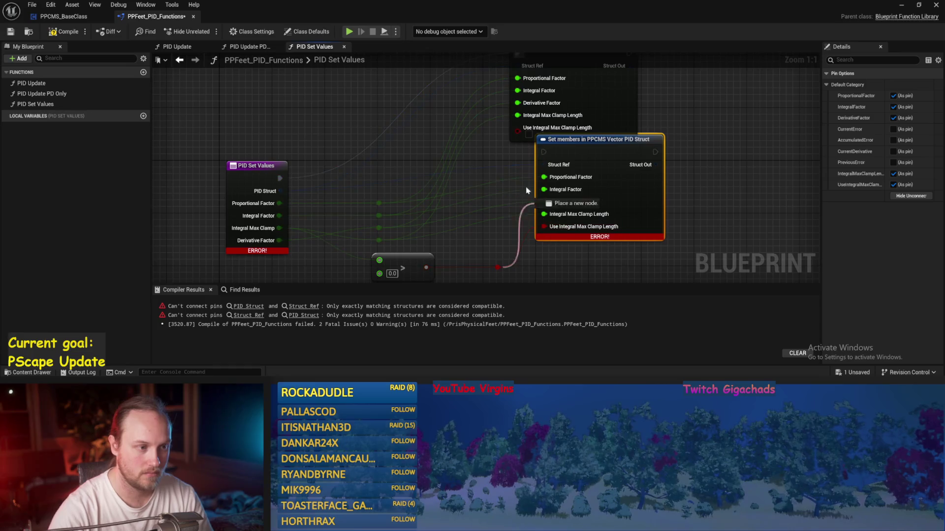
Step: Replace the old PPCMS Set members node with the PPFeet one and recompile
scroll(601, 196, "down", 2)
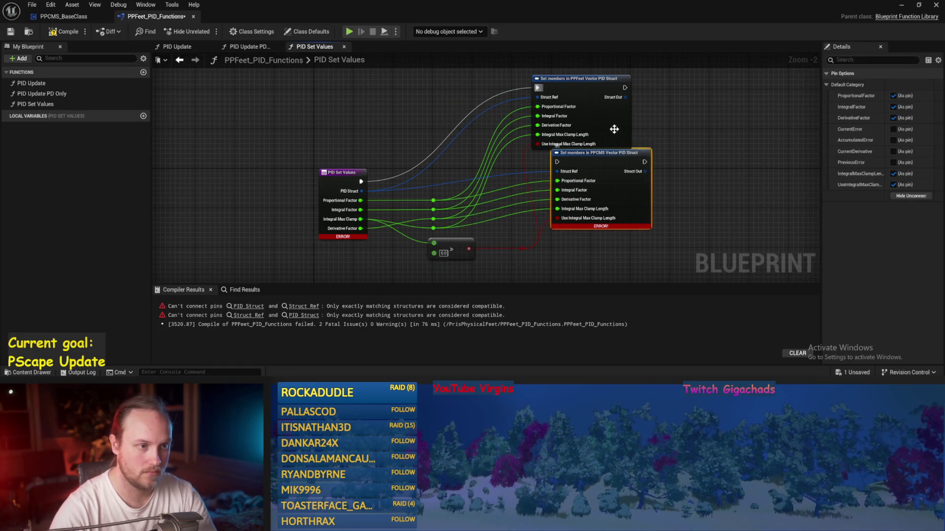
key("Delete")
mouse_move(615, 131)
left_mouse_down()
mouse_move(627, 233)
mouse_move(628, 224)
left_mouse_up()
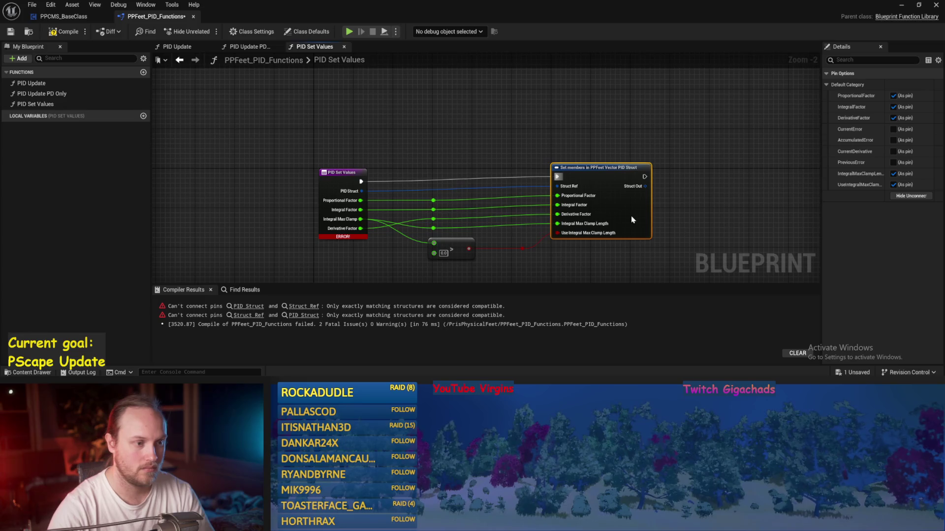
left_click_drag(393, 193, 437, 159)
left_click(55, 32)
Step: In PID Update, retype the PID_Struct input to PPFeet Vector PID Struct and compile
double_click(44, 83)
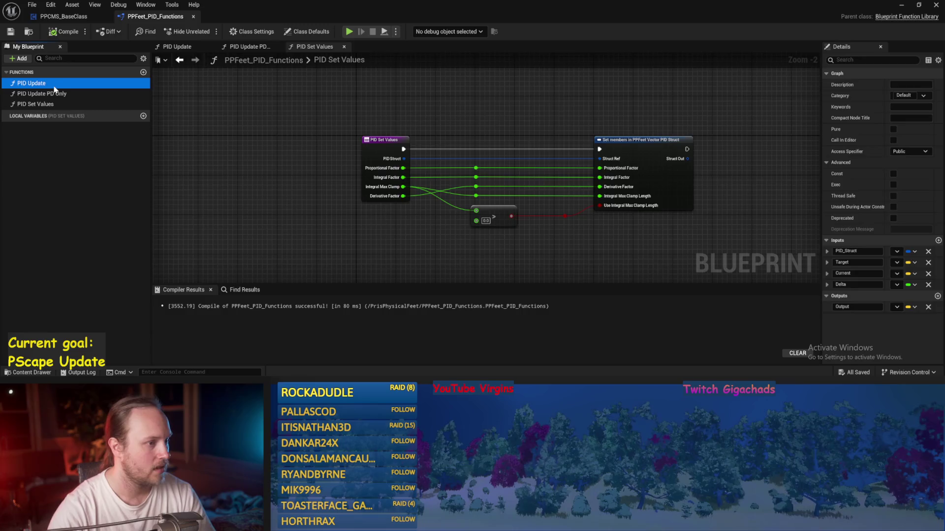
left_click(206, 144)
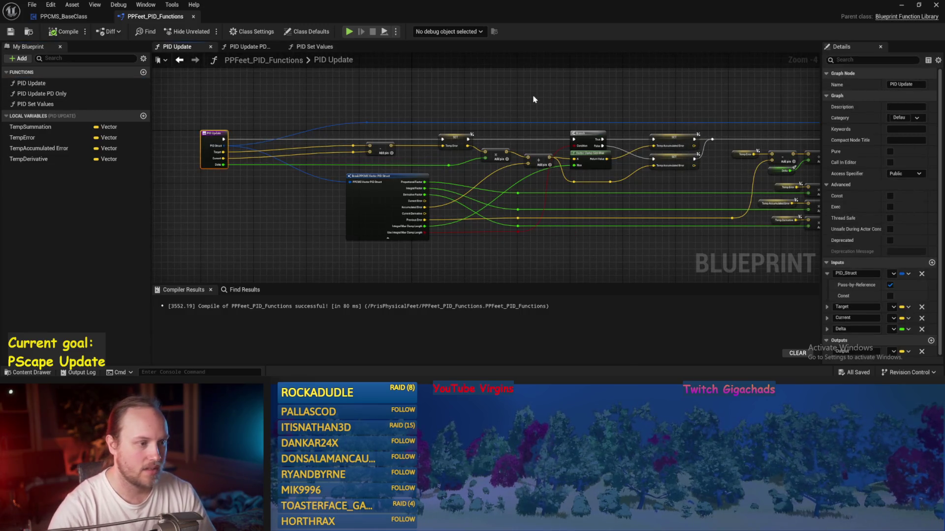
mouse_move(594, 246)
left_mouse_down()
mouse_move(485, 226)
mouse_move(354, 219)
mouse_move(644, 211)
left_mouse_up()
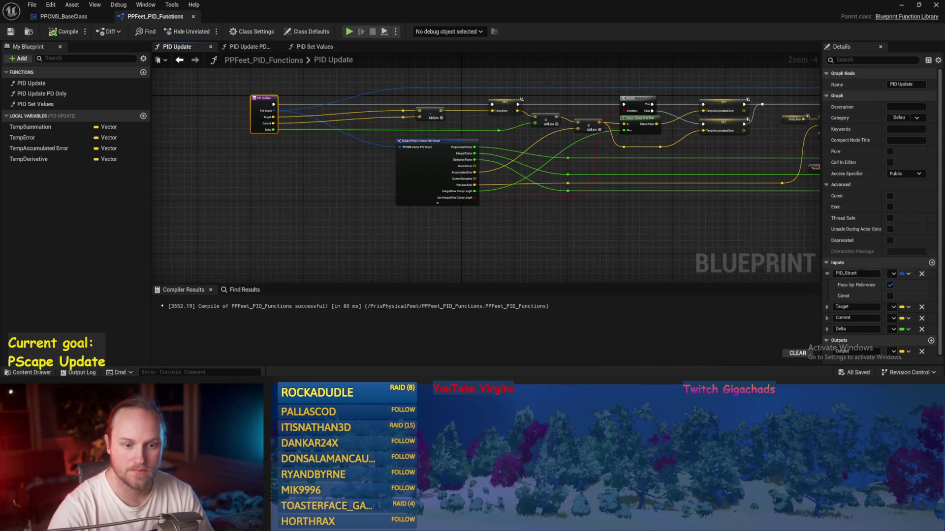
left_click(893, 274)
type("fe")
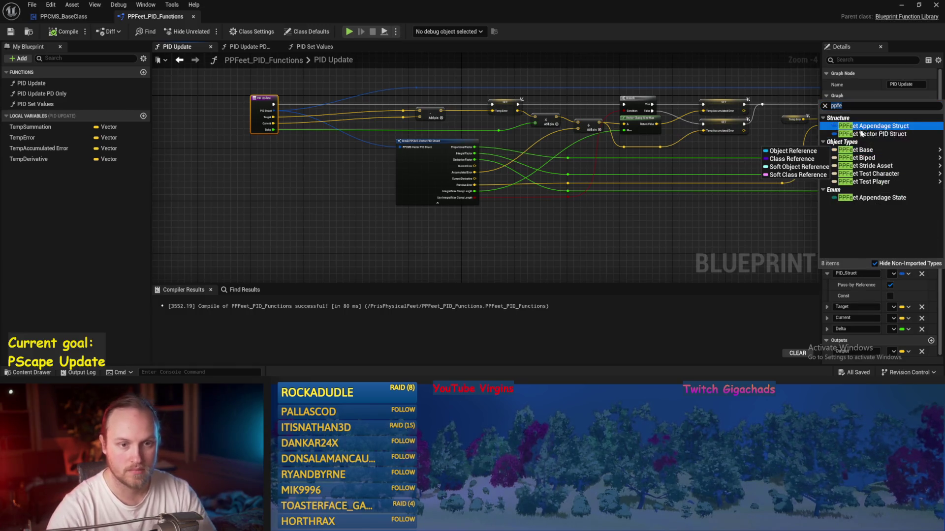
left_click(869, 133)
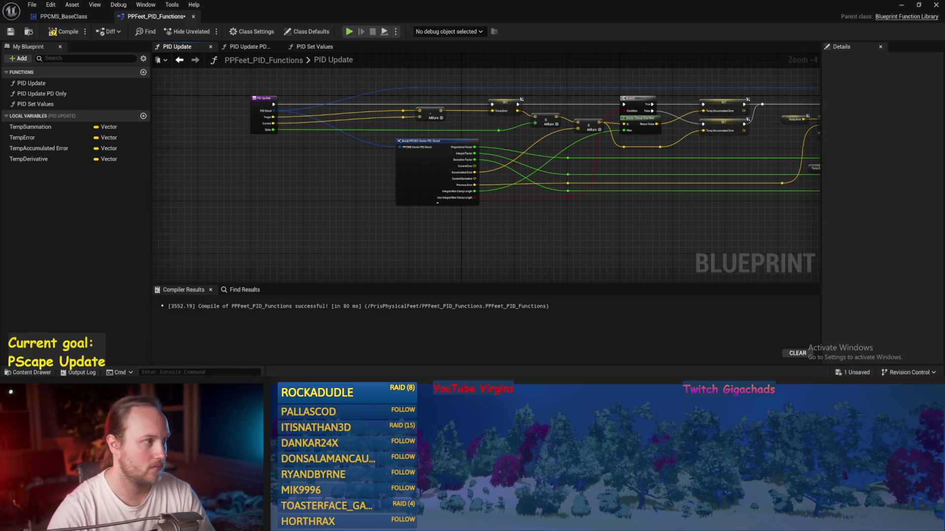
left_click(79, 34)
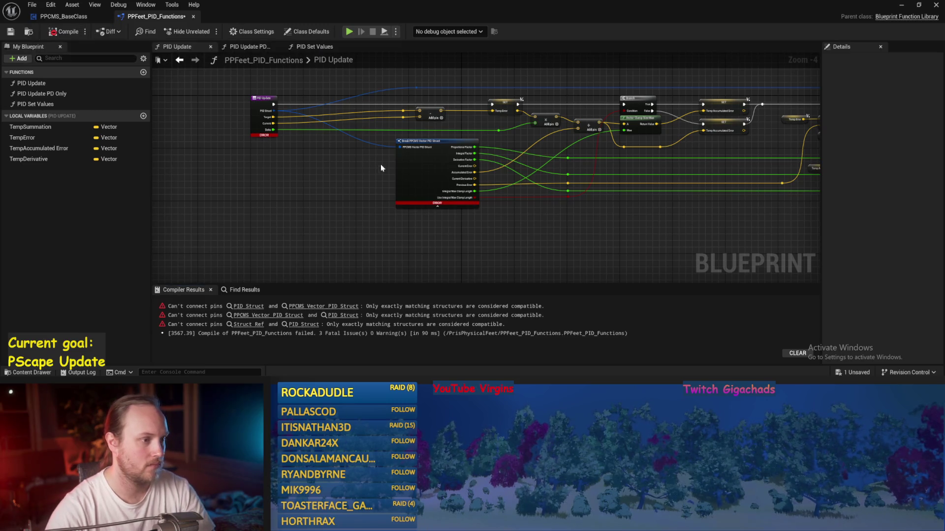
Step: Add a Break PPFeet Vector PID Struct node off the PID Struct pin, showing all its pins
scroll(380, 169, "up", 3)
scroll(356, 179, "down", 1)
mouse_move(231, 97)
left_mouse_down()
mouse_move(341, 199)
mouse_move(384, 200)
mouse_move(326, 178)
left_mouse_up()
key("Return")
left_click(330, 204)
Step: Move the factor, error and Integral Max Clamp wires to the PPFeet break, replacing the Break PPCMS node
left_click_drag(534, 157, 395, 187)
left_click_drag(535, 164, 395, 196)
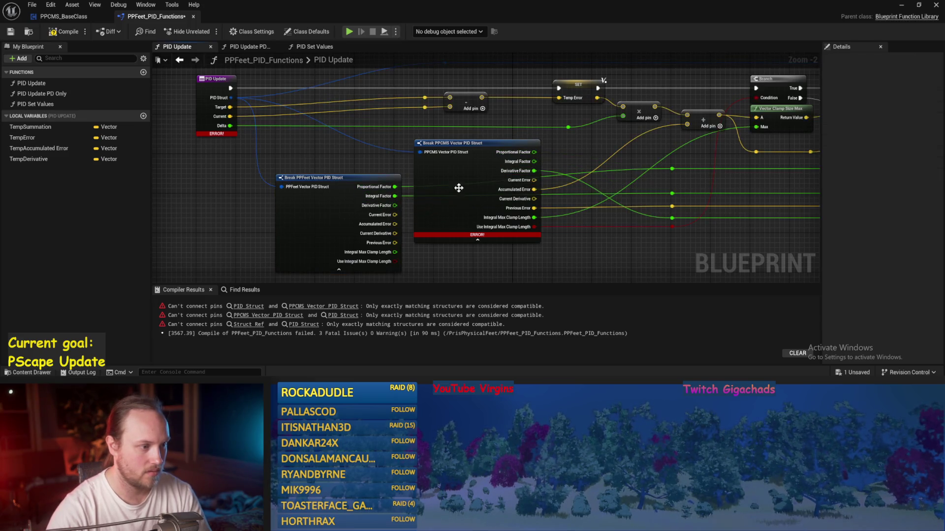
left_click_drag(530, 174, 395, 205)
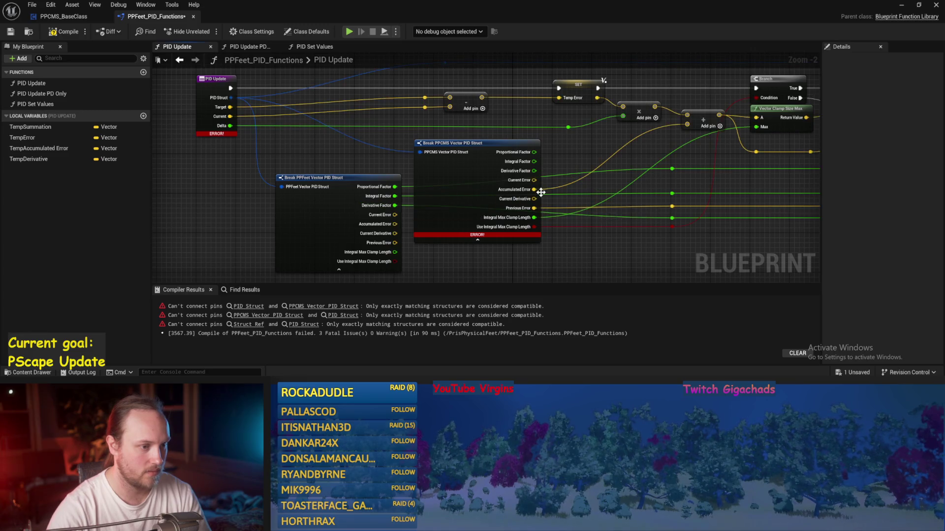
mouse_move(535, 189)
left_mouse_down()
mouse_move(411, 233)
mouse_move(396, 225)
left_mouse_up()
left_click_drag(529, 211, 396, 243)
left_click_drag(534, 218, 395, 251)
mouse_move(538, 224)
left_mouse_down()
mouse_move(401, 270)
mouse_move(395, 261)
left_mouse_up()
left_click(442, 200)
key("Delete")
mouse_move(311, 228)
left_mouse_down()
mouse_move(463, 182)
mouse_move(498, 196)
mouse_move(442, 162)
mouse_move(374, 148)
mouse_move(413, 143)
mouse_move(482, 107)
left_mouse_up()
Step: Add a PPFeet Set members node exposing Current Error, Accumulated Error, Current Derivative and Previous Error
left_click(412, 140)
type("set mw")
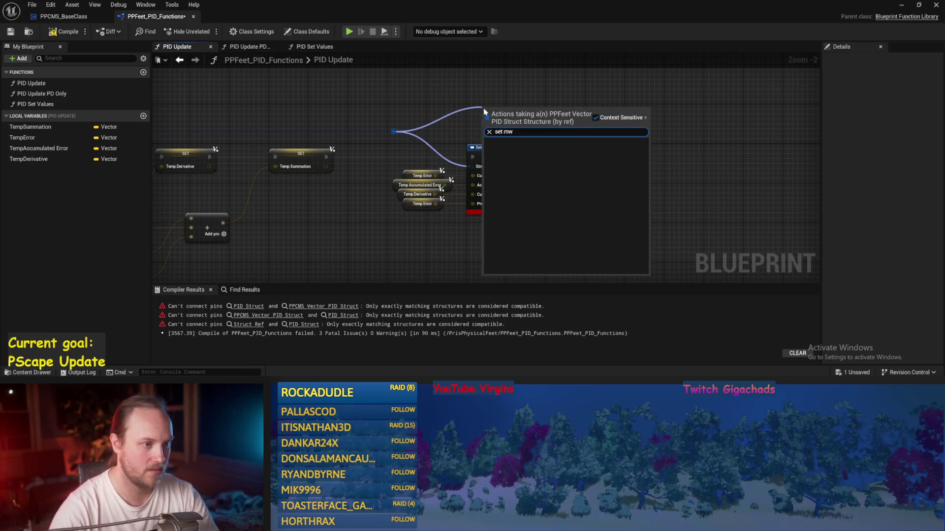
key("BackSpace")
left_click(546, 206)
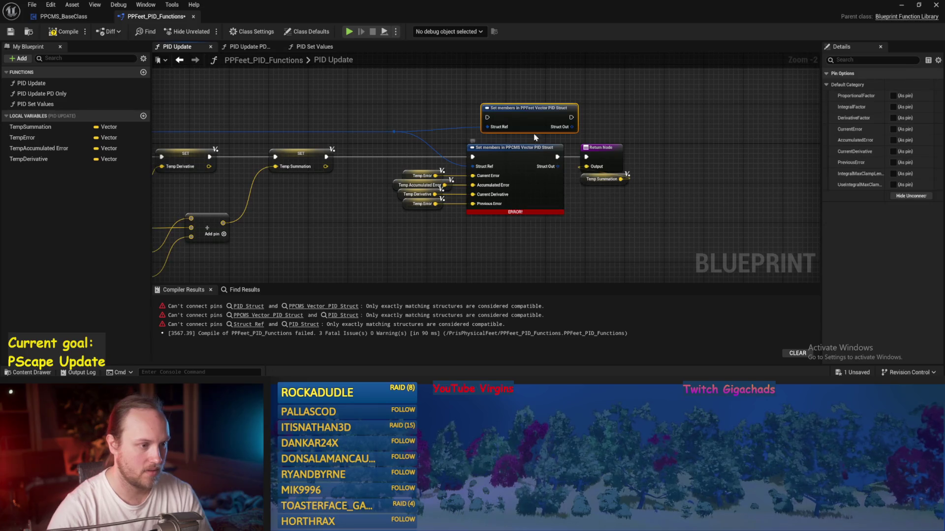
left_click(893, 129)
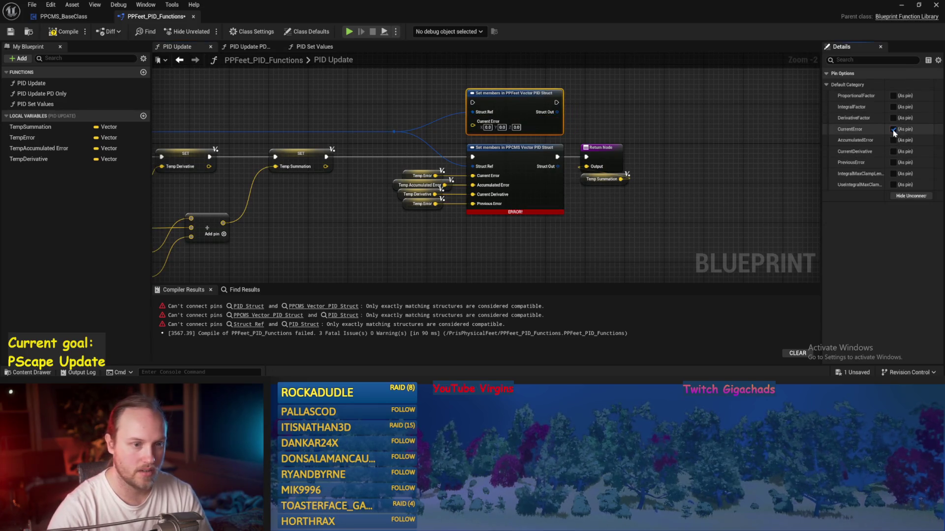
left_click(893, 141)
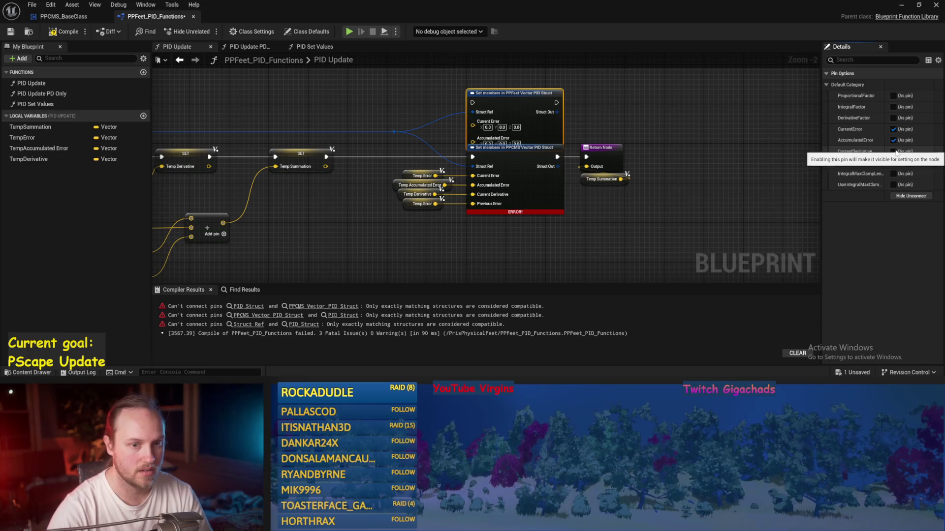
left_click(894, 151)
left_click(893, 162)
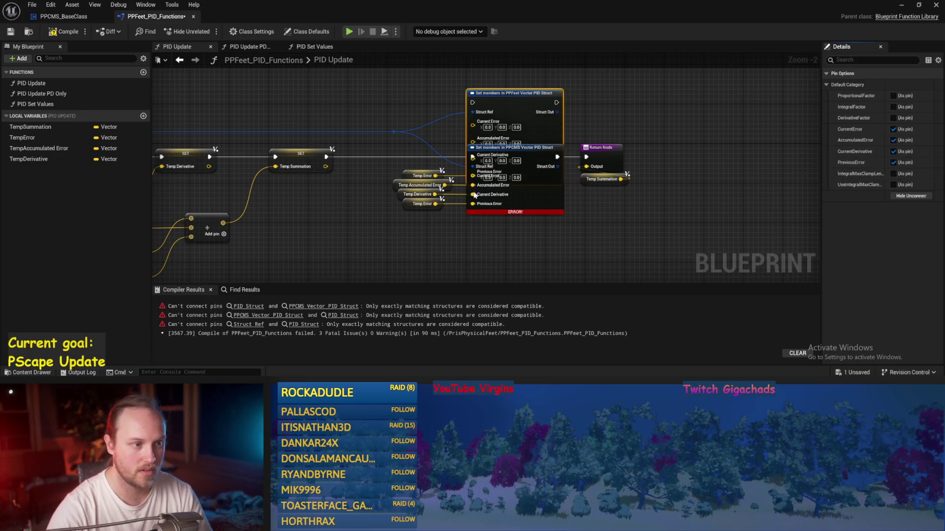
left_click_drag(538, 127, 537, 92)
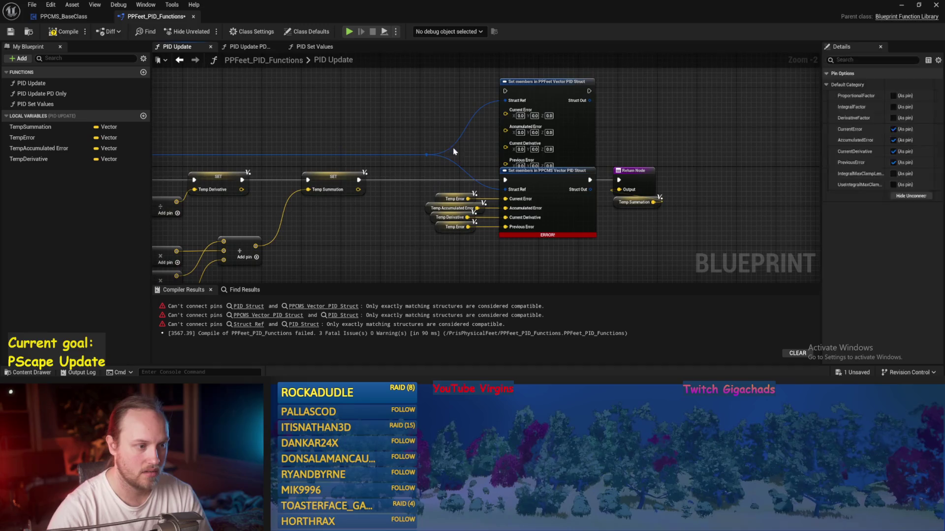
Step: Feed the temp error and derivative values in, replacing the old PPCMS Set members node
mouse_move(470, 199)
left_mouse_down()
mouse_move(505, 114)
mouse_move(448, 202)
mouse_move(477, 208)
left_mouse_up()
left_click_drag(505, 135, 468, 217)
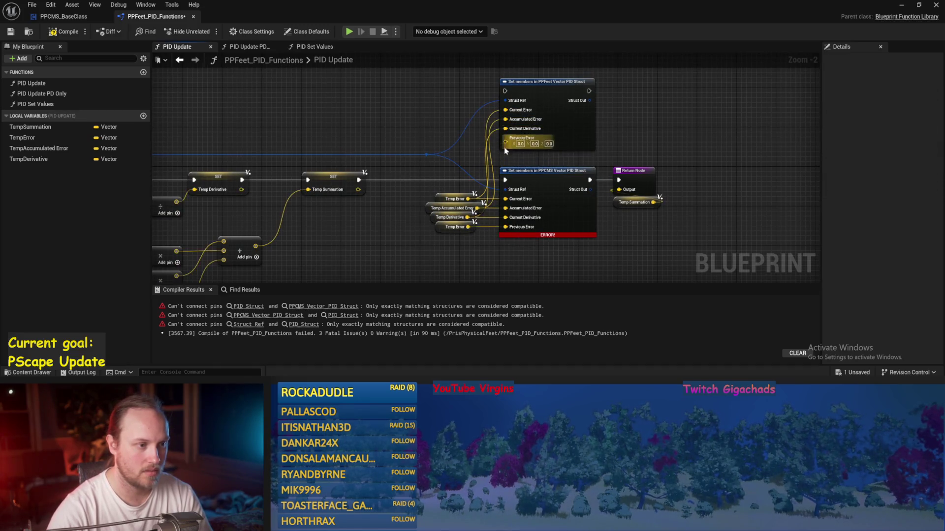
left_click_drag(504, 142, 467, 227)
left_click(563, 192)
key("Delete")
left_click_drag(558, 122, 558, 205)
mouse_move(362, 179)
left_mouse_down()
mouse_move(546, 170)
mouse_move(621, 181)
left_mouse_up()
Step: Compile and save the blueprint, then open the PID Update PD Only graph
left_click(64, 31)
left_click(11, 32)
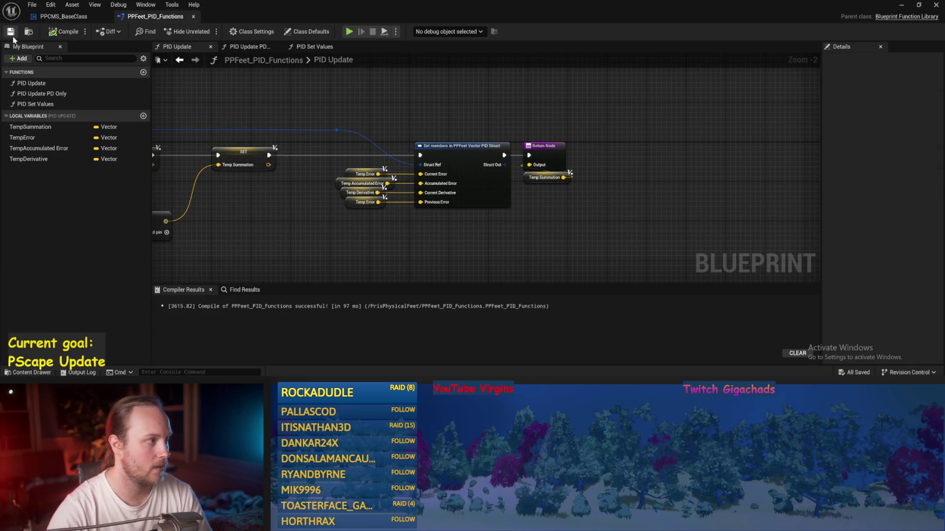
left_click(27, 95)
double_click(27, 93)
Step: Retype PID Update PD Only's PID_Struct input to PPFeet Vector PID Struct, save and recompile
scroll(472, 215, "up", 3)
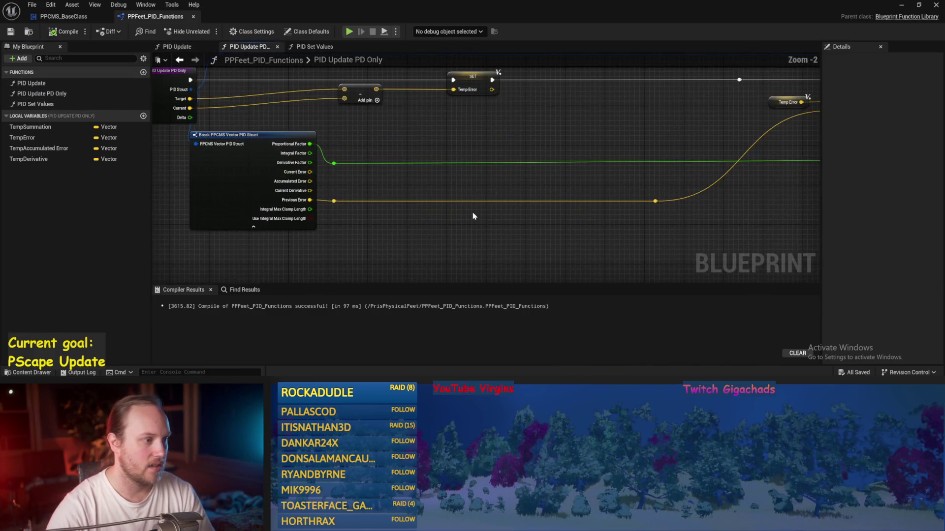
left_click_drag(443, 139, 362, 140)
left_click_drag(444, 192, 420, 160)
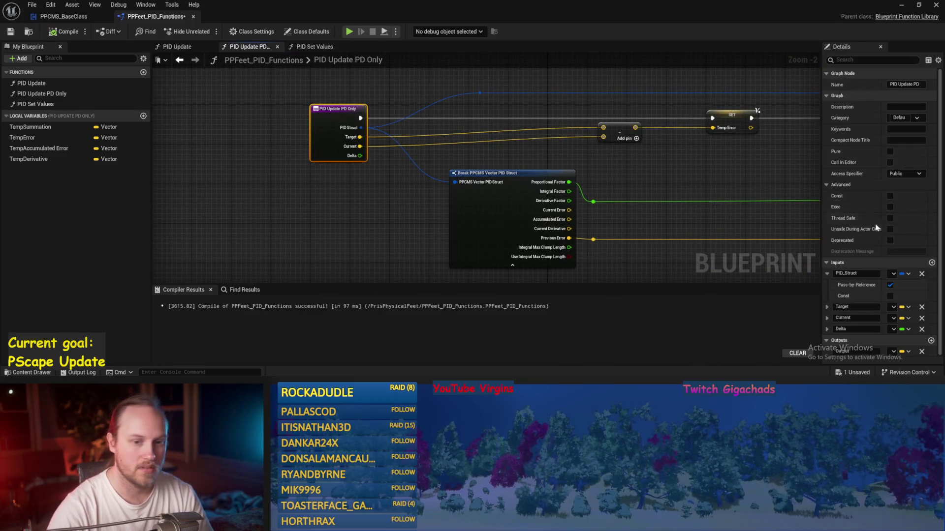
left_click(892, 274)
type("ppfeet")
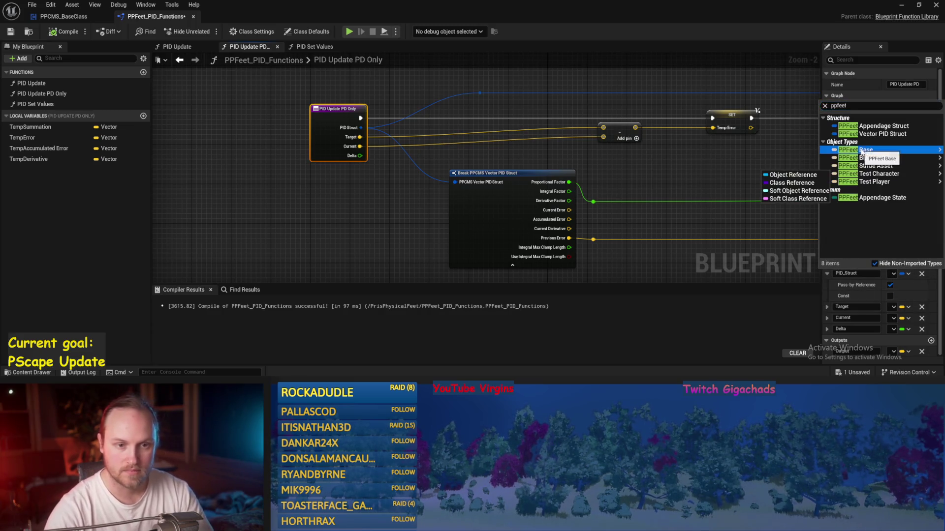
left_click(867, 134)
key("ctrl+s")
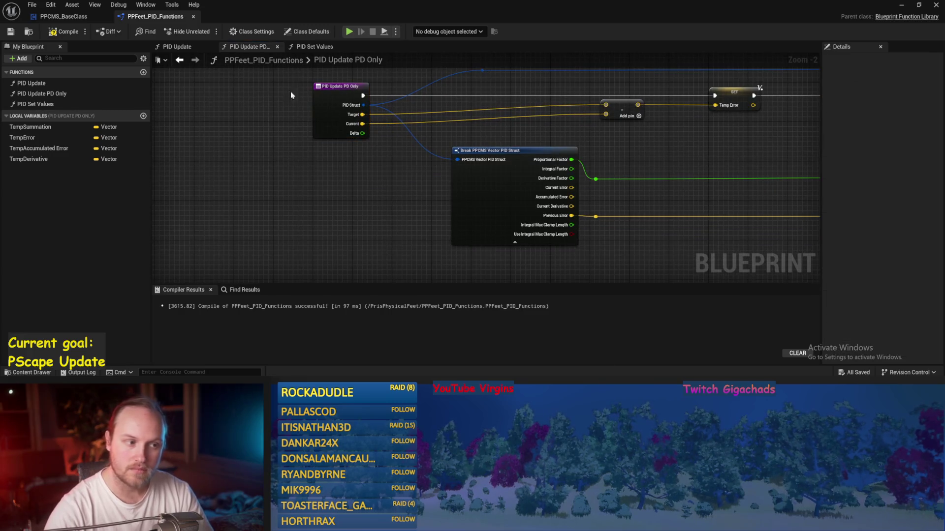
left_click(64, 32)
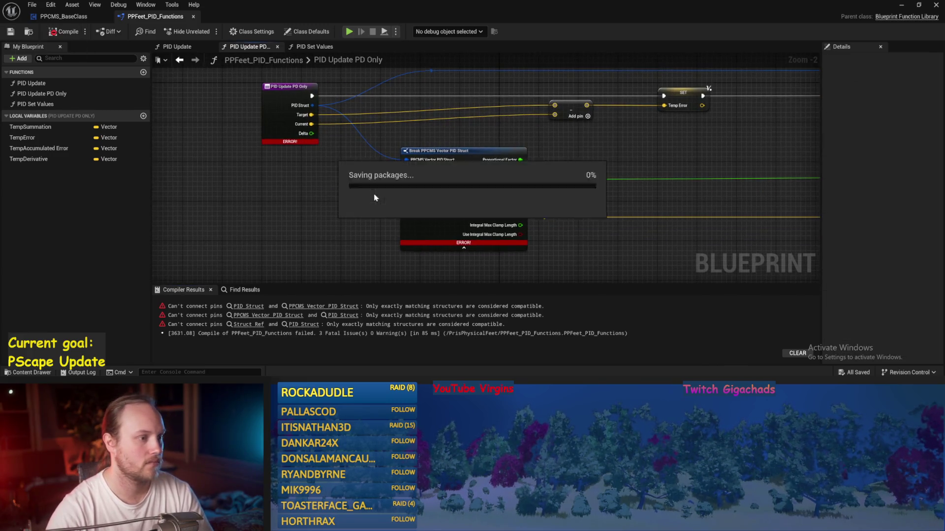
Step: Replace the PPCMS break node with a Break PPFeet Vector PID Struct carrying the factor and Previous Error wires
mouse_move(312, 105)
left_mouse_down()
mouse_move(358, 187)
mouse_move(359, 212)
left_mouse_up()
type("break ppfeet")
key("Return")
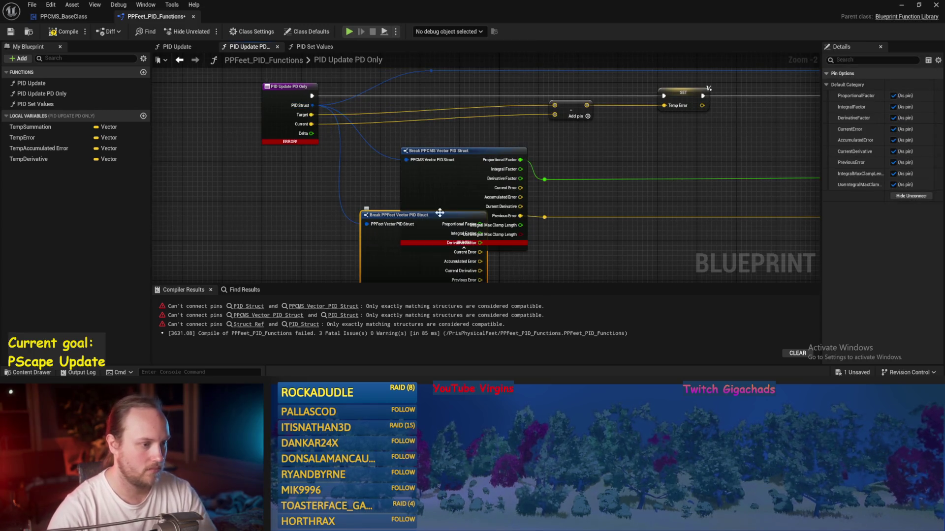
left_click_drag(413, 219, 511, 264)
mouse_move(453, 107)
left_mouse_down()
mouse_move(497, 204)
mouse_move(485, 196)
left_mouse_up()
mouse_move(455, 144)
left_mouse_down()
mouse_move(489, 217)
mouse_move(492, 256)
mouse_move(485, 252)
left_mouse_up()
key("Delete")
left_click_drag(404, 215, 341, 106)
Step: Save and inspect the SET Temp Derivative section and the erroring Set members node
scroll(481, 204, "down", 1)
left_click(482, 204)
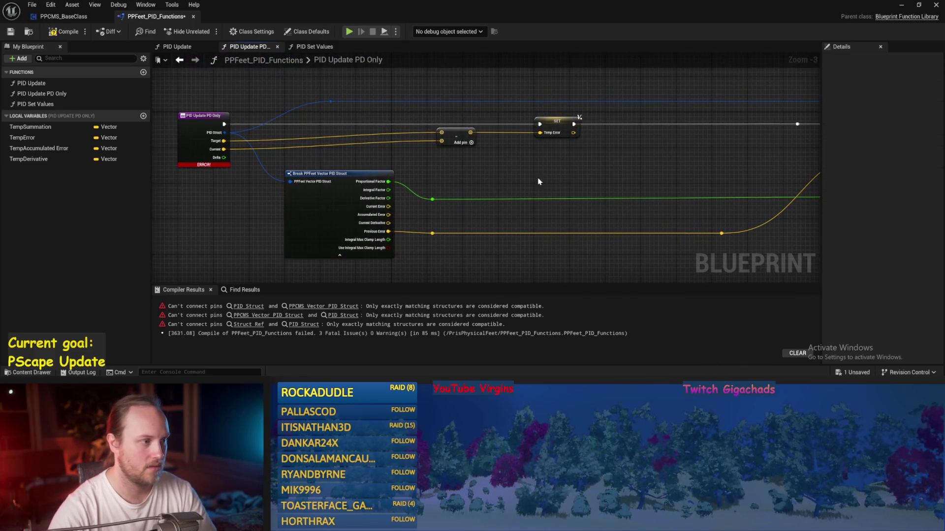
left_click_drag(544, 177, 462, 192)
key("ctrl+s")
left_click_drag(559, 169, 304, 185)
left_click(645, 154)
left_click(664, 184)
mouse_move(664, 184)
left_mouse_down()
mouse_move(583, 196)
mouse_move(506, 146)
mouse_move(544, 131)
mouse_move(497, 152)
mouse_move(539, 148)
mouse_move(551, 120)
left_mouse_up()
Step: Add a reroute and a node on the struct wire, save, and recompile down to 2 fatal errors
double_click(494, 146)
left_click(567, 137)
scroll(567, 138, "up", 2)
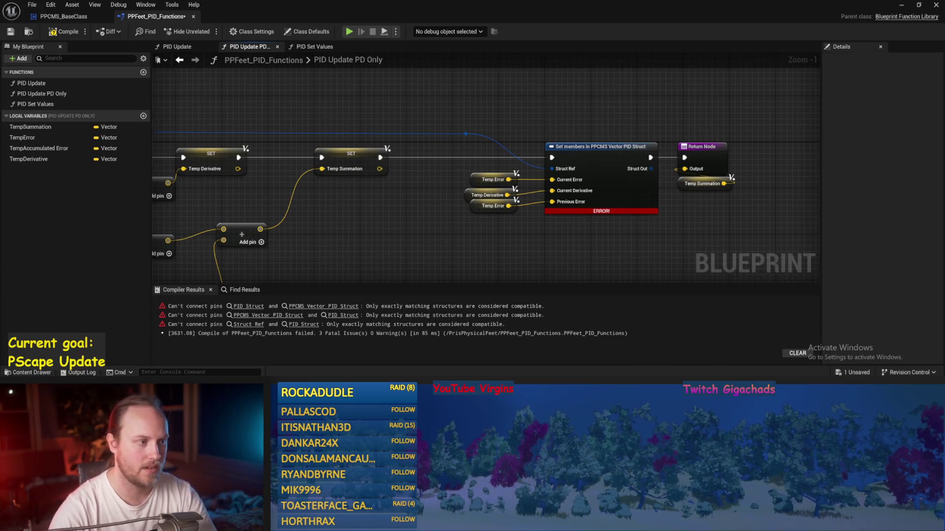
scroll(550, 99, "down", 3)
key("ctrl+s")
left_click(62, 31)
scroll(346, 171, "up", 2)
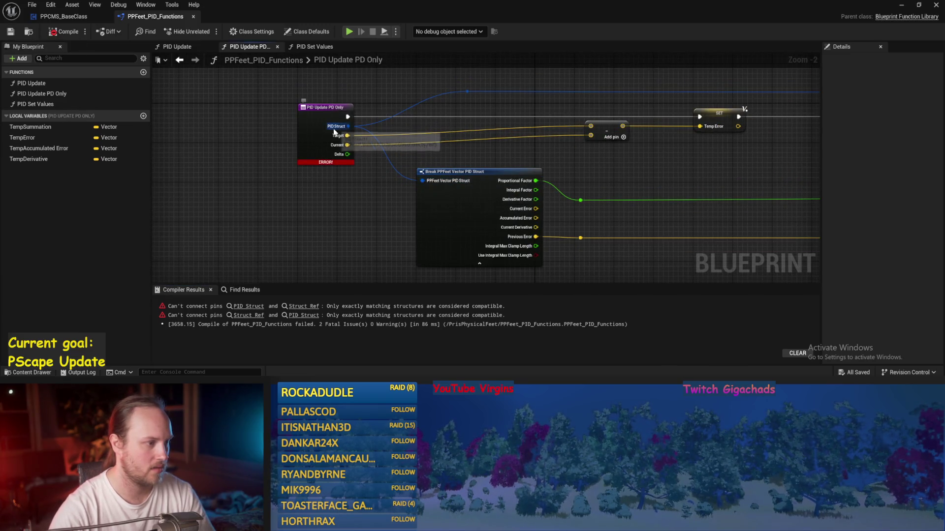
Step: Jump to the first error and add a Set members in PPFeet Vector PID Struct off the struct reference
left_click(309, 306)
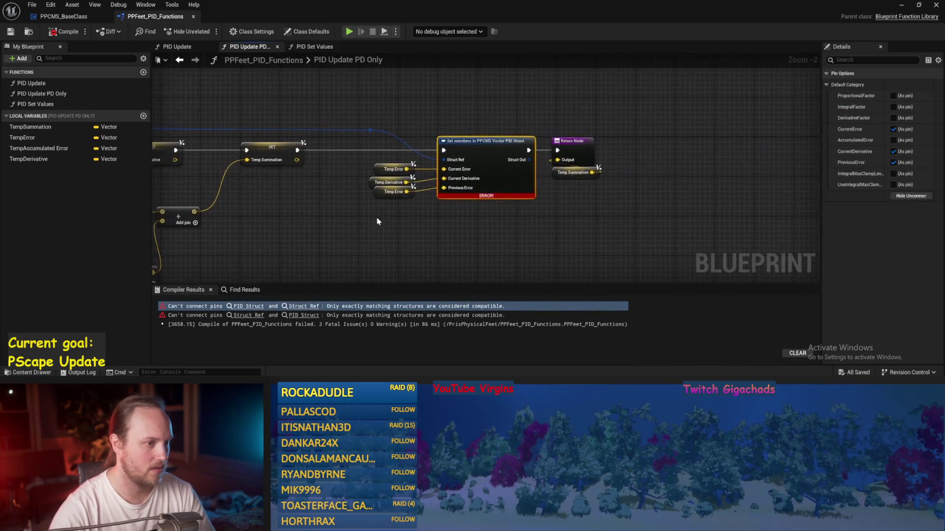
left_click_drag(416, 183, 390, 192)
left_click(435, 126)
mouse_move(407, 79)
left_mouse_down()
mouse_move(418, 149)
mouse_move(450, 126)
left_mouse_up()
type("set members")
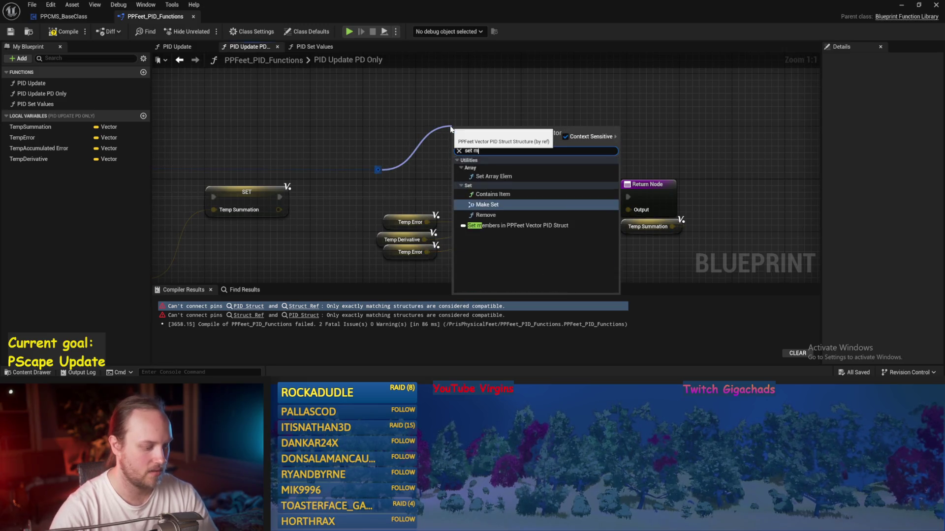
left_click(476, 168)
left_click_drag(509, 132, 517, 99)
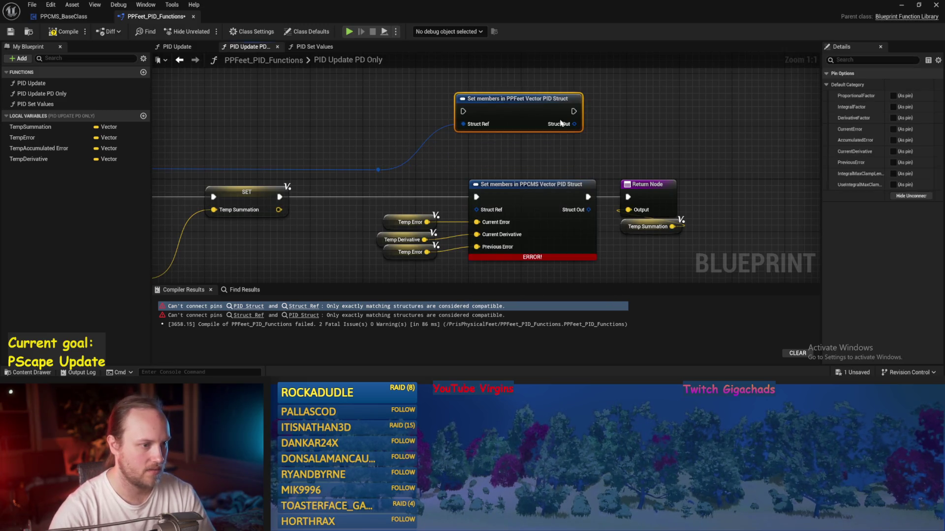
Step: Expose Current Error, Current Derivative and Previous Error, and connect Temp Error to Current Error
left_click(893, 130)
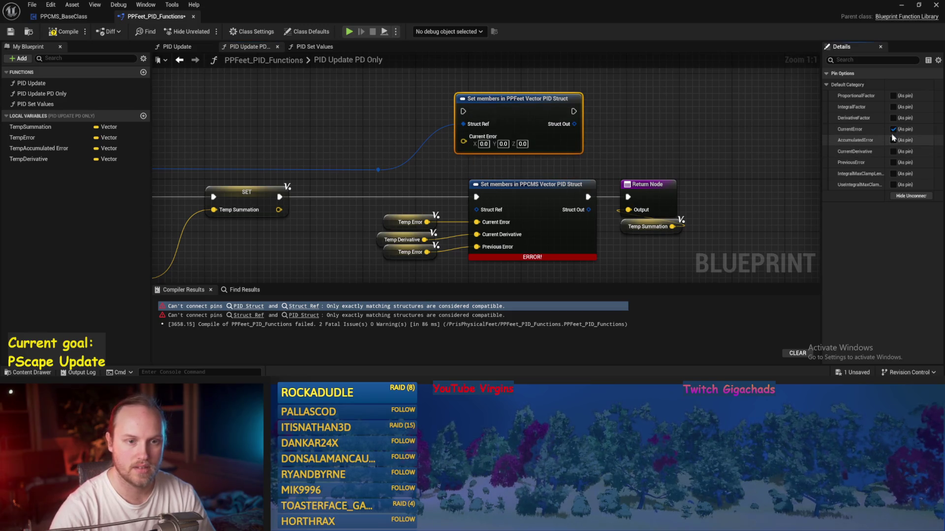
left_click(893, 152)
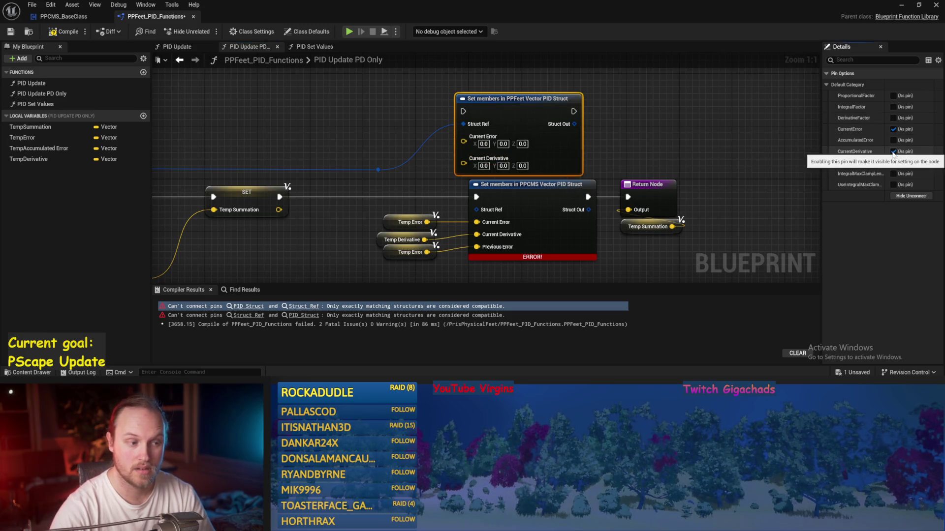
left_click(893, 162)
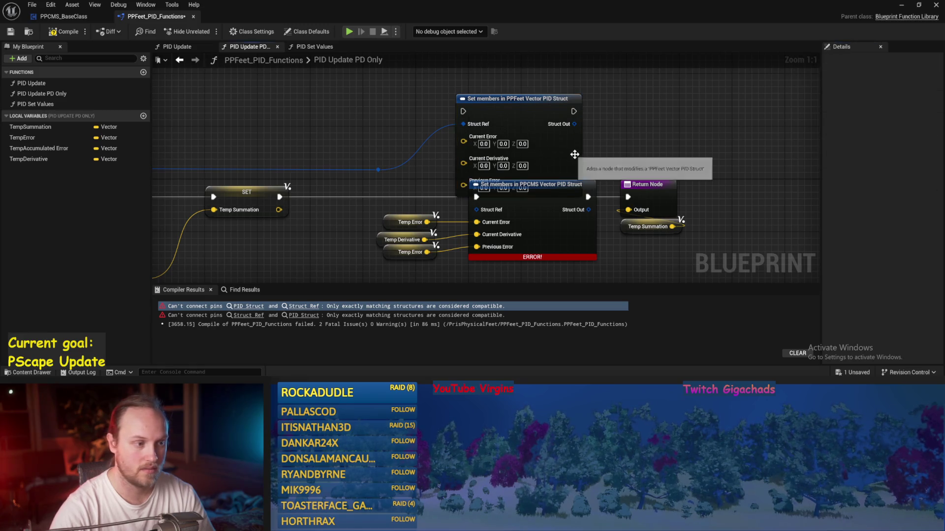
left_click_drag(517, 98, 517, 85)
left_click(371, 216)
mouse_move(427, 222)
left_mouse_down()
mouse_move(443, 133)
mouse_move(462, 129)
left_mouse_up()
left_click(434, 170)
mouse_move(426, 221)
left_mouse_down()
mouse_move(463, 128)
mouse_move(424, 239)
mouse_move(464, 148)
left_mouse_up()
Step: Route execution through the new node to the Return Node, delete the PPCMS node, compile and save
left_click(536, 194)
left_click_drag(476, 197, 463, 98)
left_click_drag(574, 98, 628, 197)
key("Delete")
left_click_drag(523, 144, 524, 211)
scroll(523, 210, "down", 2)
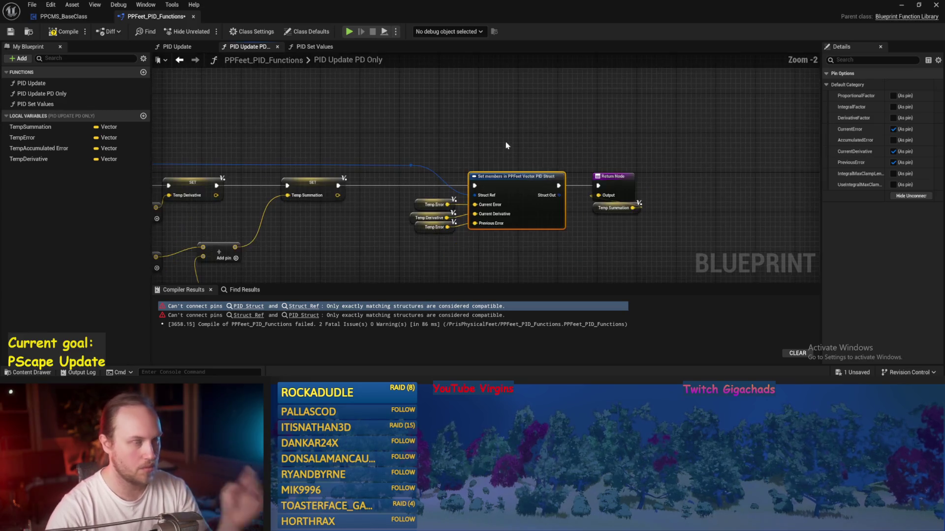
left_click(478, 122)
left_click(64, 31)
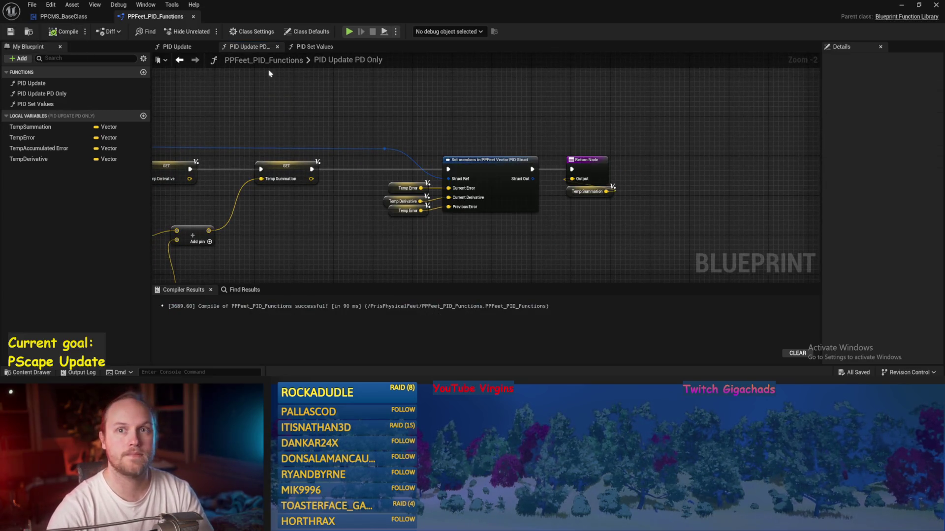
Step: Close the PPCMS_BaseClass blueprint and editor, then save the current level
scroll(530, 144, "down", 1)
left_click(182, 48)
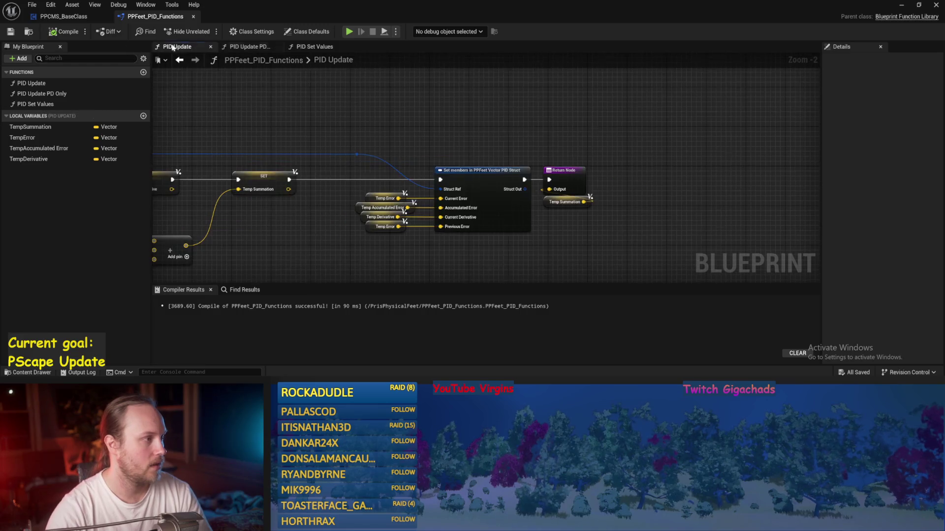
left_click(64, 16)
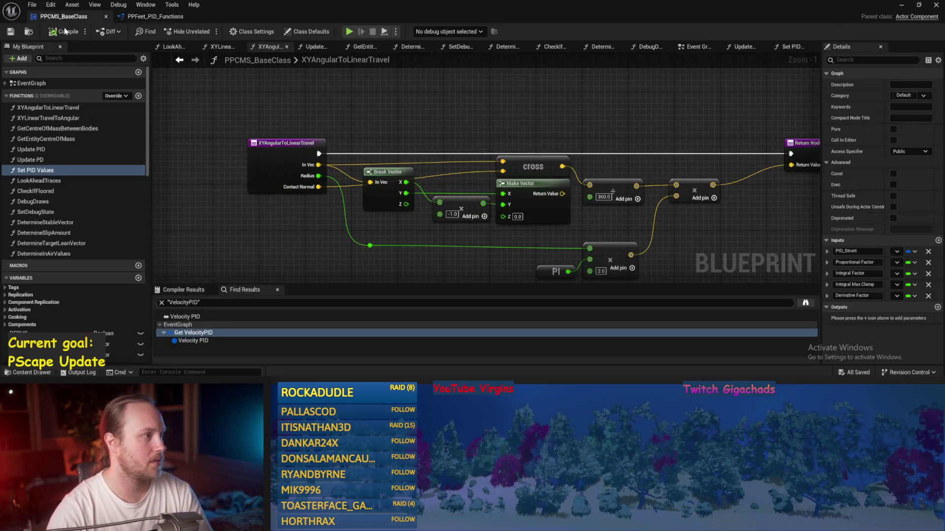
scroll(454, 123, "down", 1)
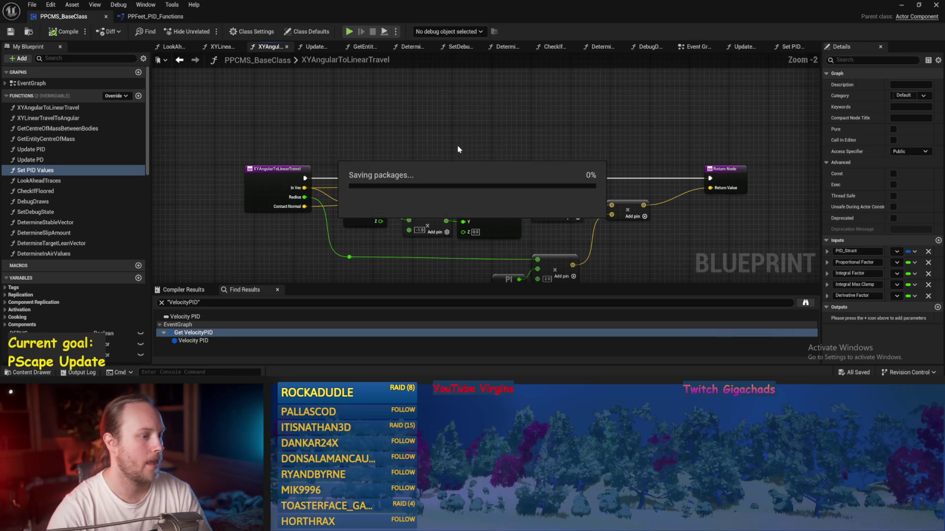
left_click(106, 17)
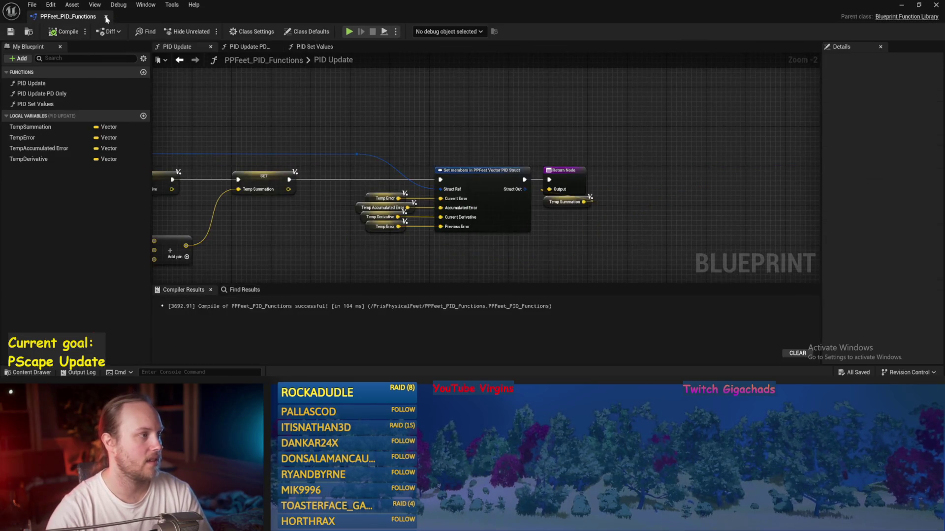
left_click(106, 17)
left_click(11, 31)
Step: Reopen PPFeet_PID_Functions from the Content Browser, showing the PID Update graph
left_click(32, 5)
key("Escape")
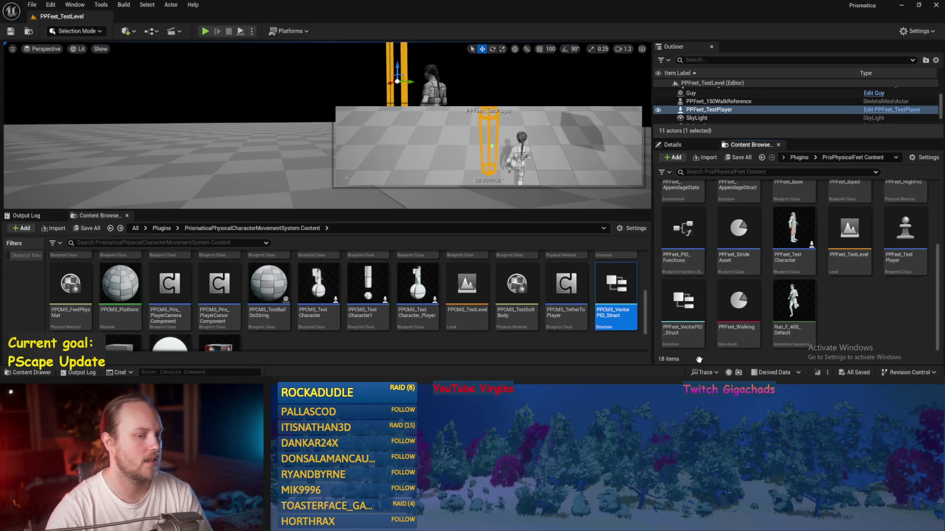
double_click(683, 232)
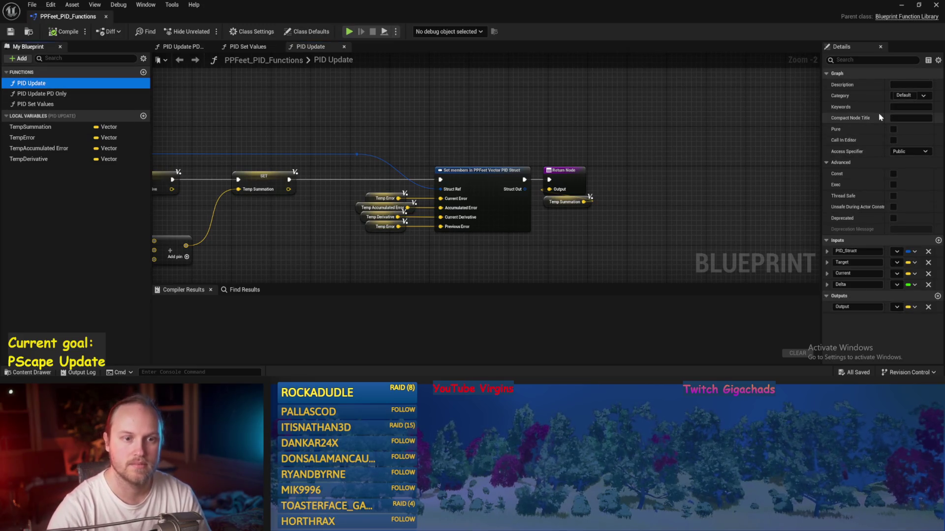
mouse_move(850, 118)
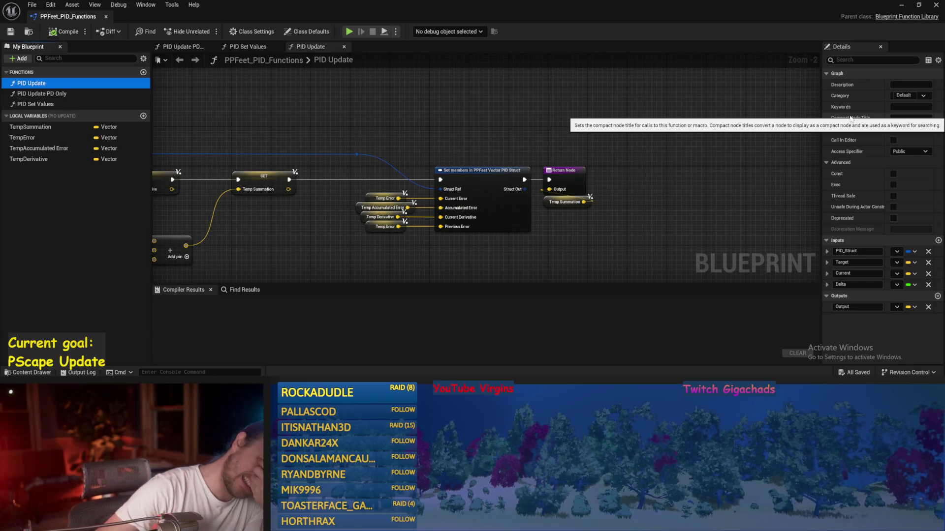
Step: Set the function's category to PID, keep it public, then compile and save the library
left_click(903, 95)
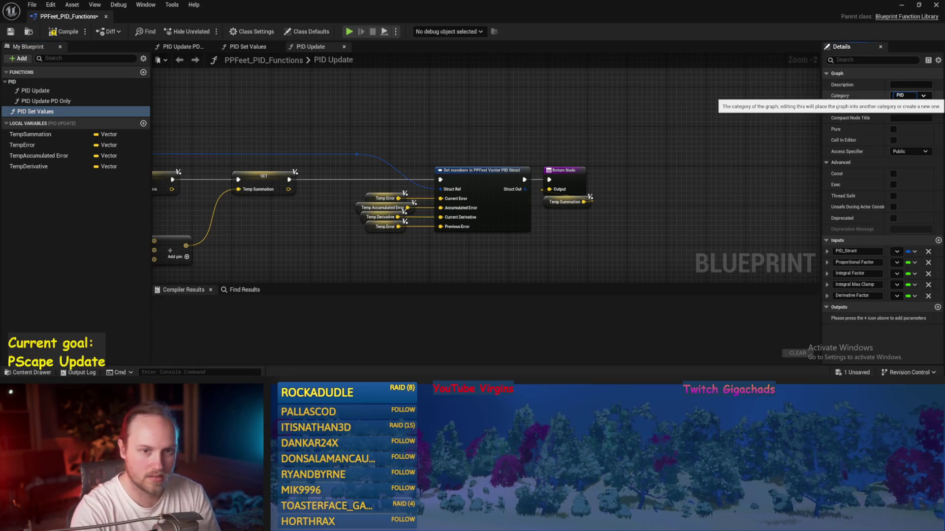
key("Return")
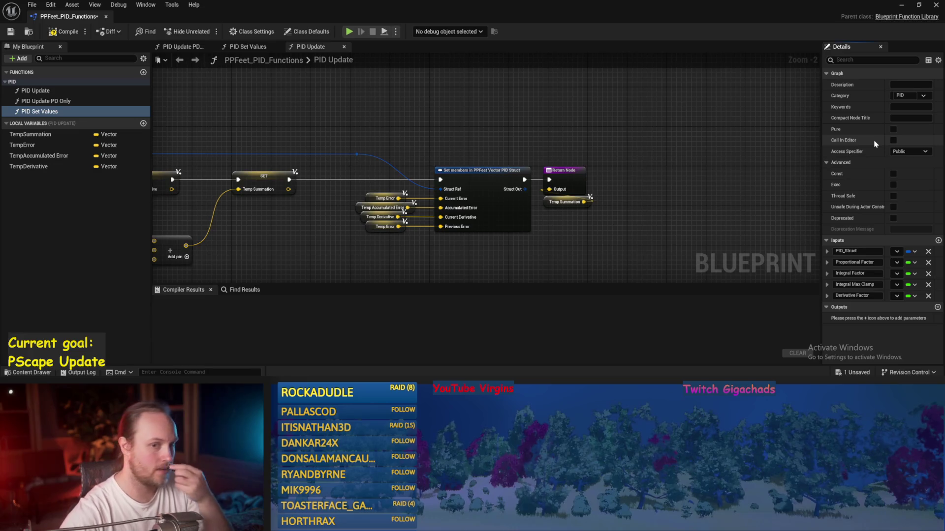
left_click(924, 152)
left_click(920, 158)
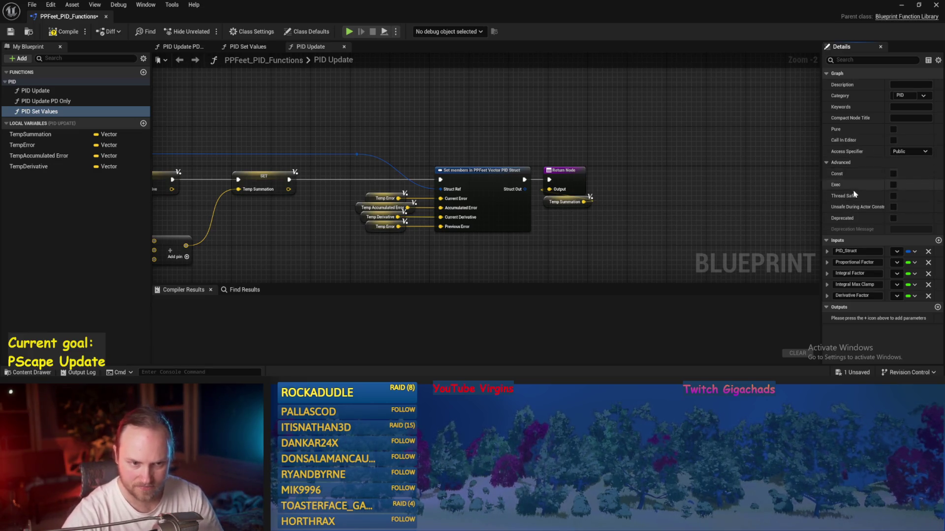
left_click(60, 31)
left_click(11, 31)
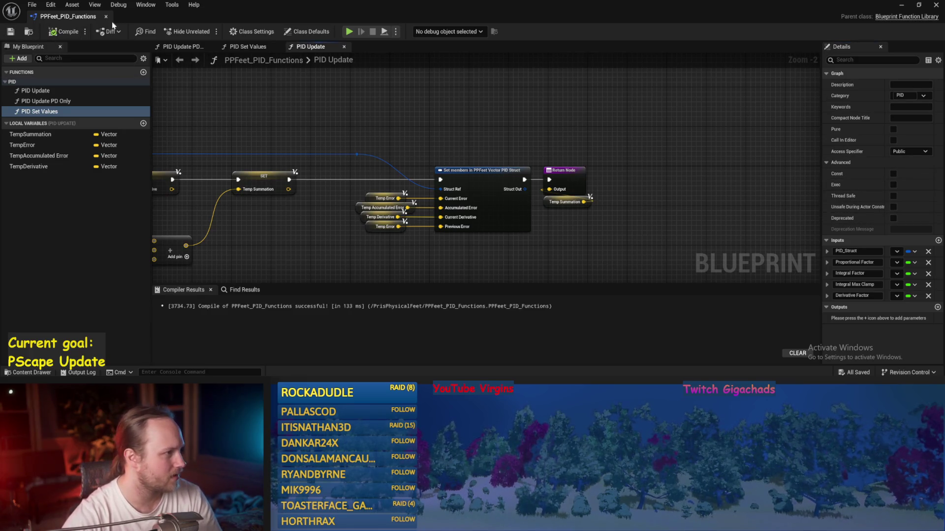
Step: Review Class Settings and Class Defaults, then show PID Update's PID_Struct, Target, Current, Delta inputs and Output
left_click(252, 32)
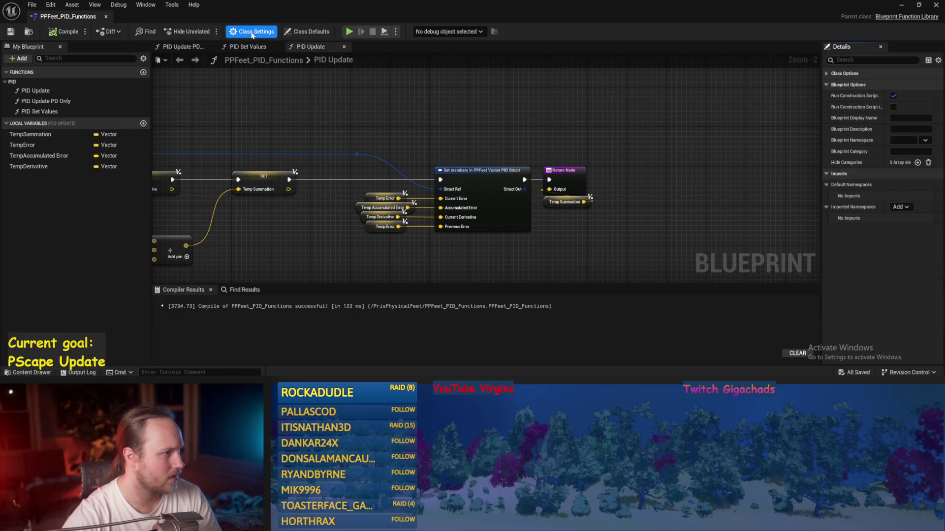
left_click(313, 32)
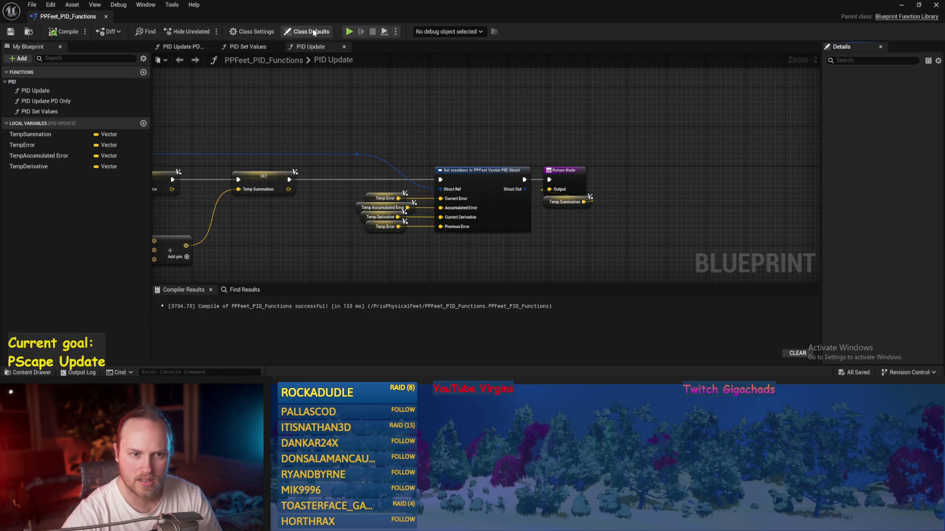
left_click(258, 33)
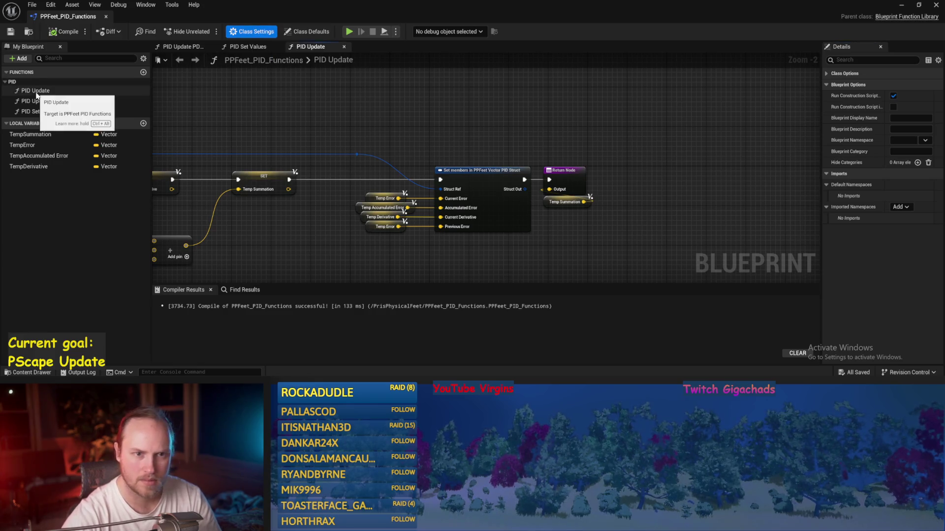
left_click(826, 74)
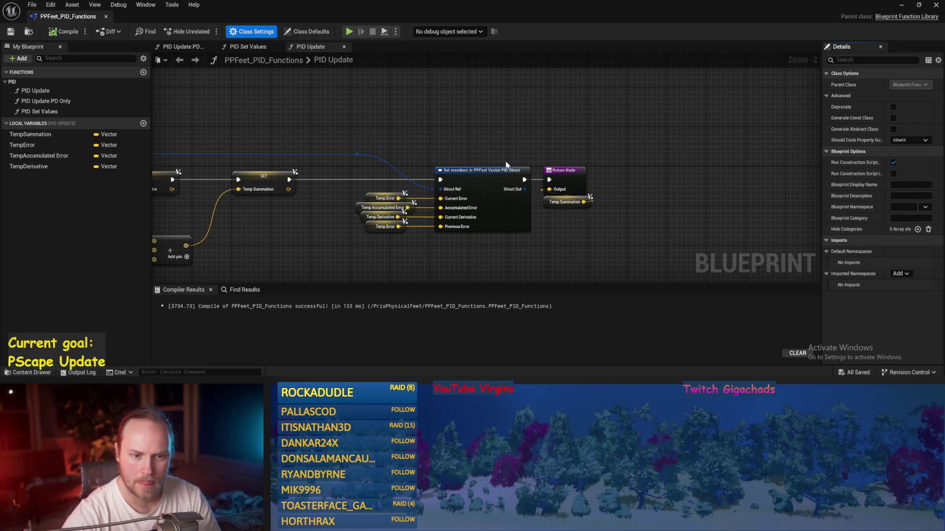
left_click(35, 91)
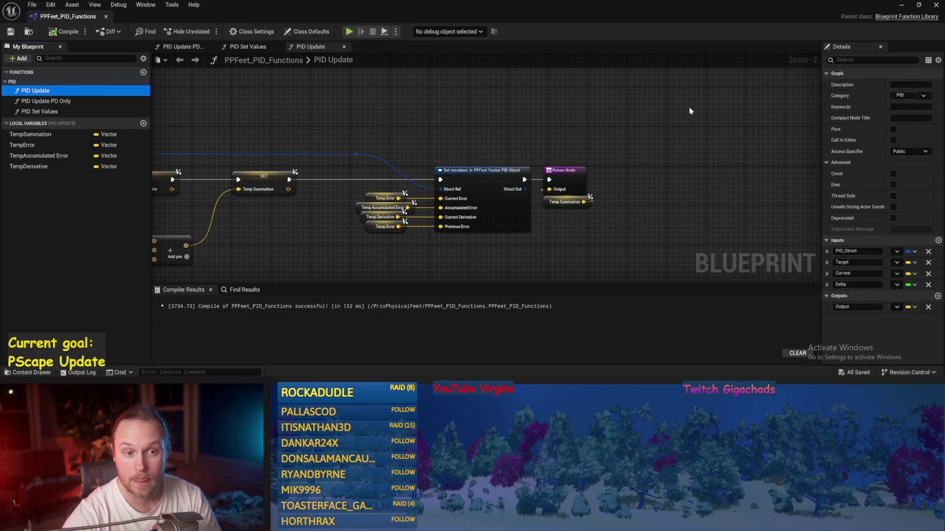
mouse_move(655, 167)
left_mouse_down()
mouse_move(627, 131)
mouse_move(657, 164)
mouse_move(665, 138)
mouse_move(944, 172)
left_mouse_up()
Step: Recompile PPFeet_PID_Functions, bring the Return node into view, and return to the PPFeet_TestLevel editor
left_click(56, 35)
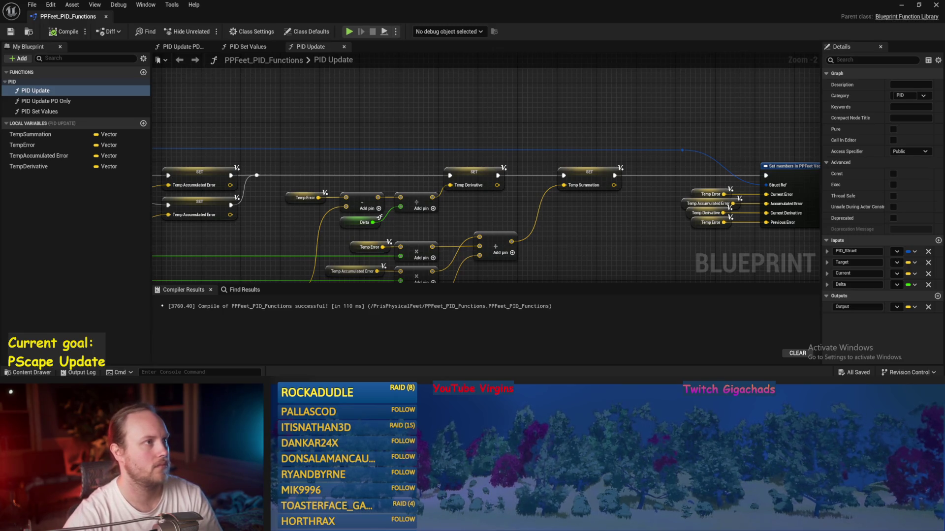
left_click_drag(545, 134, 399, 137)
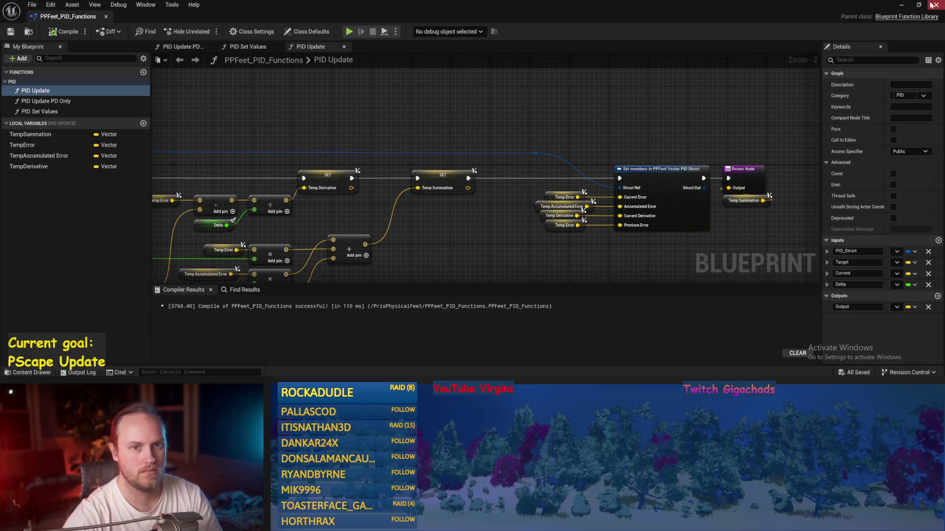
left_click(901, 4)
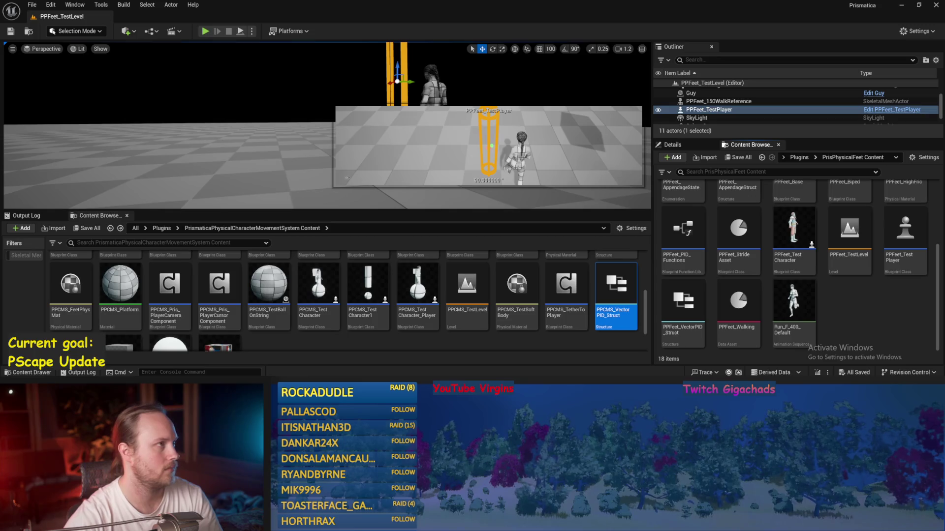
Step: Open PPFeet_Base, add a new Vector variable, then save and compile
scroll(738, 237, "up", 2)
left_click(786, 282)
double_click(787, 282)
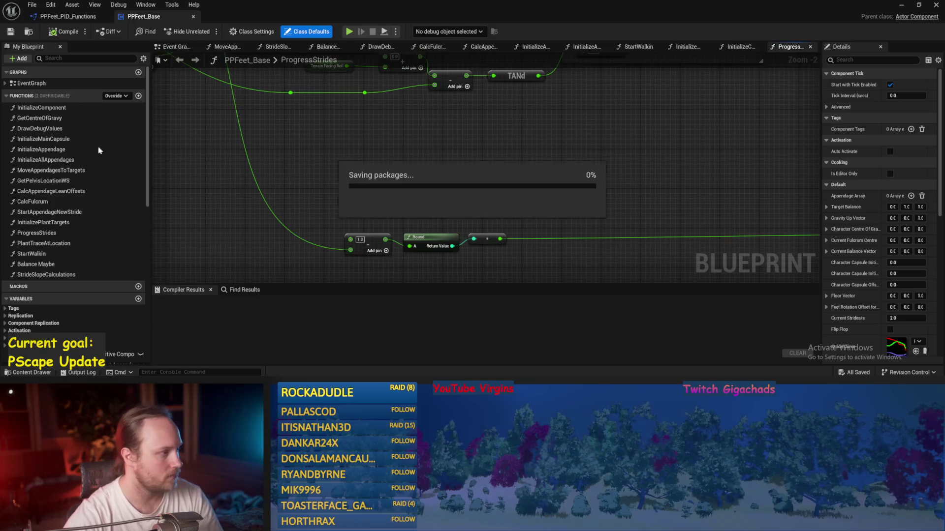
scroll(142, 200, "down", 3)
left_click(139, 236)
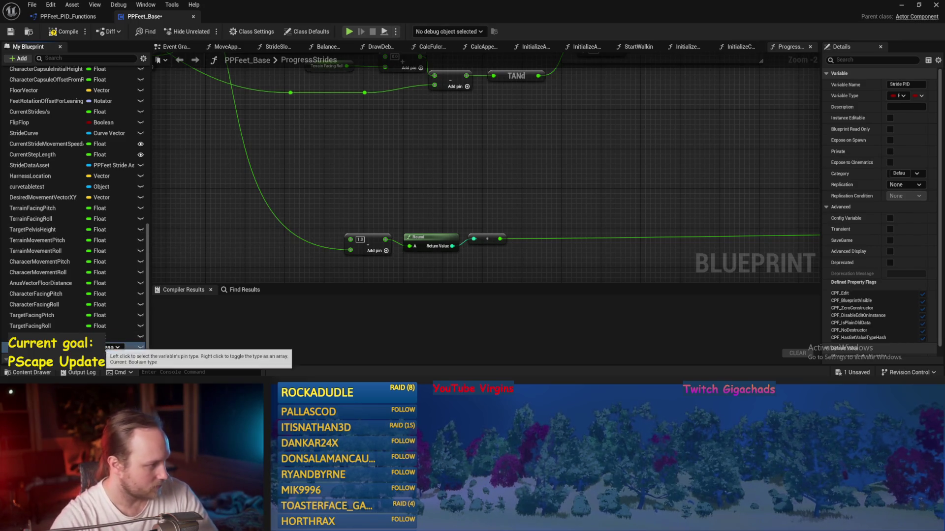
left_click(110, 347)
left_click(130, 255)
key("ctrl+s")
left_click(50, 30)
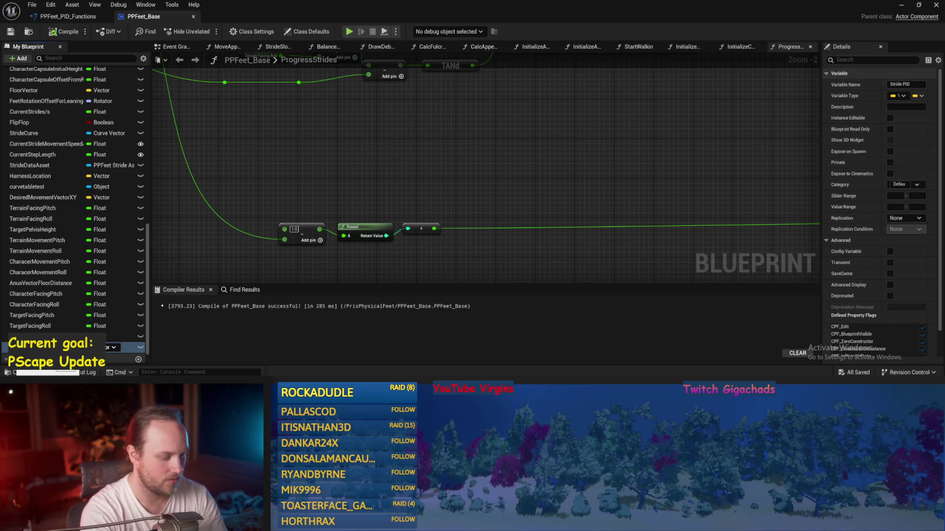
Step: Name it Velocity Driver PID, retype it as PPFeet Vector PID Struct, then save and recompile twice
key("Return")
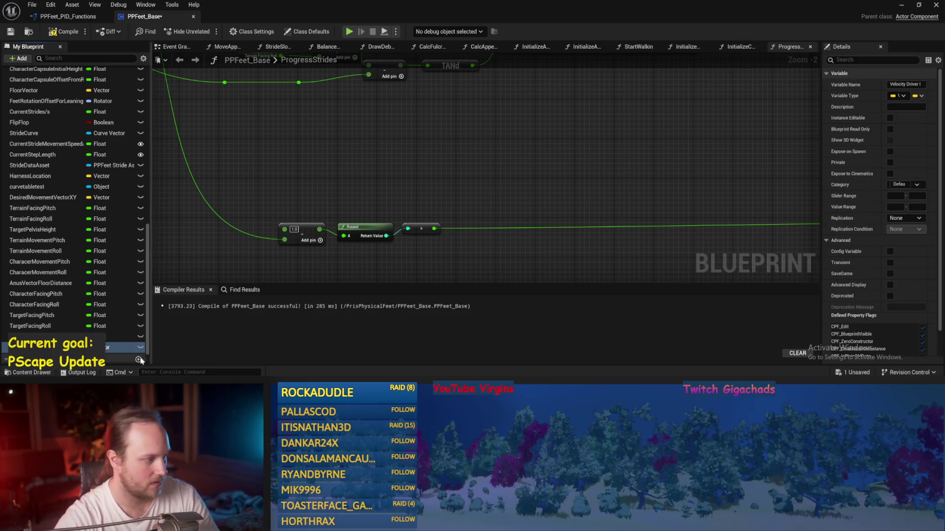
left_click(113, 348)
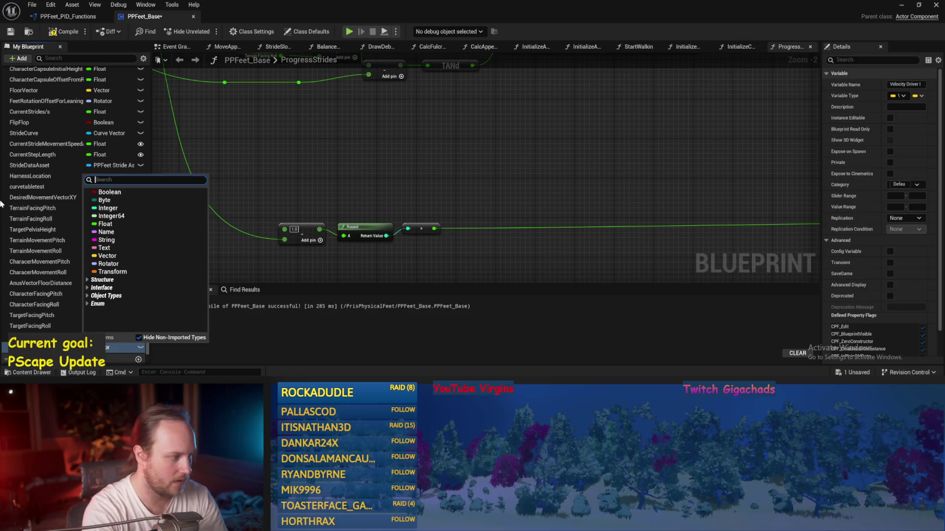
key("Down")
key("Return")
key("ctrl+s")
left_click(64, 32)
scroll(344, 222, "down", 2)
left_click_drag(344, 250, 400, 156)
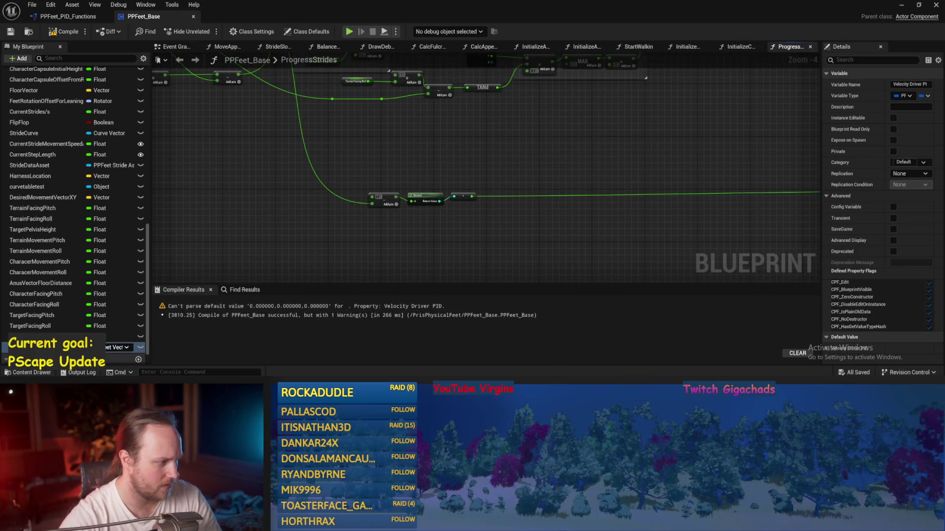
left_click(47, 34)
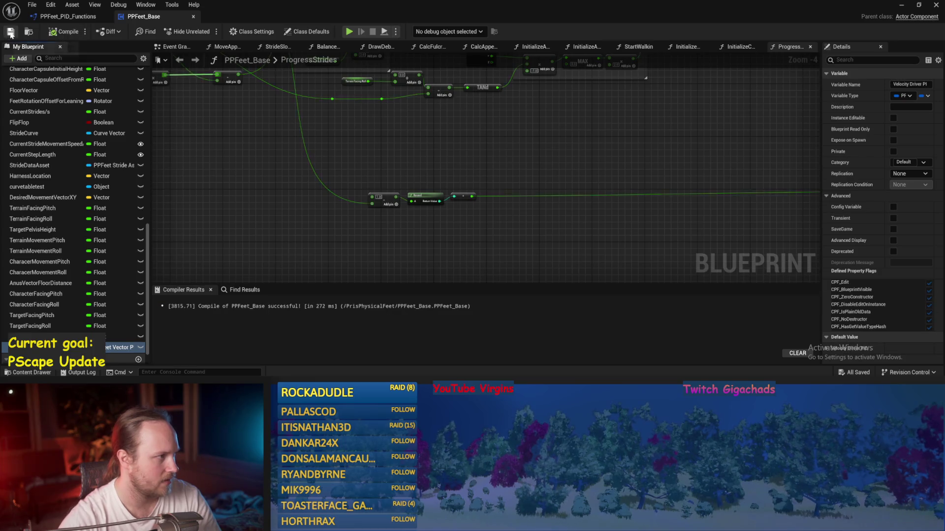
scroll(473, 249, "up", 2)
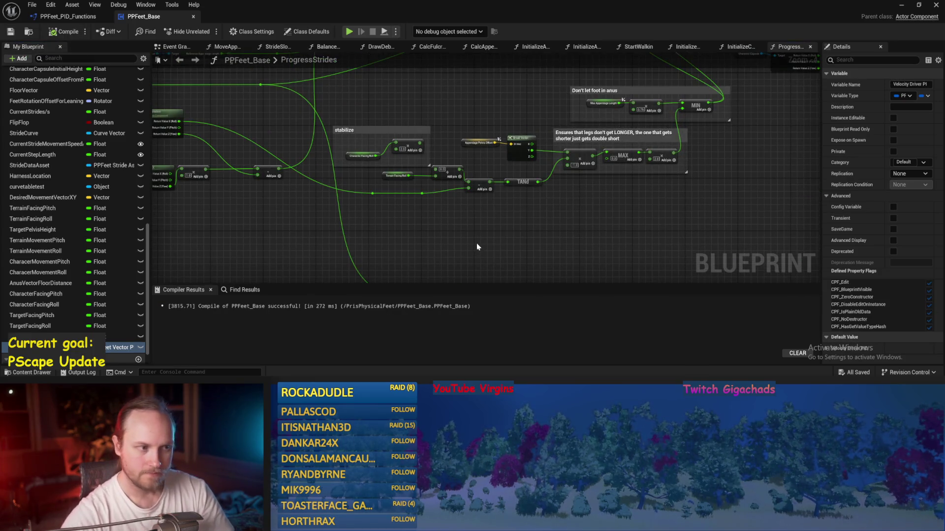
Step: Survey the ProgressStrides graph and compile PPFeet_Base
scroll(480, 251, "down", 2)
scroll(618, 219, "up", 2)
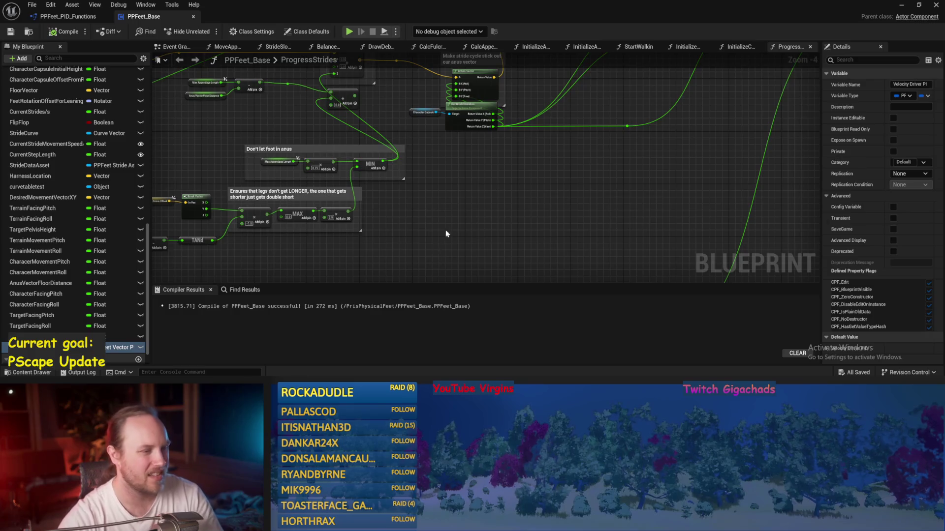
left_click_drag(444, 235, 455, 179)
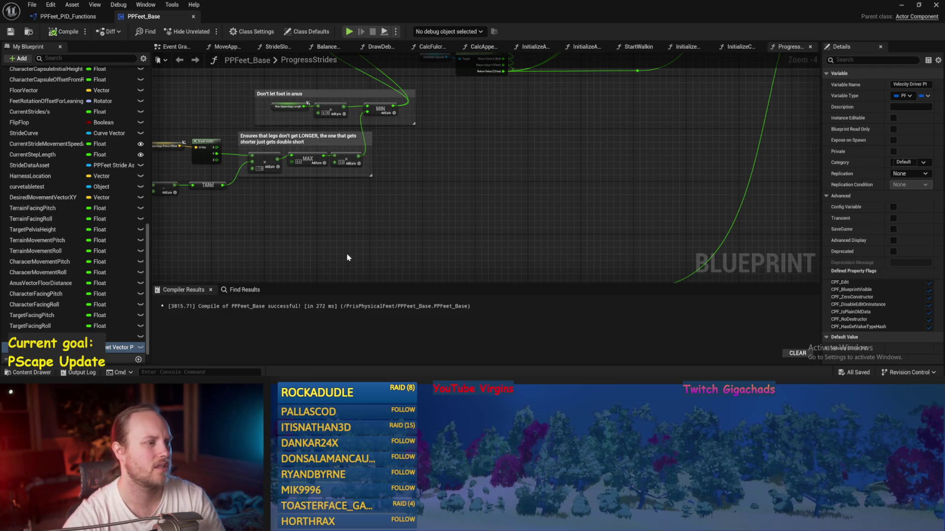
left_click_drag(347, 261, 551, 212)
left_click_drag(438, 199, 357, 161)
left_click(59, 32)
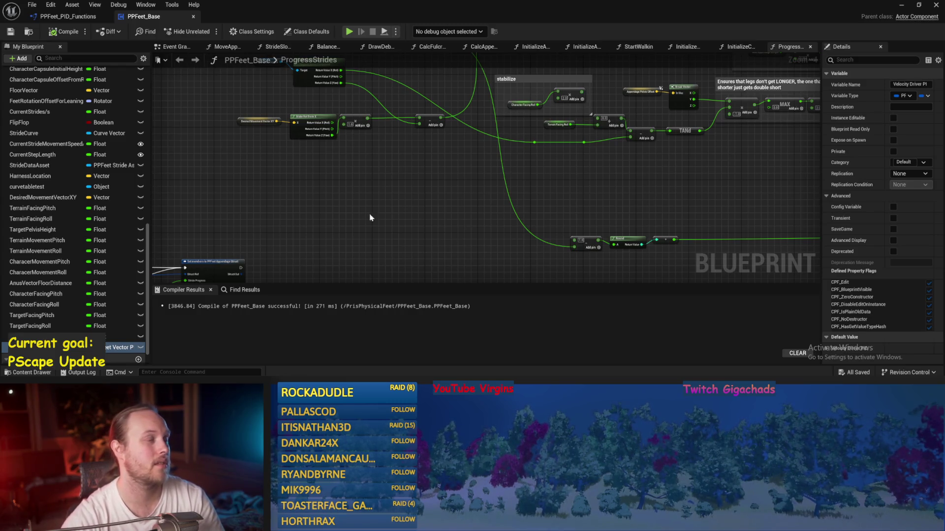
Step: Delete all ProgressStrides nodes, undo the deletion to restore them, then save and compile
scroll(489, 194, "up", 3)
mouse_move(607, 186)
left_mouse_down()
mouse_move(670, 181)
mouse_move(578, 219)
left_mouse_up()
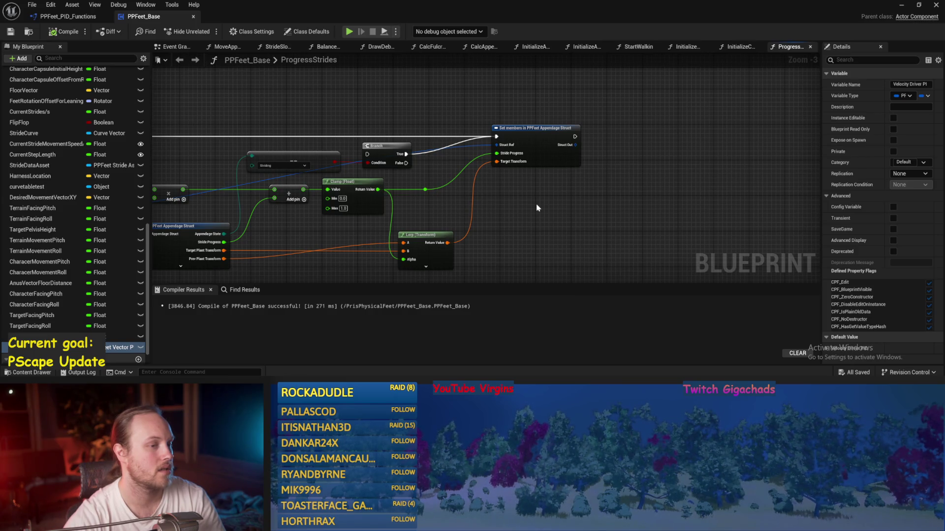
left_click_drag(537, 207, 645, 191)
scroll(644, 190, "down", 2)
scroll(644, 190, "up", 1)
right_click(646, 191)
left_click_drag(787, 85, 164, 236)
key("Delete")
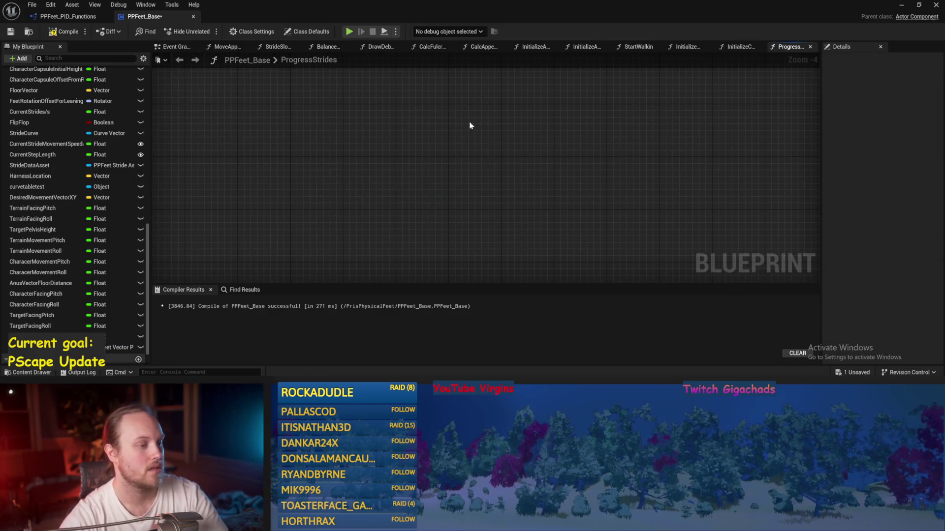
key("ctrl+z")
scroll(377, 234, "down", 3)
key("ctrl+s")
left_click(9, 32)
scroll(424, 193, "up", 3)
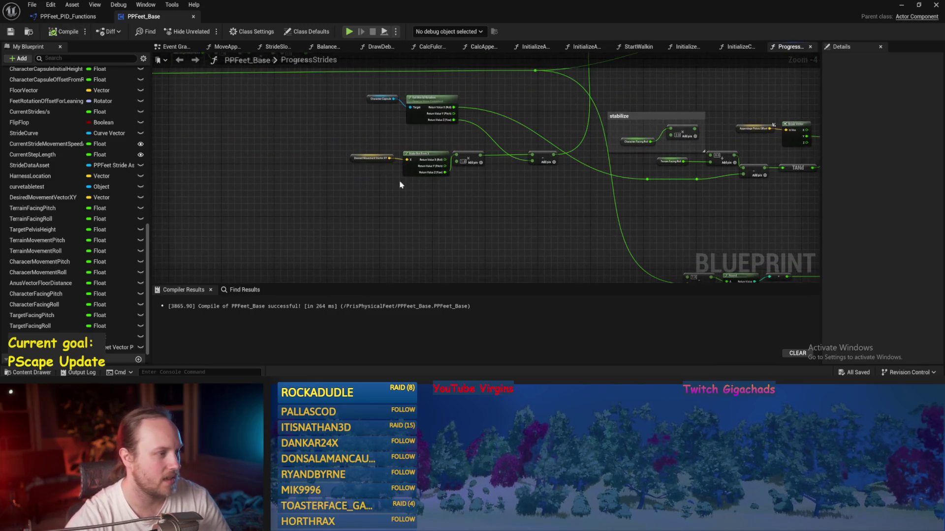
Step: Switch to the Balance Maybe function graph, pan to its entry node, and save
left_click_drag(363, 199, 369, 148)
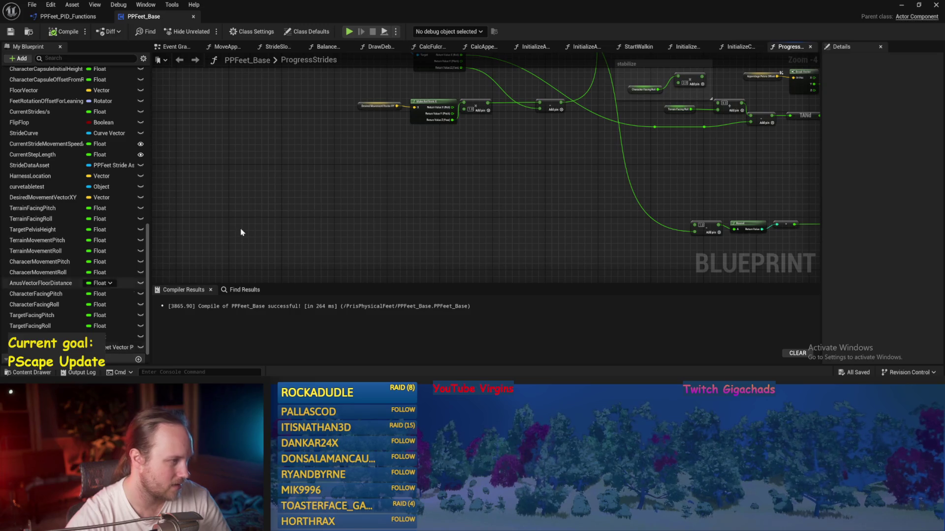
left_click(325, 46)
left_click_drag(370, 165, 443, 148)
scroll(443, 148, "down", 3)
scroll(371, 180, "up", 2)
mouse_move(370, 180)
left_mouse_down()
mouse_move(447, 200)
mouse_move(566, 179)
left_mouse_up()
mouse_move(392, 147)
left_mouse_down()
mouse_move(445, 179)
mouse_move(433, 175)
mouse_move(420, 140)
mouse_move(401, 152)
left_mouse_up()
key("ctrl+s")
Step: Move the Clamp, compare and AND nodes up-left toward Branch and save
left_click_drag(265, 112, 539, 180)
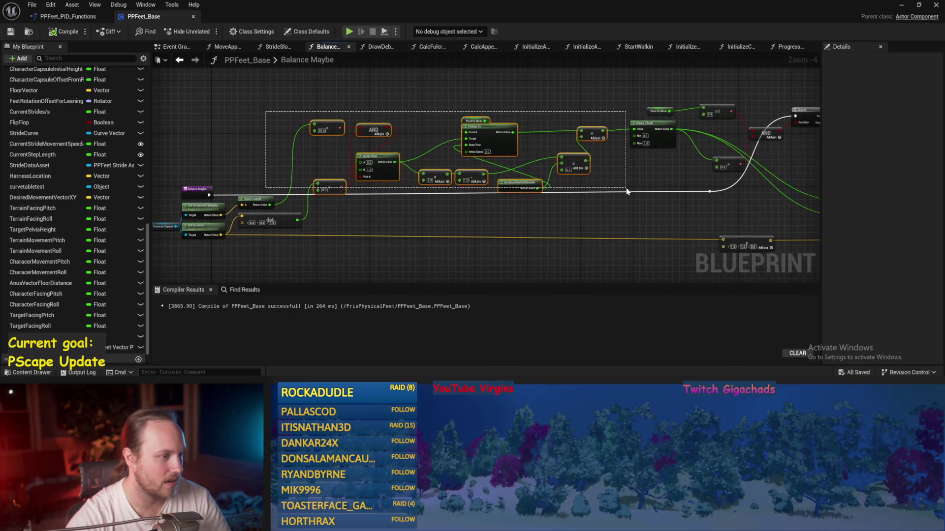
left_click_drag(646, 165, 487, 196)
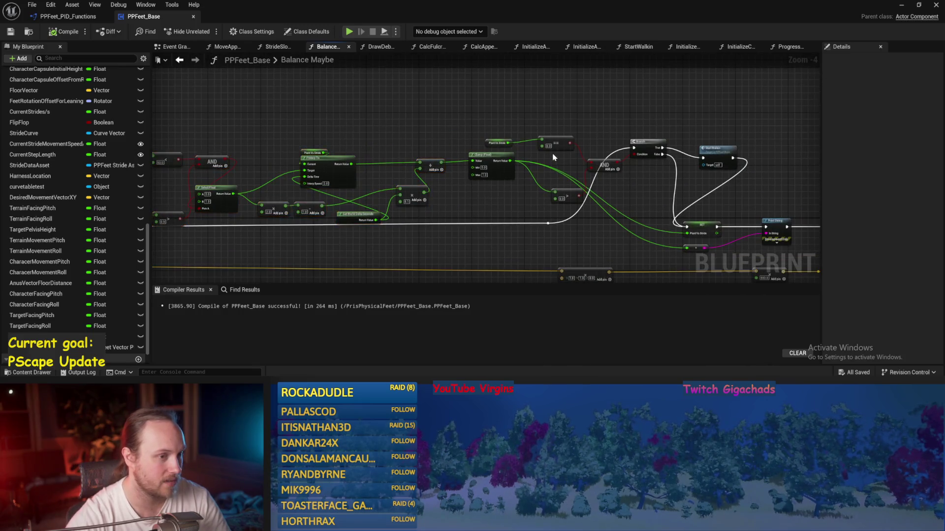
scroll(487, 196, "up", 1)
left_click_drag(552, 131, 523, 116)
left_click_drag(541, 153, 533, 132)
left_click(514, 182)
left_click_drag(503, 188, 487, 147)
left_click_drag(484, 110, 396, 117)
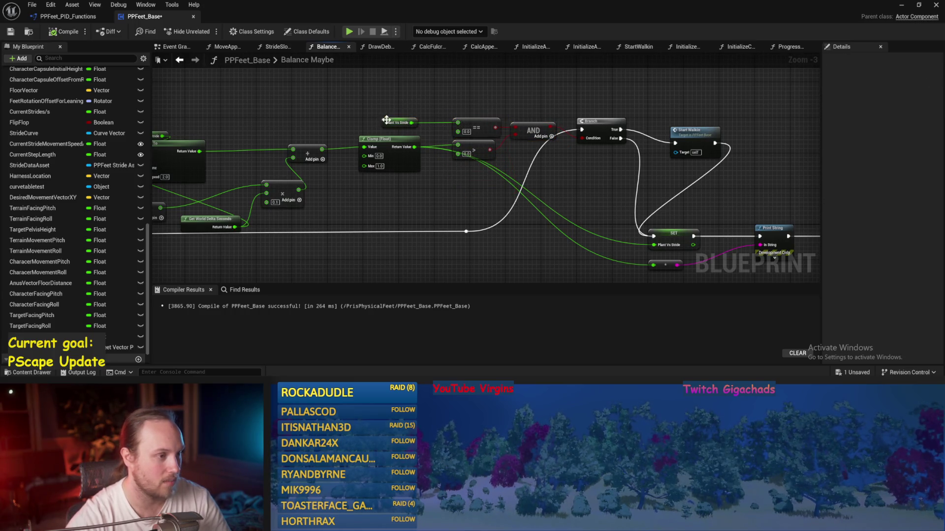
left_click(396, 117)
left_click_drag(478, 107, 454, 118)
key("ctrl+s")
mouse_move(536, 120)
left_mouse_down()
mouse_move(340, 183)
mouse_move(366, 161)
mouse_move(358, 144)
mouse_move(297, 157)
left_mouse_up()
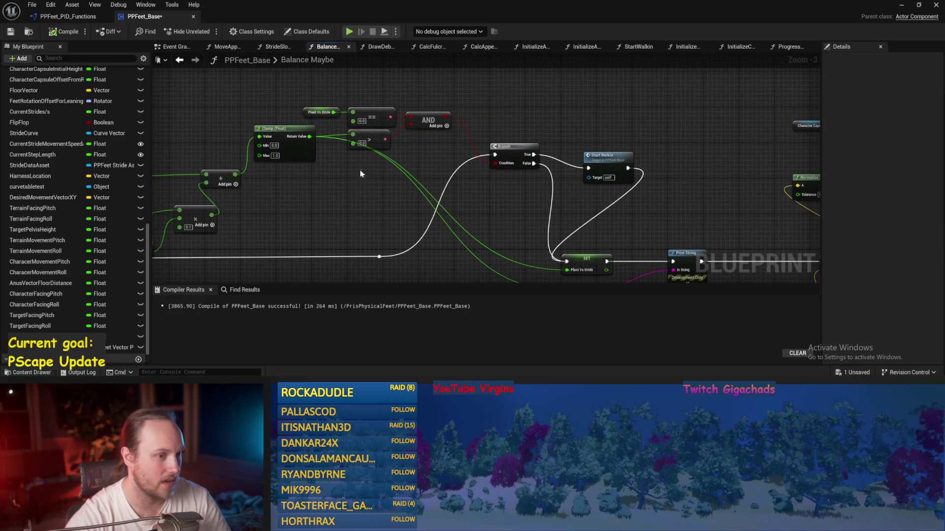
Step: Shift SET right and place Branch and Start Walkin in line with the SET chain
left_click(577, 152)
mouse_move(577, 153)
left_mouse_down()
mouse_move(478, 167)
mouse_move(469, 153)
left_mouse_up()
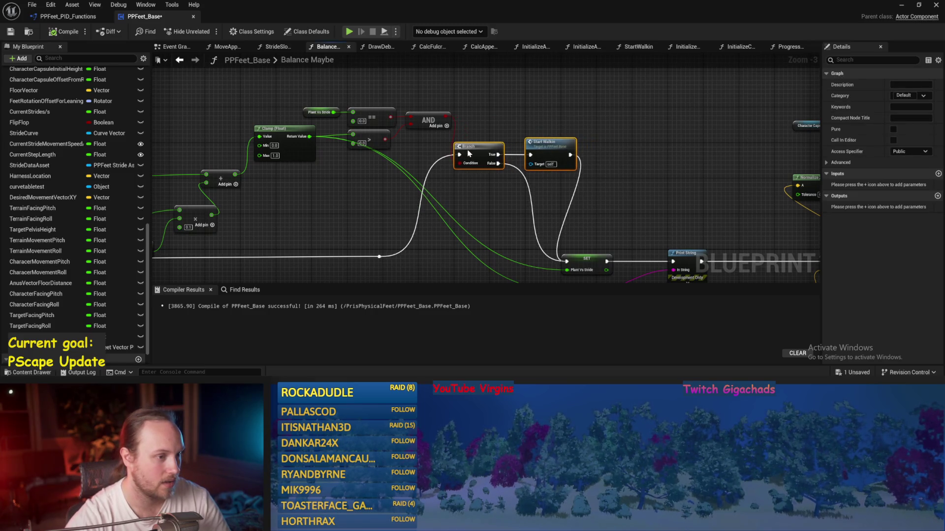
key("ctrl+s")
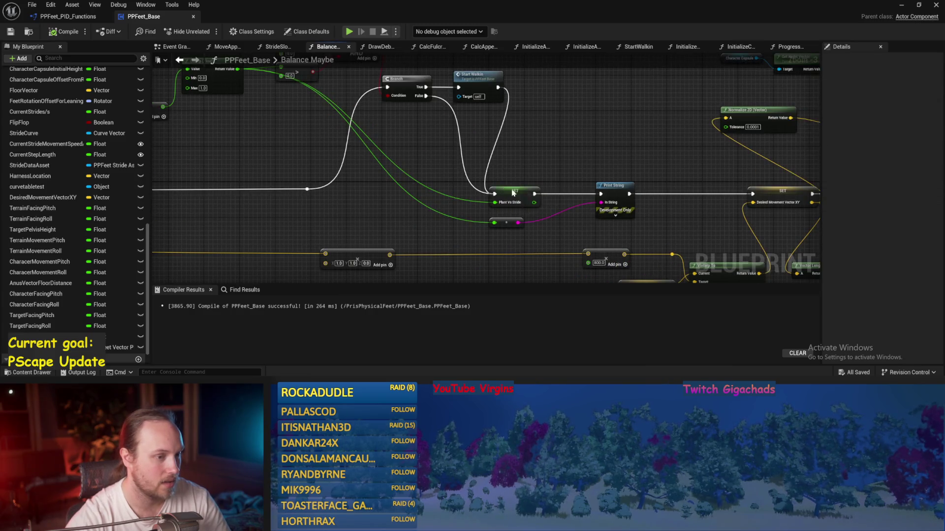
left_click_drag(510, 193, 532, 193)
mouse_move(467, 113)
left_mouse_down()
mouse_move(446, 212)
mouse_move(432, 216)
left_mouse_up()
left_click_drag(512, 164, 462, 130)
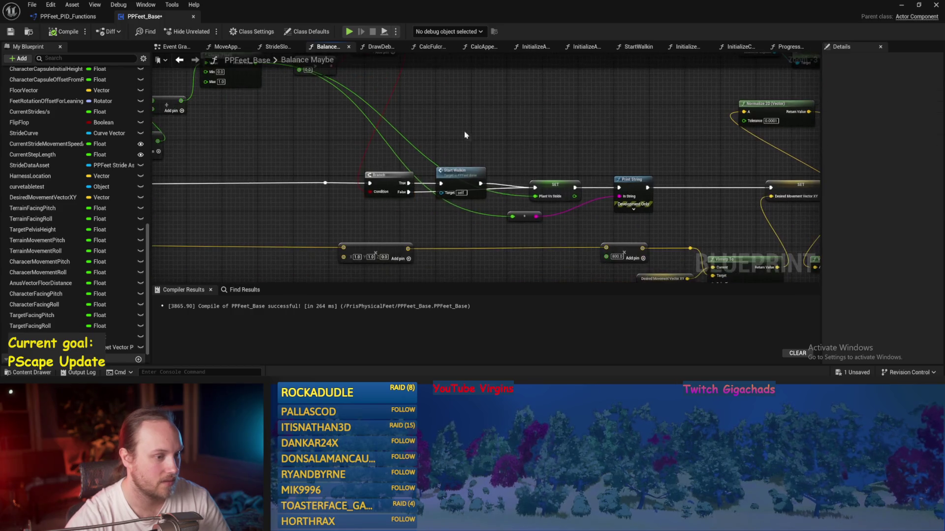
Step: Add two reroute points on the Branch False wire, save, and nudge SET and Print String up
double_click(481, 201)
left_click_drag(488, 205, 488, 208)
double_click(432, 205)
mouse_move(557, 173)
left_mouse_down()
mouse_move(445, 171)
mouse_move(441, 180)
left_mouse_up()
key("ctrl+s")
left_click(521, 179)
left_click(441, 183, "ctrl")
left_click_drag(574, 146, 475, 130)
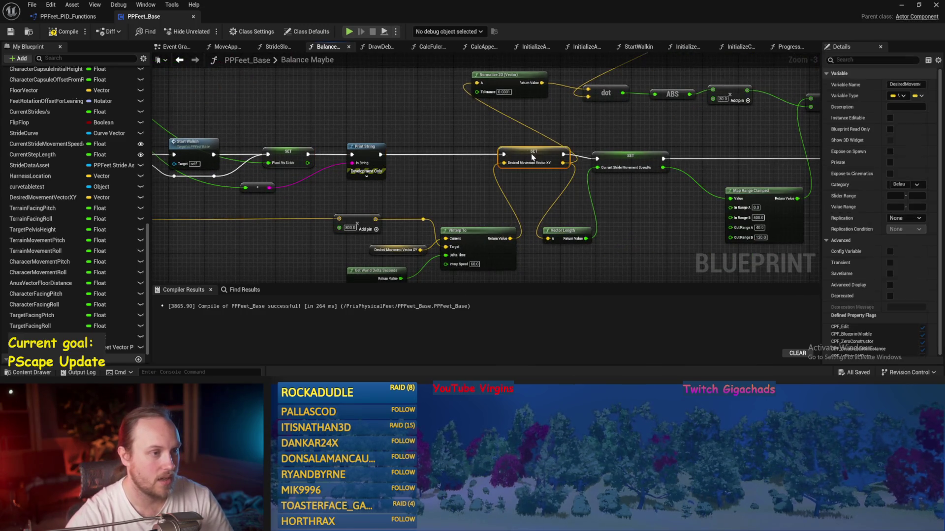
Step: Compile PPFeet_Base and bring the Branch, SET, Print String and Map Range nodes into view
scroll(344, 108, "down", 2)
scroll(514, 159, "up", 1)
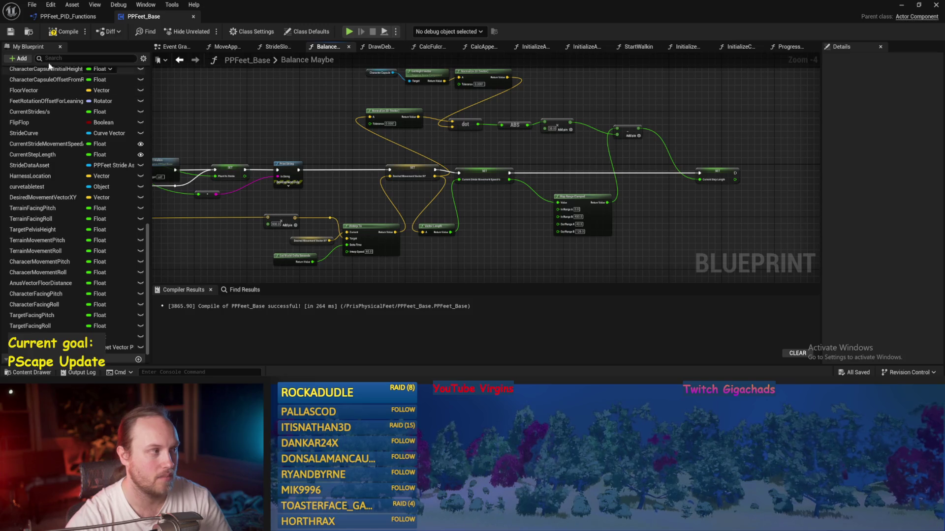
left_click(64, 32)
mouse_move(537, 139)
left_mouse_down()
mouse_move(365, 232)
mouse_move(521, 232)
left_mouse_up()
left_click_drag(596, 232, 439, 200)
left_click_drag(666, 195, 369, 255)
scroll(394, 246, "down", 1)
Step: Delete the Map Range, dot, ABS and Desired Movement Vector XY nodes
mouse_move(661, 100)
left_mouse_down()
mouse_move(622, 196)
mouse_move(573, 215)
left_mouse_up()
key("Delete")
mouse_move(557, 103)
left_mouse_down()
mouse_move(416, 166)
mouse_move(418, 246)
left_mouse_up()
key("Delete")
scroll(472, 207, "up", 2)
left_click_drag(469, 168, 421, 222)
key("Delete")
Step: Add a Velocity Driver PID getter, move the Current Step Length and Stride Movement Speed setters right, and save
mouse_move(119, 347)
left_mouse_down()
mouse_move(433, 207)
mouse_move(467, 205)
mouse_move(412, 180)
left_mouse_up()
left_click(468, 204)
scroll(458, 211, "up", 2)
left_click(541, 111)
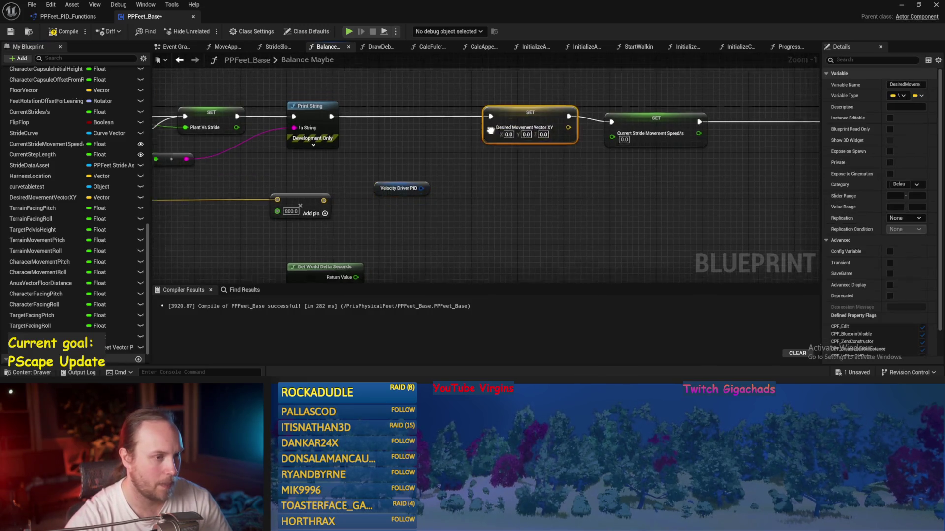
left_click(564, 143)
left_click(437, 259)
scroll(437, 108, "down", 3)
left_click_drag(544, 120, 578, 119)
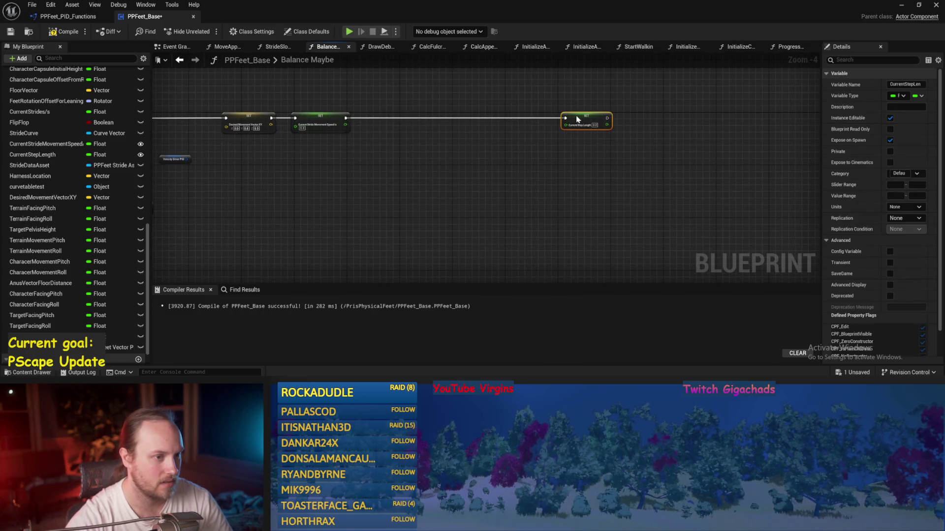
left_click_drag(322, 122, 439, 119)
key("ctrl+s")
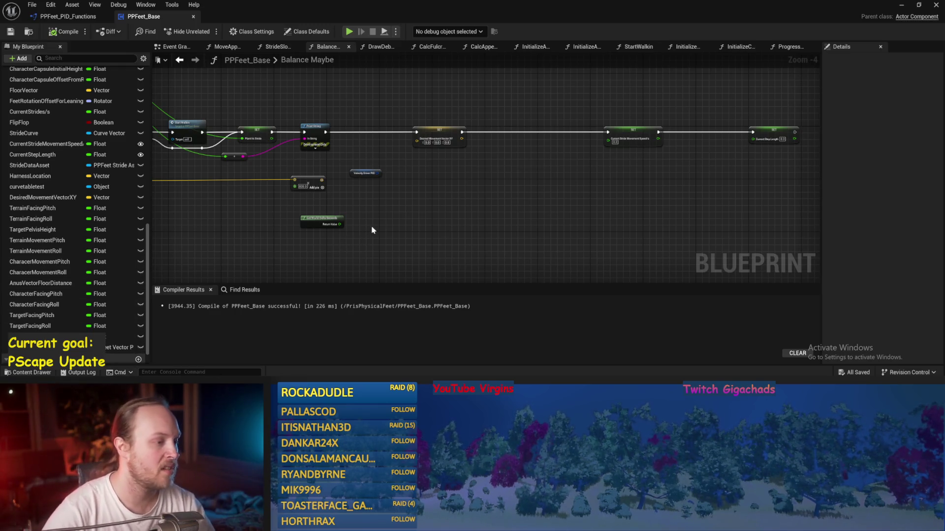
Step: Recompile with F7 and return to the level editor
scroll(371, 231, "up", 3)
left_click(428, 138)
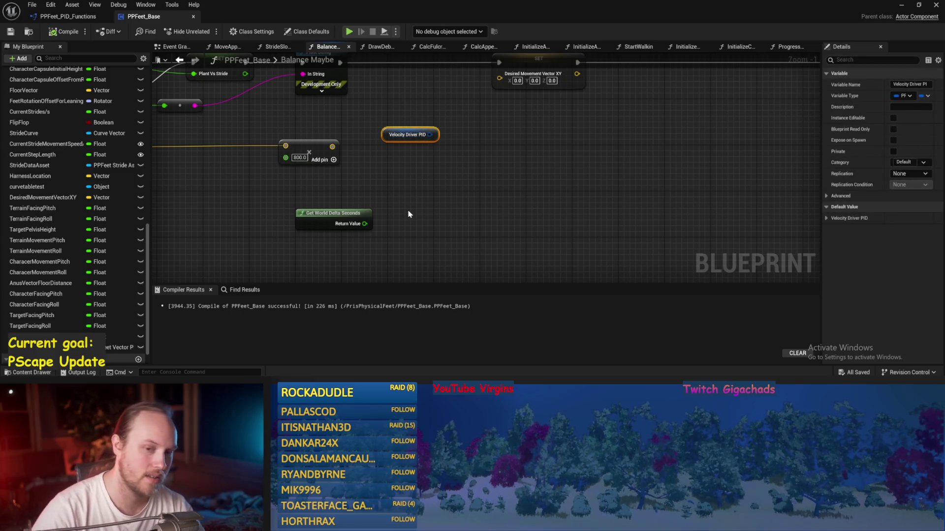
key("F7")
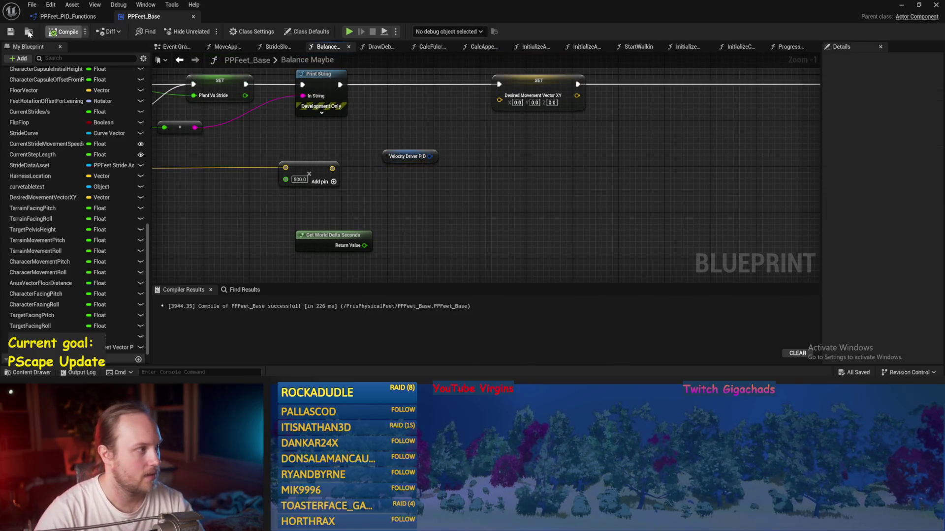
left_click_drag(481, 203, 478, 216)
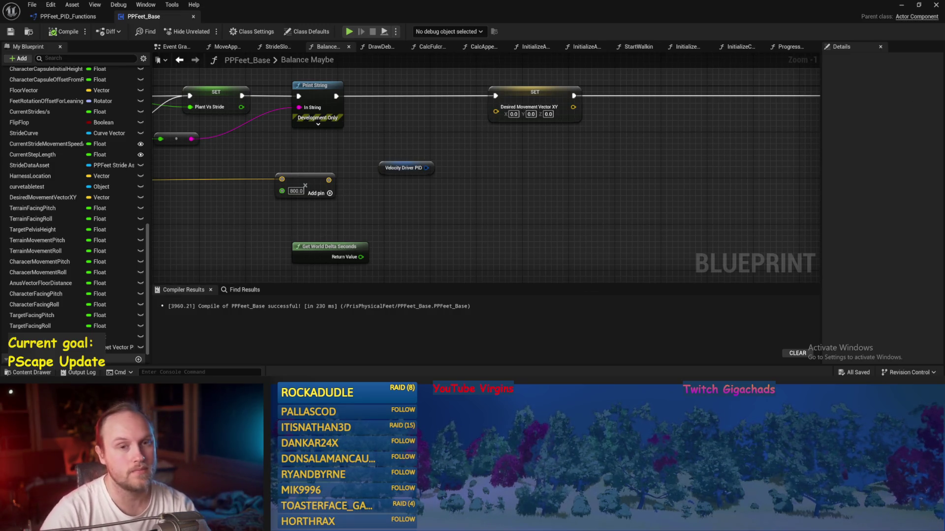
left_click(901, 5)
left_click(242, 32)
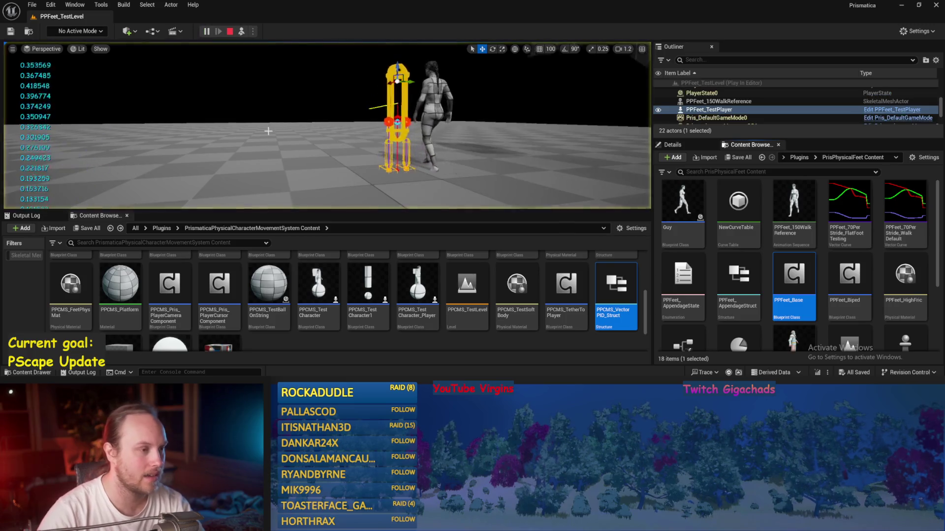
right_click(268, 95)
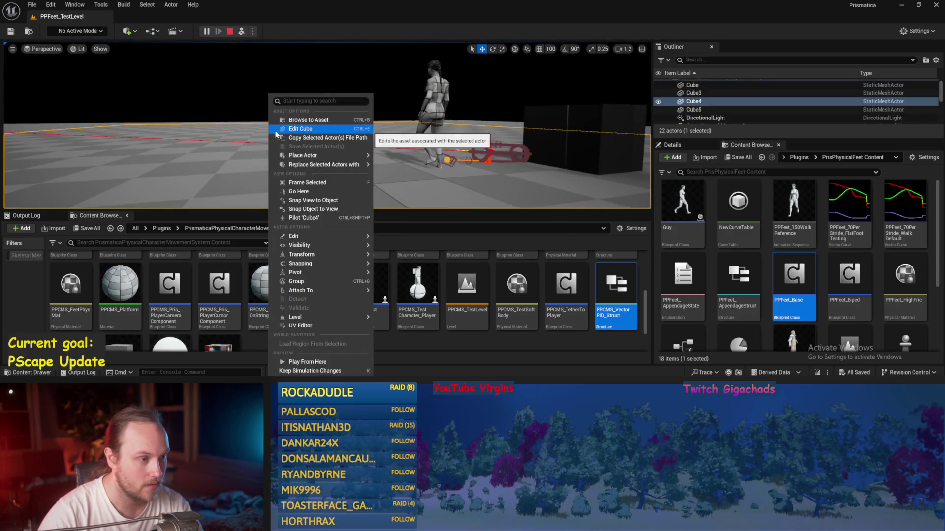
key("Escape")
key("Escape")
left_click(241, 31)
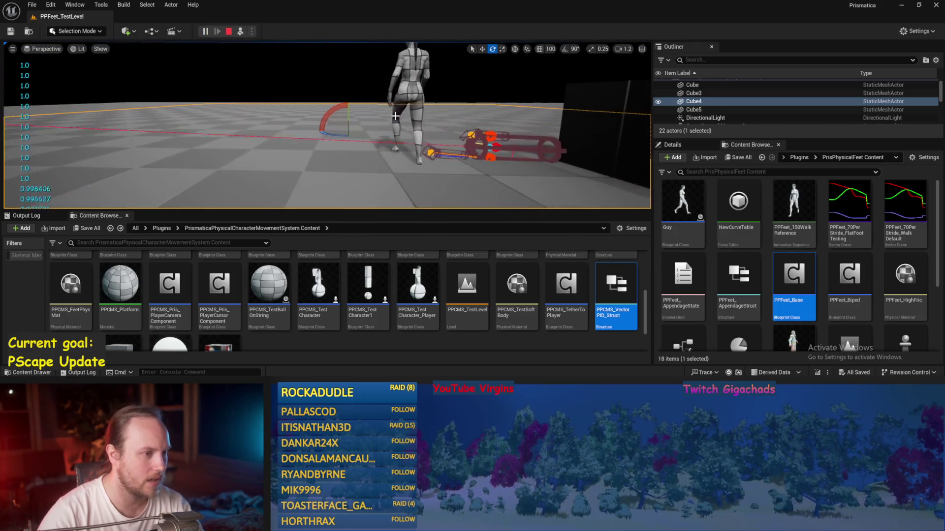
key("Escape")
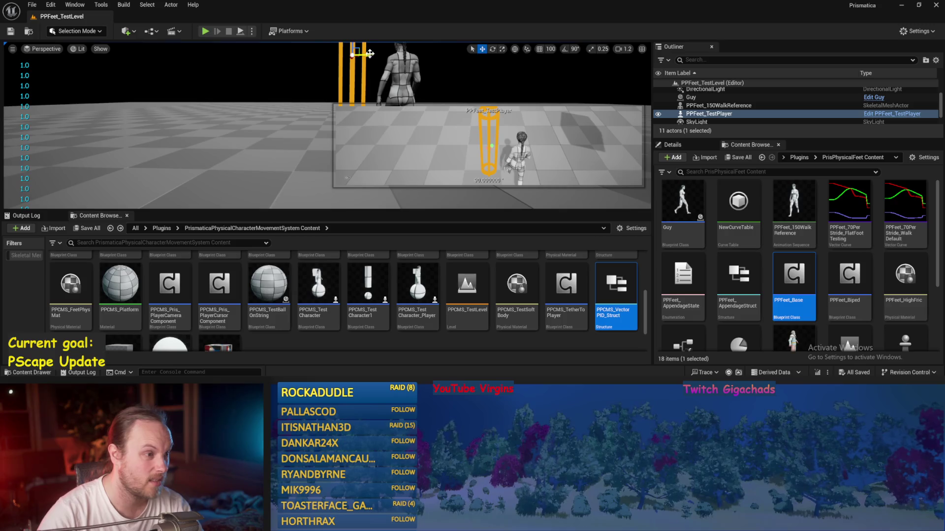
left_click(240, 31)
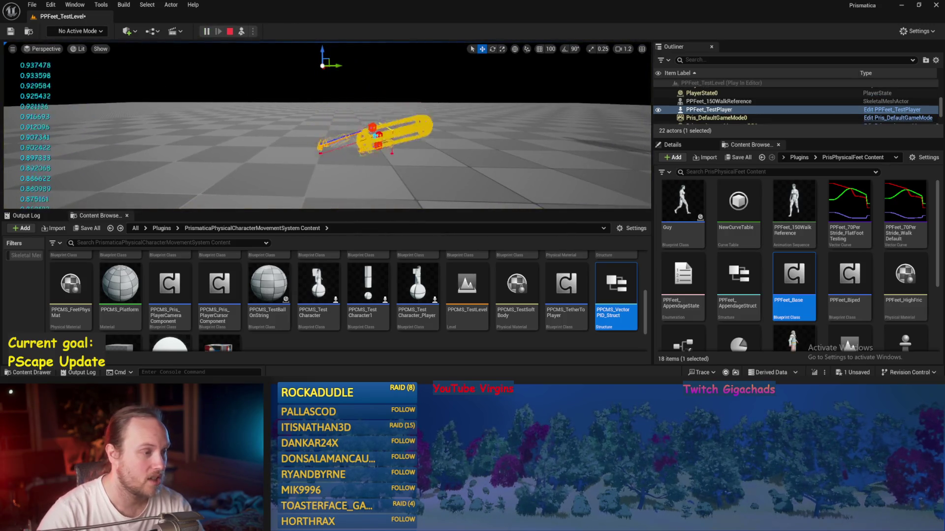
key("Escape")
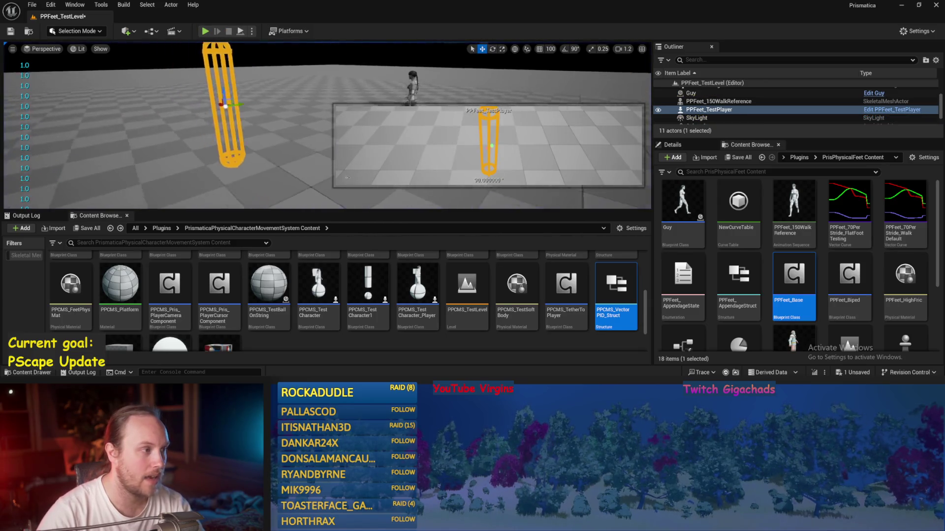
key("e")
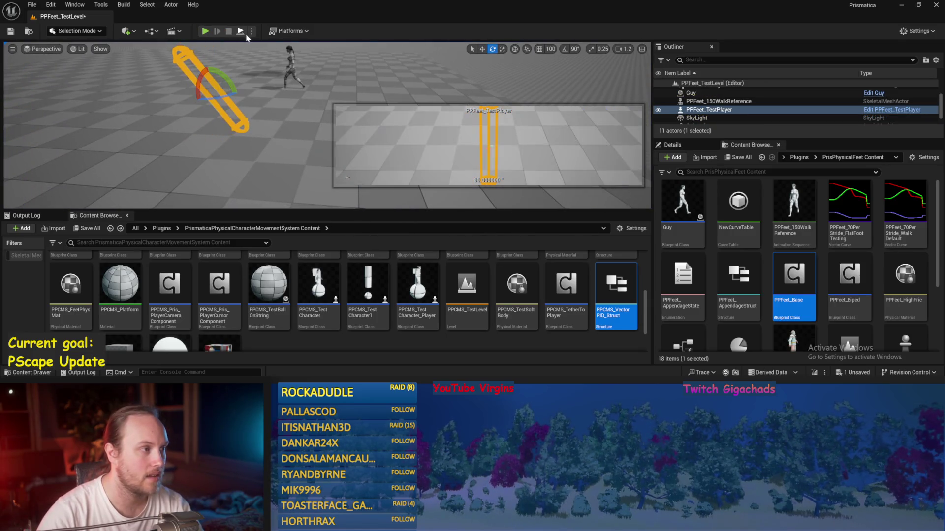
left_click(240, 32)
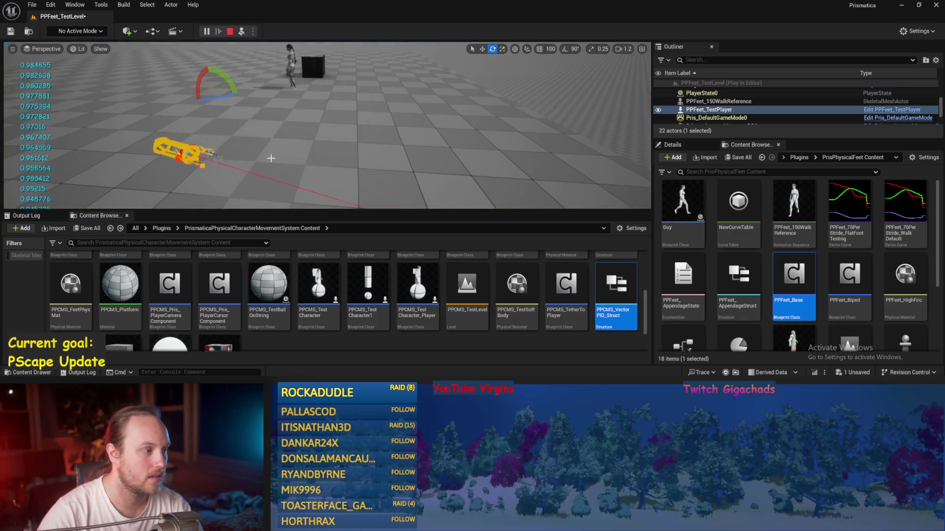
key("Escape")
key("ctrl+s")
key("alt+Tab")
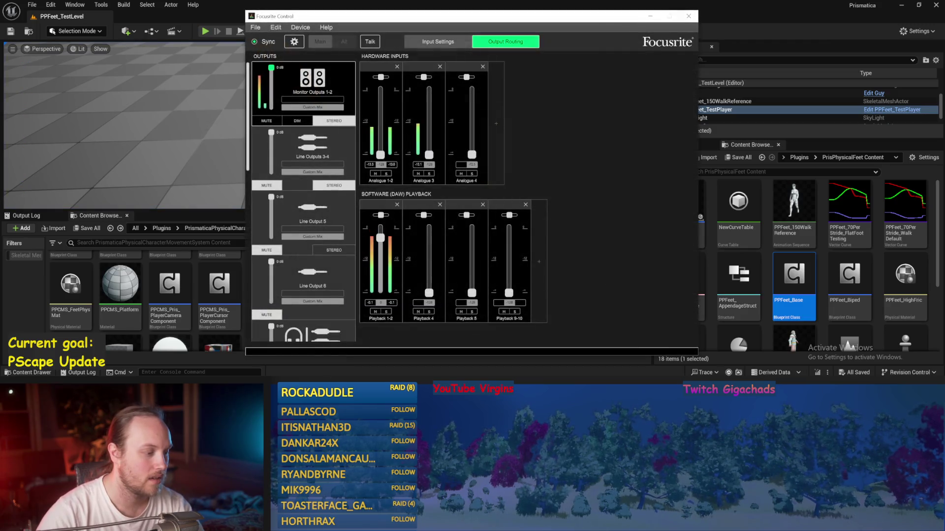
key("alt+Tab")
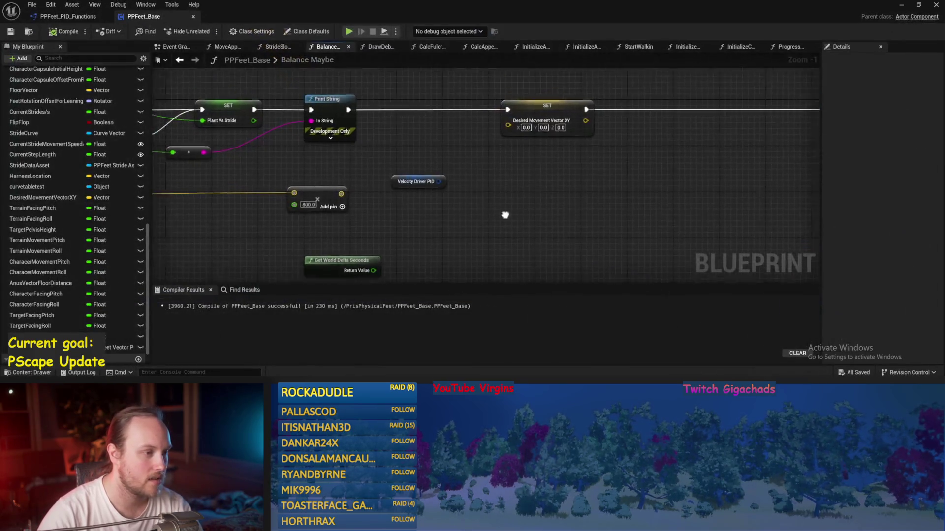
Step: Recompile and reposition the Velocity Driver PID getter up and to the right
left_click(64, 32)
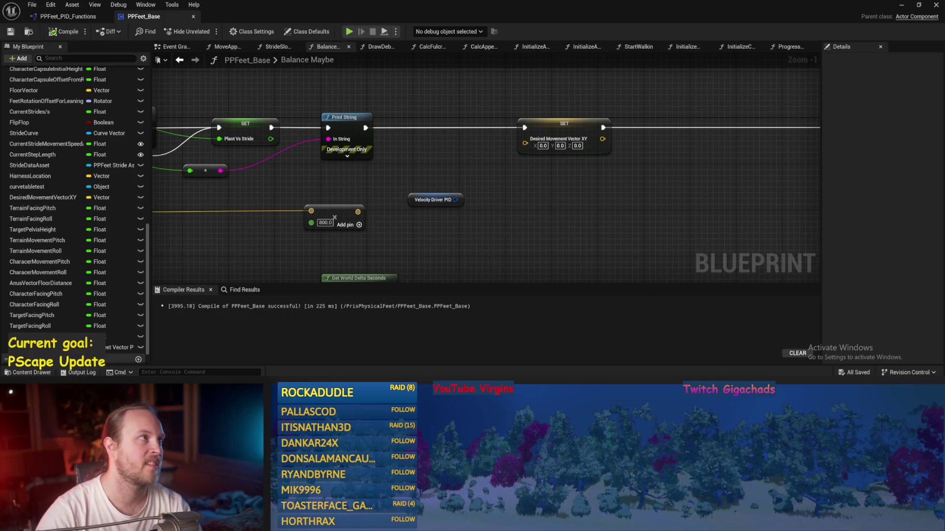
left_click_drag(546, 275, 627, 212)
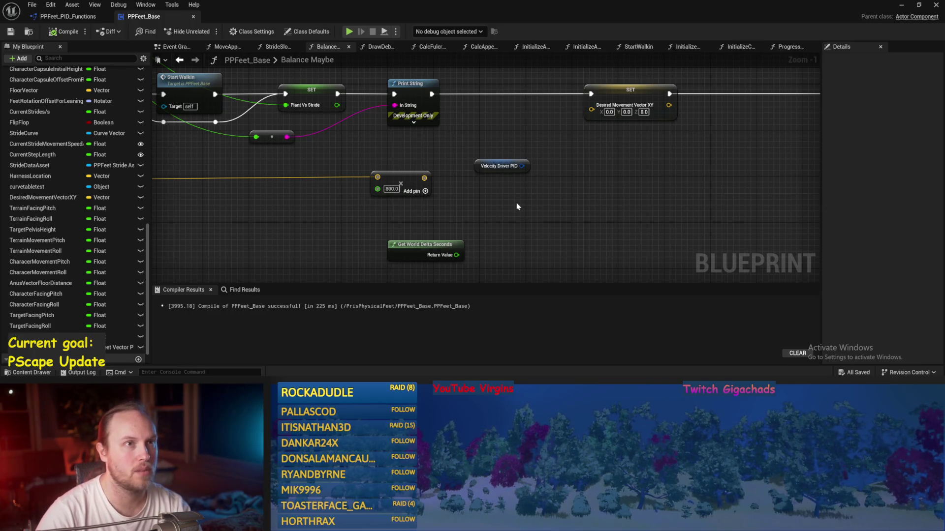
right_click(458, 215)
key("Escape")
left_click_drag(470, 170, 673, 238)
left_click_drag(570, 207, 624, 148)
mouse_move(509, 182)
left_mouse_down()
mouse_move(647, 199)
mouse_move(465, 205)
mouse_move(508, 214)
left_mouse_up()
mouse_move(640, 251)
left_mouse_down()
mouse_move(730, 233)
mouse_move(715, 234)
mouse_move(754, 197)
left_mouse_up()
left_click(553, 216)
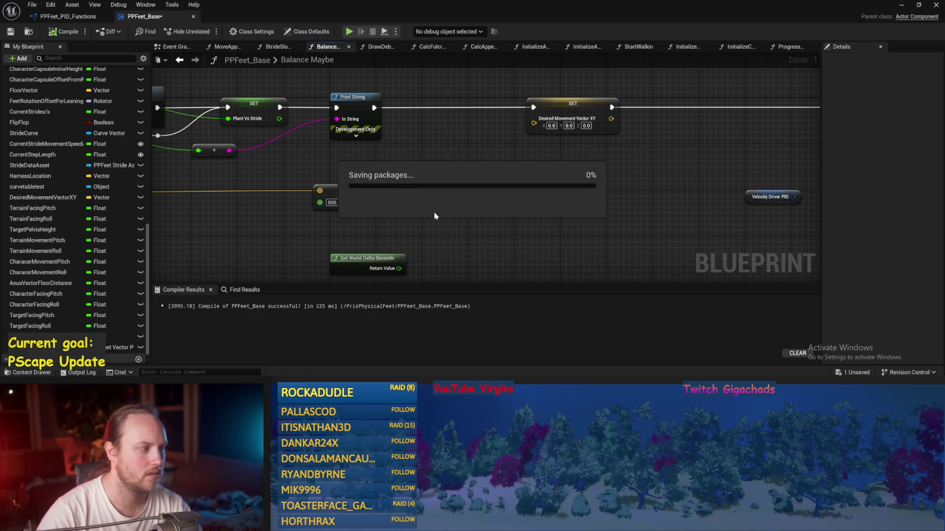
Step: Add a second getter, rename the variable to Lean To Stride PID, and save
left_click_drag(118, 347, 485, 203)
left_click(497, 207)
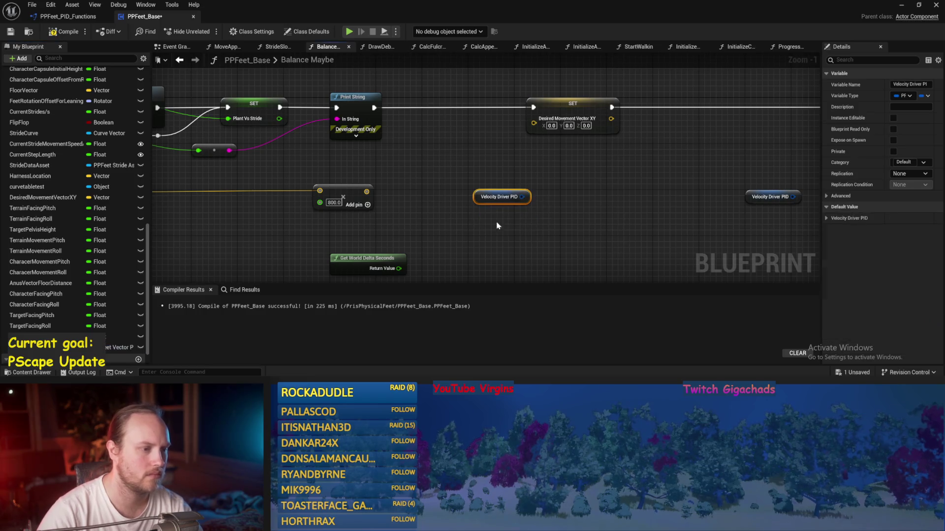
left_click(508, 202)
left_click(496, 155)
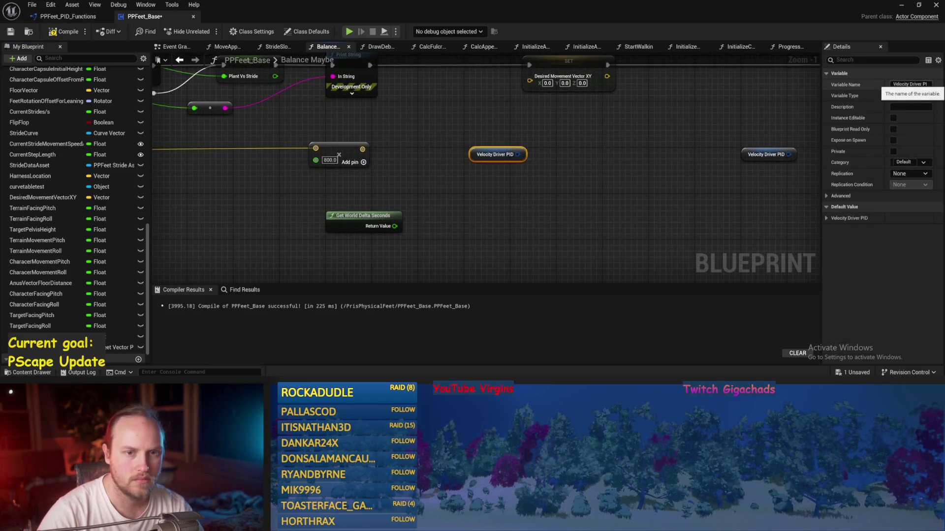
key("Return")
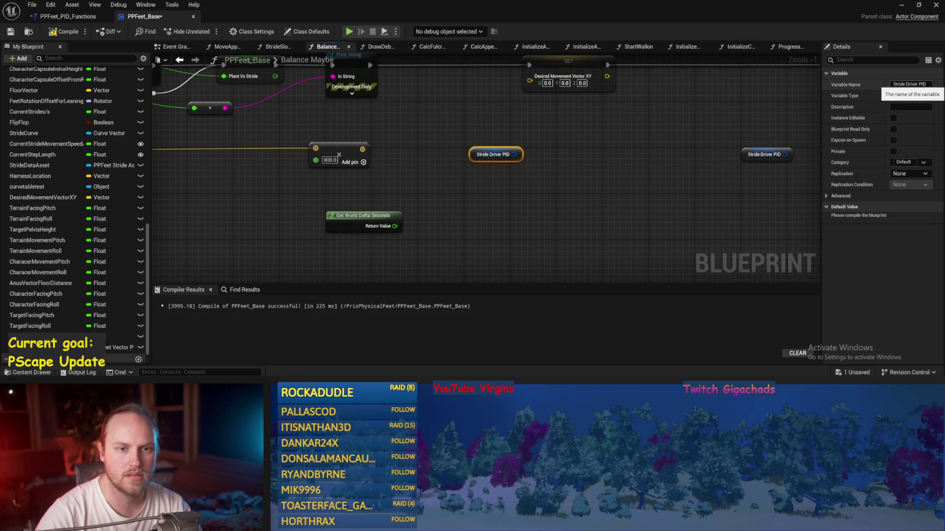
left_click(913, 84)
key("BackSpace")
key("BackSpace")
key("BackSpace")
type("Lean to")
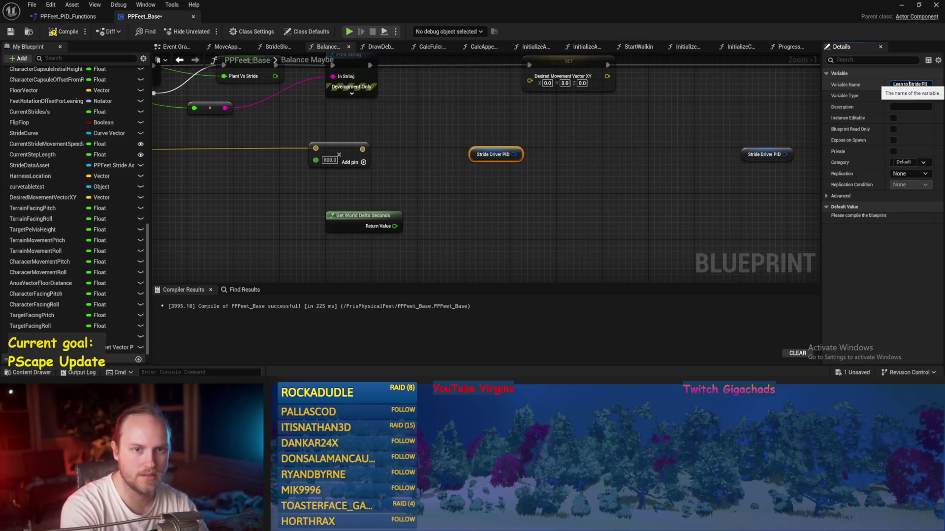
key("Return")
key("ctrl+s")
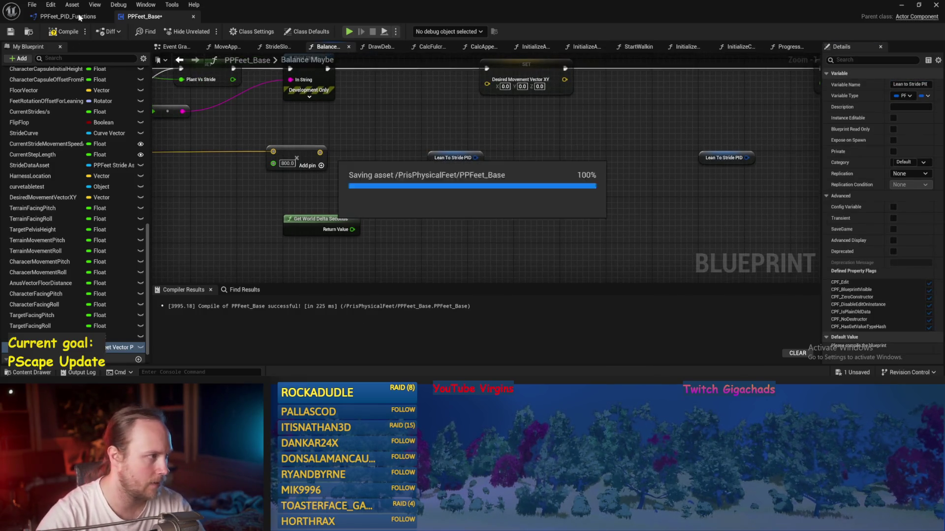
Step: Duplicate the Lean to Stride PID variable in My Blueprint
left_click_drag(502, 201, 436, 218)
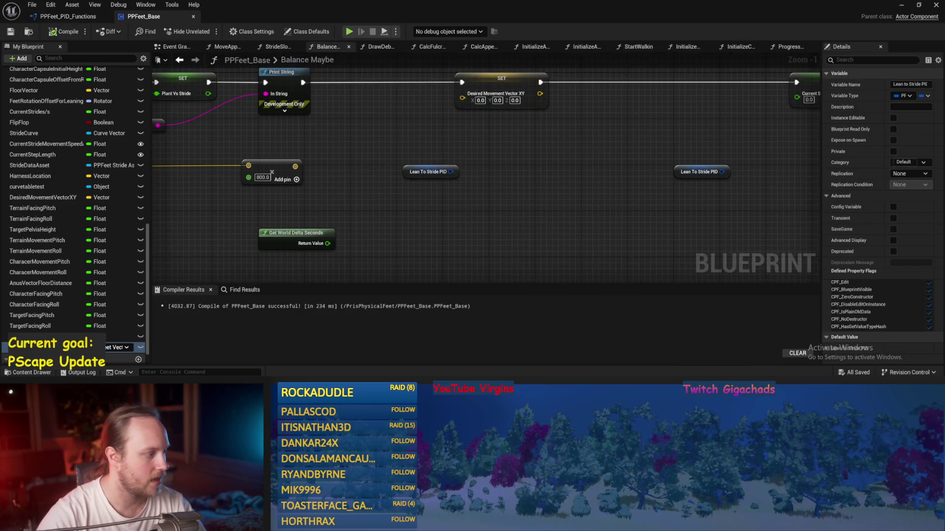
right_click(25, 272)
left_click(48, 320)
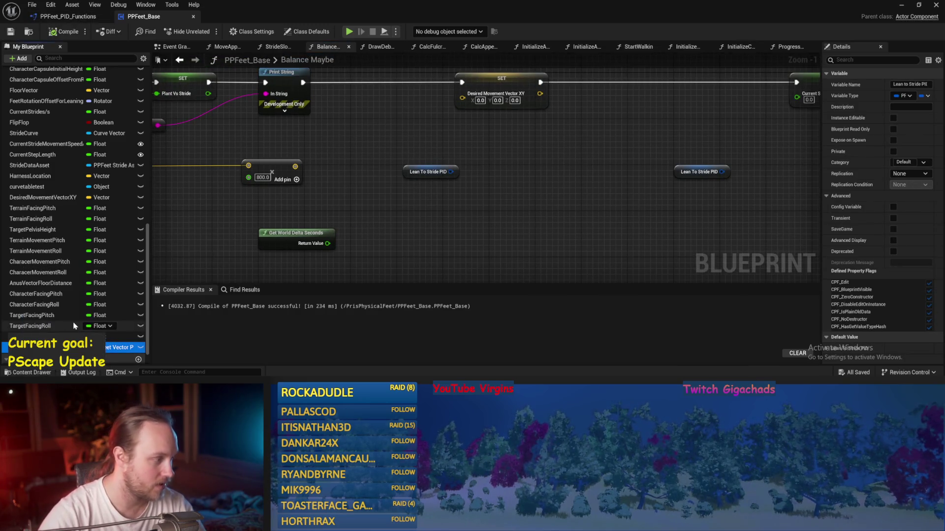
scroll(34, 327, "down", 1)
right_click(33, 327)
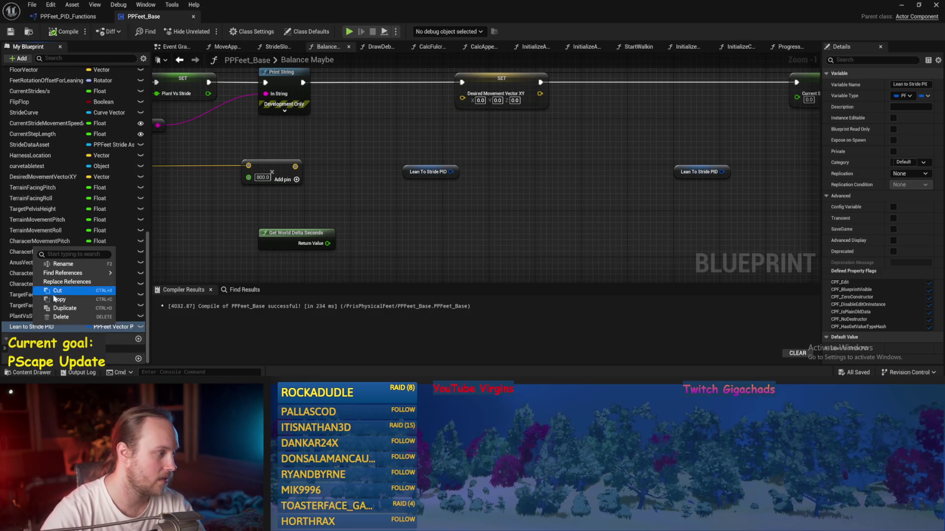
left_click(69, 308)
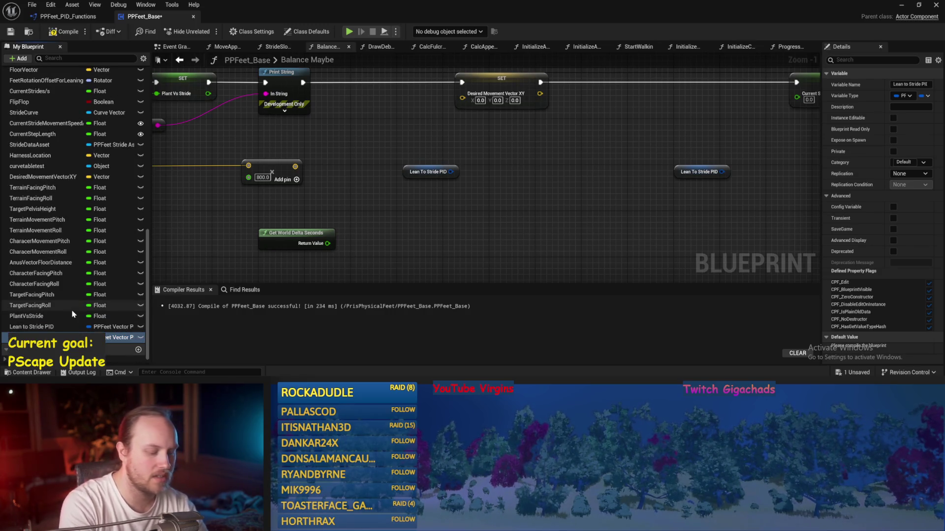
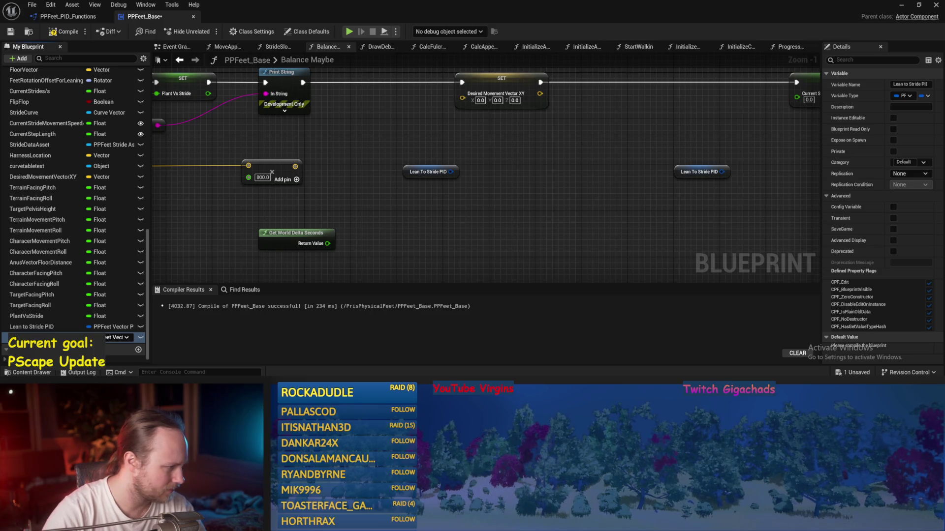
Step: Confirm the Target Balance PID variable name, then save and compile the blueprint
key("Return")
key("ctrl+s")
left_click(56, 33)
Step: Rename the Lean to Stride PID variable to Balance to Stride PID
left_click(35, 327)
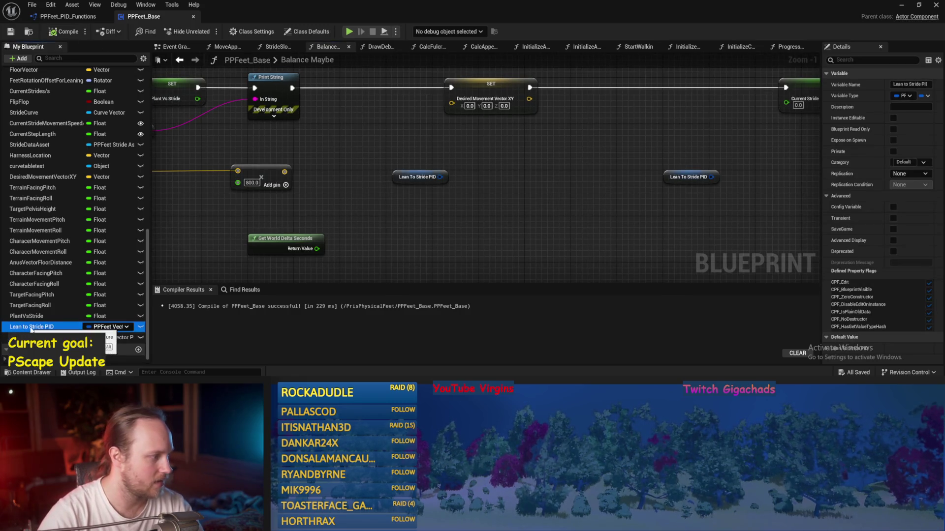
key("F2")
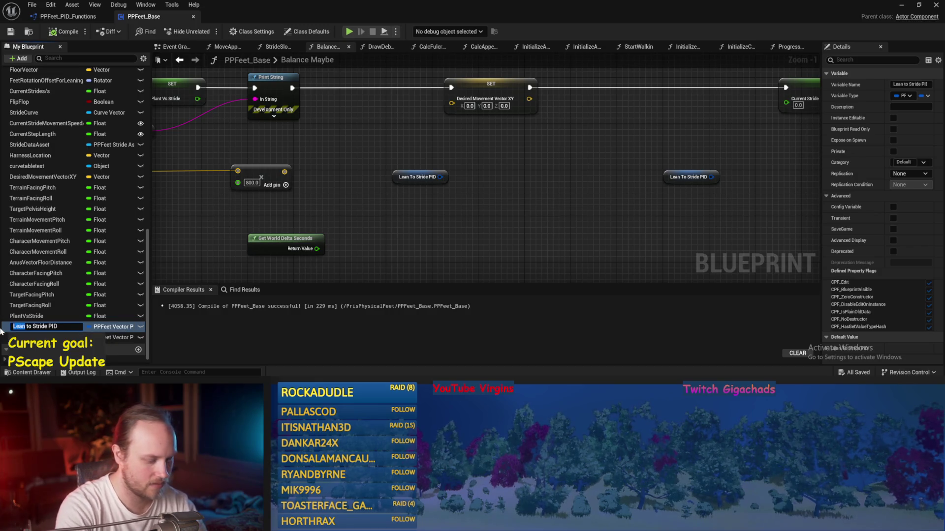
type("Balance")
key("Return")
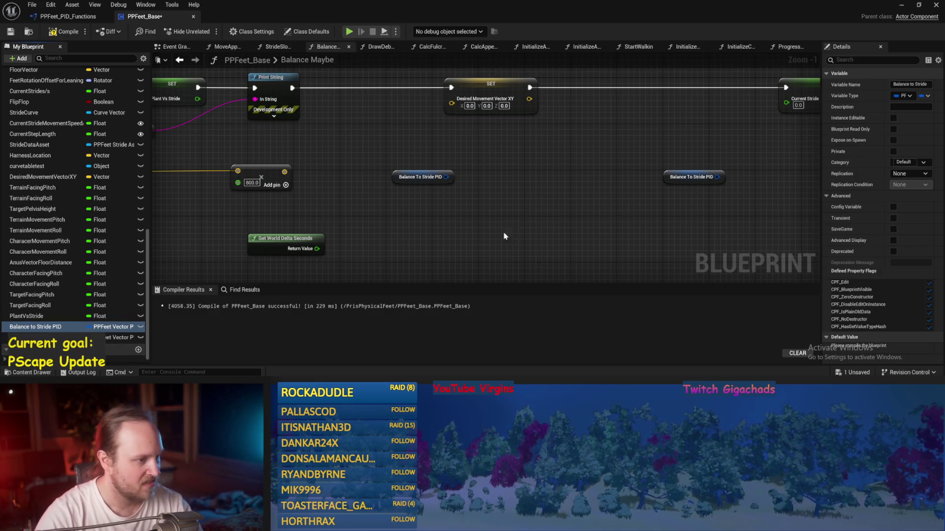
Step: Reorder Target Balance PID above Balance to Stride PID and compile
left_click_drag(509, 231, 495, 237)
left_click_drag(29, 338, 30, 327)
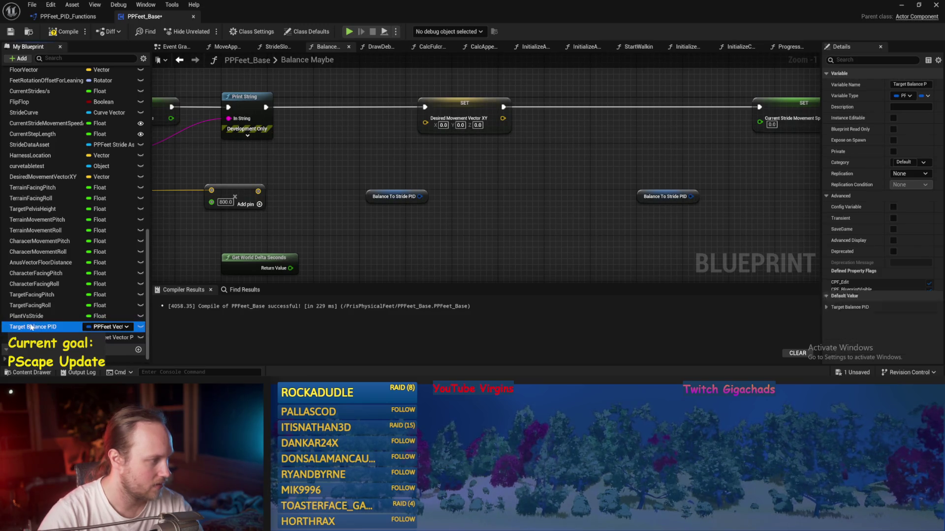
left_click_drag(468, 205, 432, 224)
left_click(17, 31)
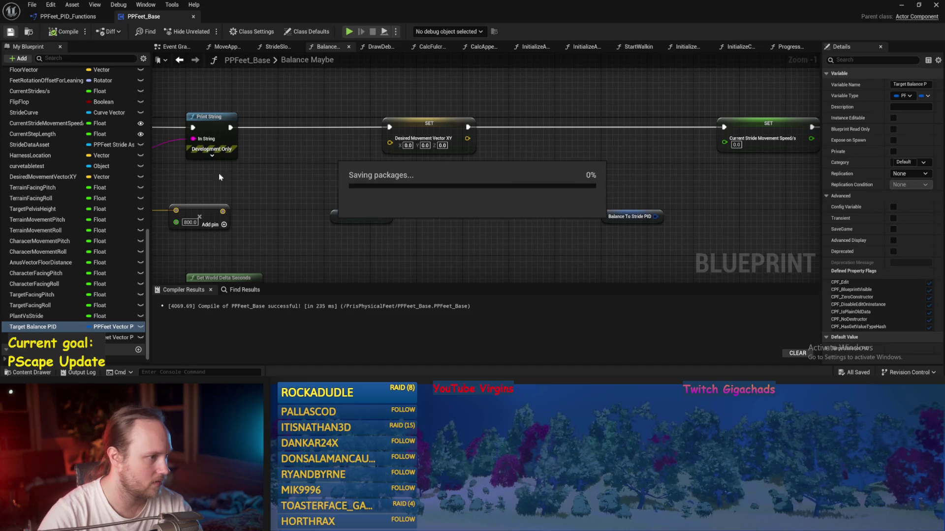
Step: Place a Target Balance PID getter in the graph and arrange it with the Balance To Stride PID getter
left_click_drag(368, 252, 392, 202)
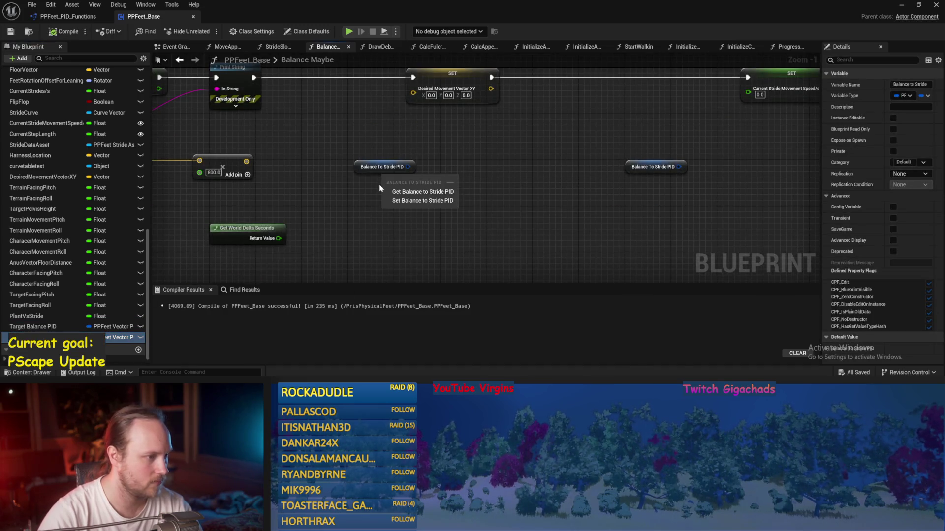
mouse_move(29, 326)
left_mouse_down()
mouse_move(357, 121)
mouse_move(320, 165)
left_mouse_up()
scroll(358, 156, "up", 1)
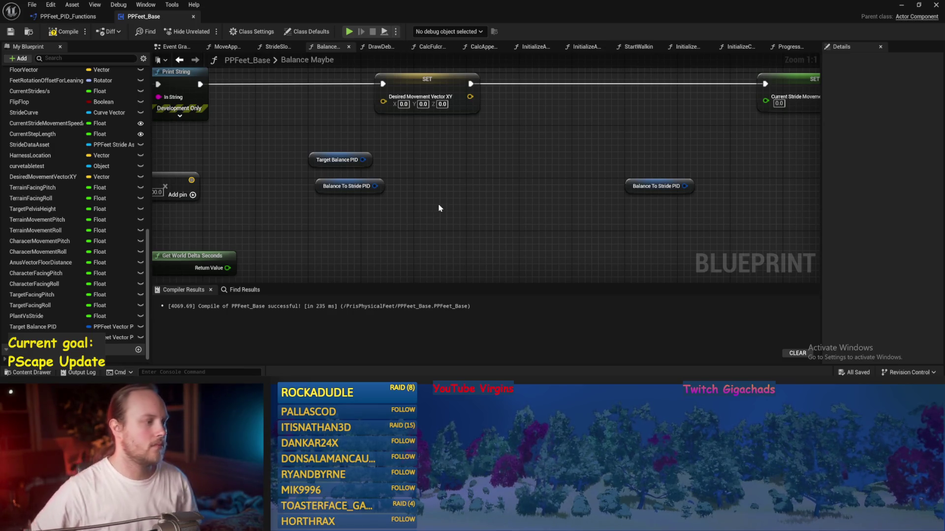
scroll(498, 178, "down", 2)
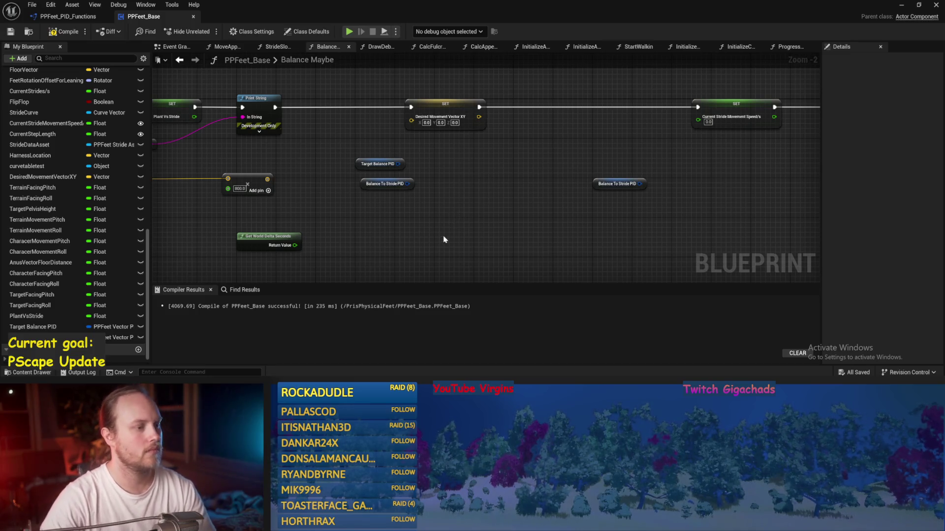
left_click_drag(444, 240, 485, 201)
left_click_drag(405, 147, 472, 225)
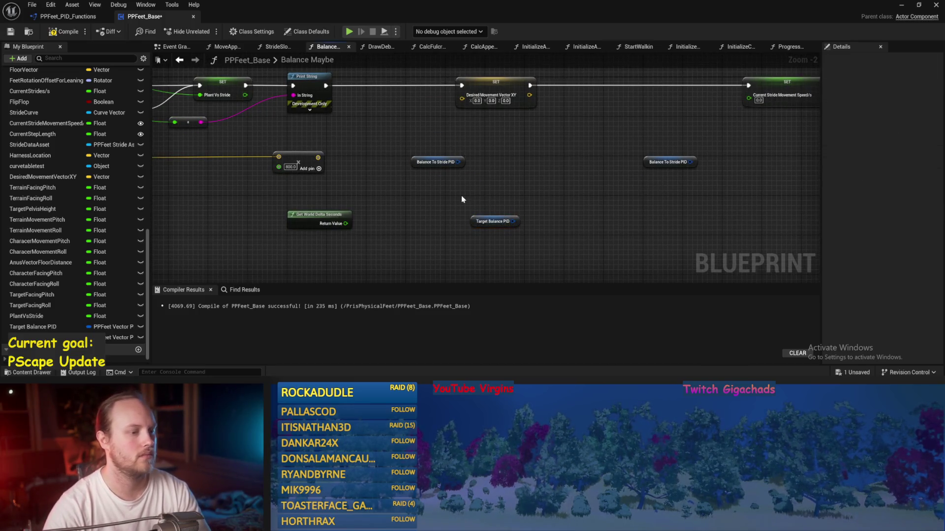
mouse_move(390, 169)
left_mouse_down()
mouse_move(387, 199)
mouse_move(336, 156)
left_mouse_up()
scroll(364, 172, "up", 2)
left_click_drag(398, 180, 639, 133)
scroll(640, 133, "down", 5)
mouse_move(456, 173)
left_mouse_down()
mouse_move(292, 147)
mouse_move(449, 152)
left_mouse_up()
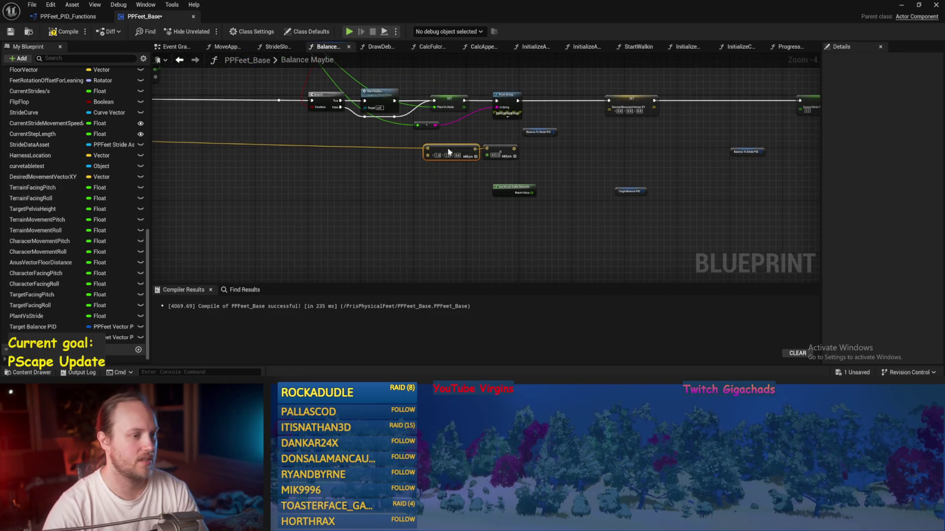
scroll(599, 190, "up", 4)
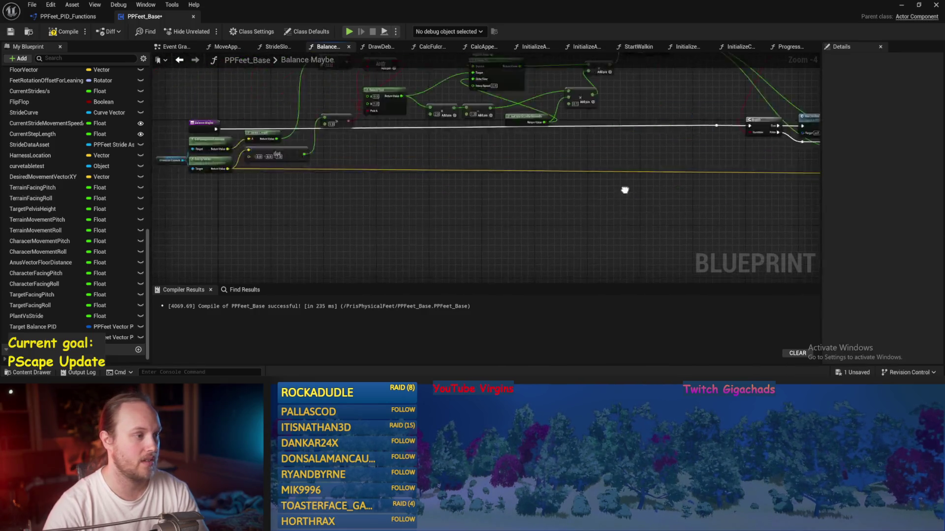
Step: Delete the unneeded add node and set the make-vector node beside Balance To Stride PID
key("Delete")
left_click_drag(503, 164, 435, 205)
mouse_move(312, 179)
left_mouse_down()
mouse_move(499, 180)
mouse_move(439, 174)
left_mouse_up()
left_click_drag(483, 145, 527, 159)
Step: Add a PID Update node on Balance To Stride PID and position it in the execution line
type("update")
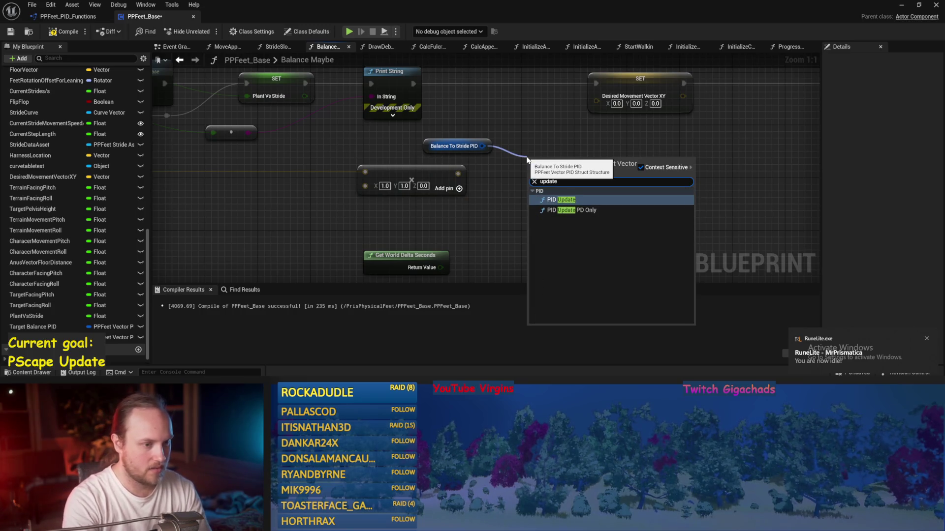
key("Return")
left_click(481, 151)
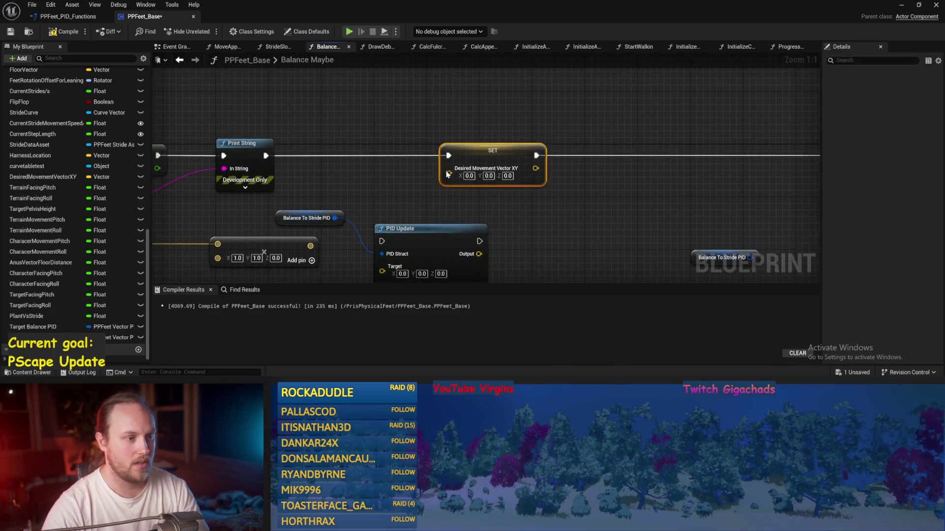
left_click_drag(481, 151, 701, 151)
mouse_move(441, 228)
left_mouse_down()
mouse_move(485, 109)
mouse_move(478, 129)
left_mouse_up()
left_click_drag(295, 145, 420, 133)
Step: Route Print String's execution into PID Update and its output into Desired Movement Vector XY, then save
left_click_drag(517, 133, 698, 133)
key("ctrl+s")
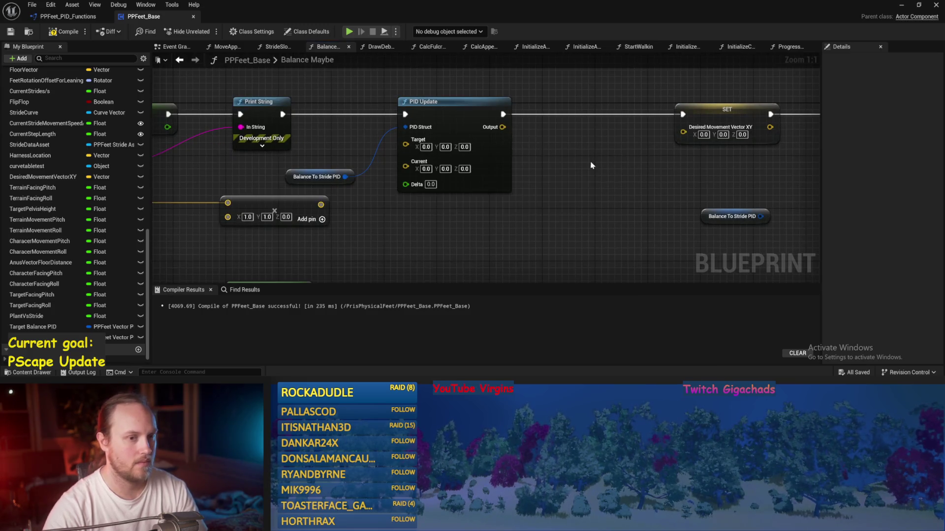
mouse_move(443, 138)
left_mouse_down()
mouse_move(631, 146)
mouse_move(622, 147)
mouse_move(648, 126)
mouse_move(569, 127)
left_mouse_up()
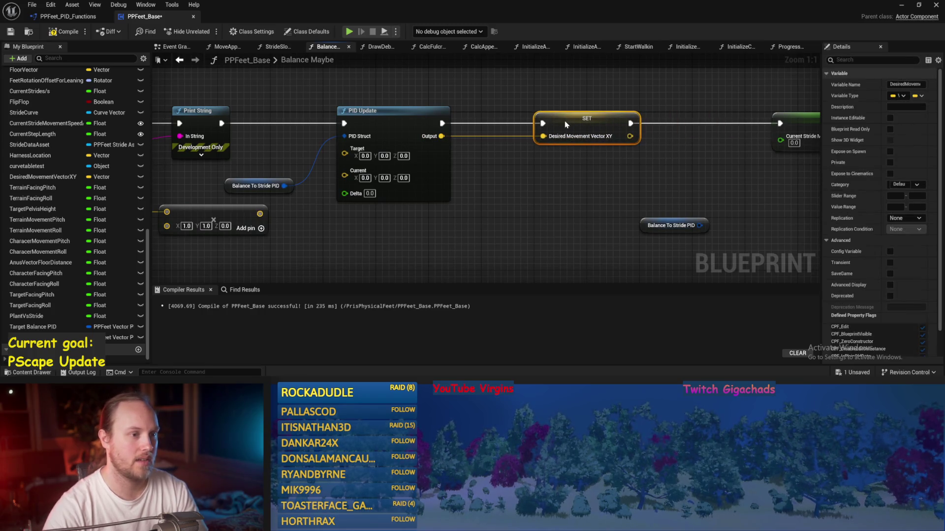
key("ctrl+s")
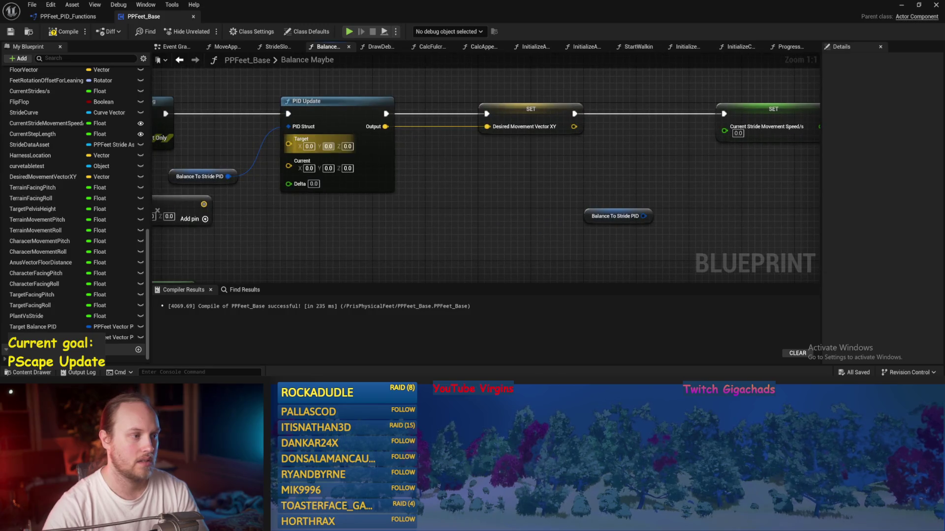
Step: Add a PID Set Values node on Balance To Stride PID and save
mouse_move(314, 166)
left_mouse_down()
mouse_move(340, 212)
mouse_move(354, 212)
left_mouse_up()
mouse_move(483, 211)
left_mouse_down()
mouse_move(461, 228)
mouse_move(485, 228)
left_mouse_up()
mouse_move(351, 157)
left_mouse_down()
mouse_move(399, 138)
mouse_move(462, 189)
mouse_move(409, 114)
mouse_move(418, 125)
mouse_move(513, 126)
mouse_move(518, 79)
mouse_move(506, 81)
left_mouse_up()
type("set values")
key("Return")
mouse_move(408, 157)
left_mouse_down()
mouse_move(479, 119)
mouse_move(462, 108)
mouse_move(442, 120)
left_mouse_up()
scroll(479, 119, "down", 4)
key("ctrl+s")
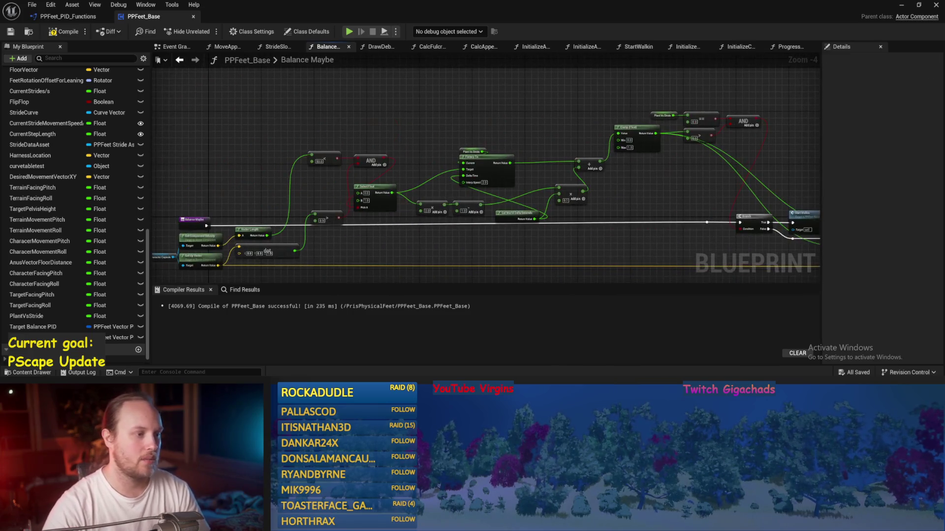
Step: Chain execution Print String → PID Set Values → PID Update and save
scroll(395, 137, "up", 2)
left_click_drag(389, 196, 400, 108)
left_click_drag(461, 107, 477, 155)
mouse_move(489, 192)
left_mouse_down()
mouse_move(479, 196)
mouse_move(540, 153)
left_mouse_up()
key("ctrl+s")
Step: Move the make-vector wire from PID Update's Target to its Current input and save
scroll(468, 169, "up", 1)
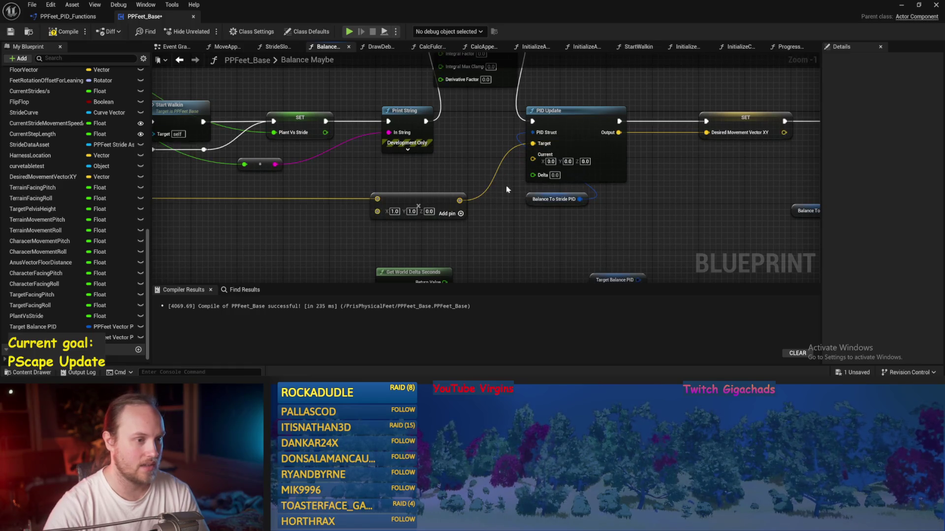
left_click(344, 219)
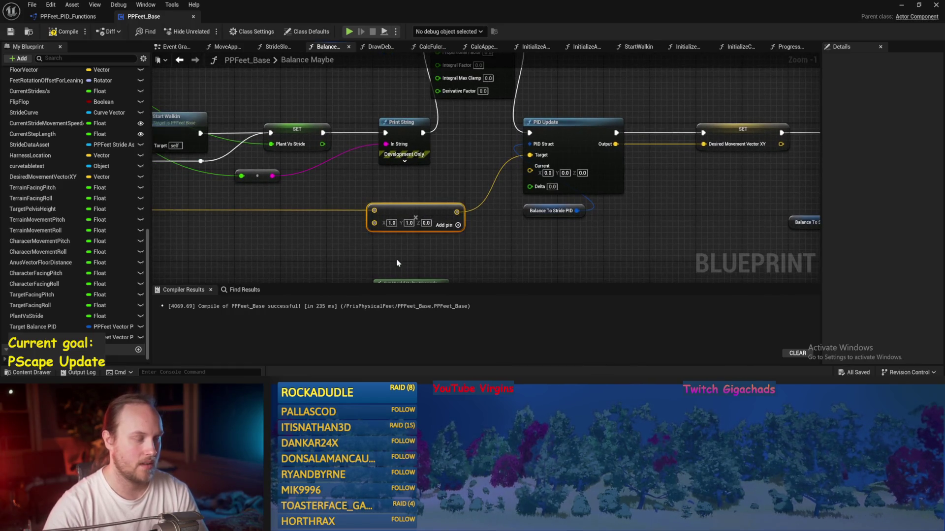
mouse_move(494, 212)
left_mouse_down()
mouse_move(467, 217)
mouse_move(429, 204)
mouse_move(411, 174)
mouse_move(527, 197)
mouse_move(444, 196)
left_mouse_up()
left_click_drag(633, 139, 634, 157)
key("ctrl+s")
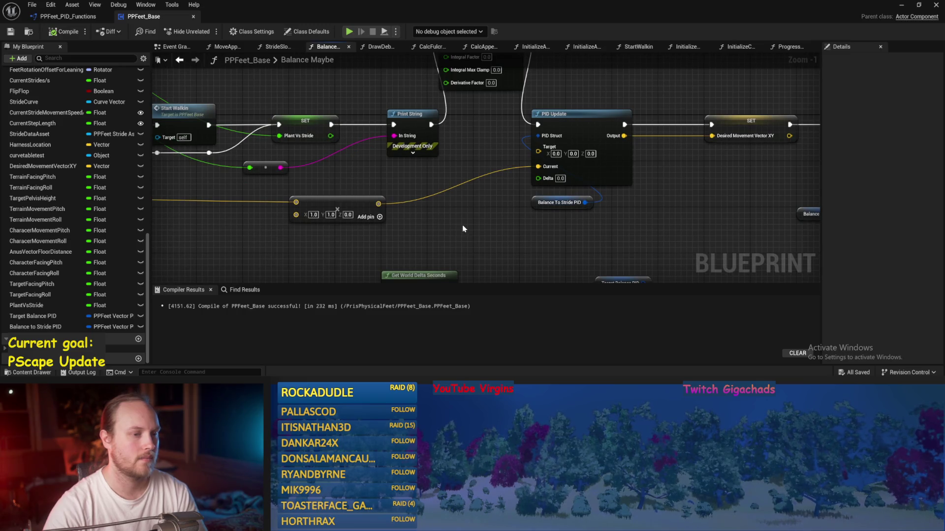
Step: Disconnect the vector wire from PID Update's Target pin and compile
left_click_drag(502, 188, 502, 173)
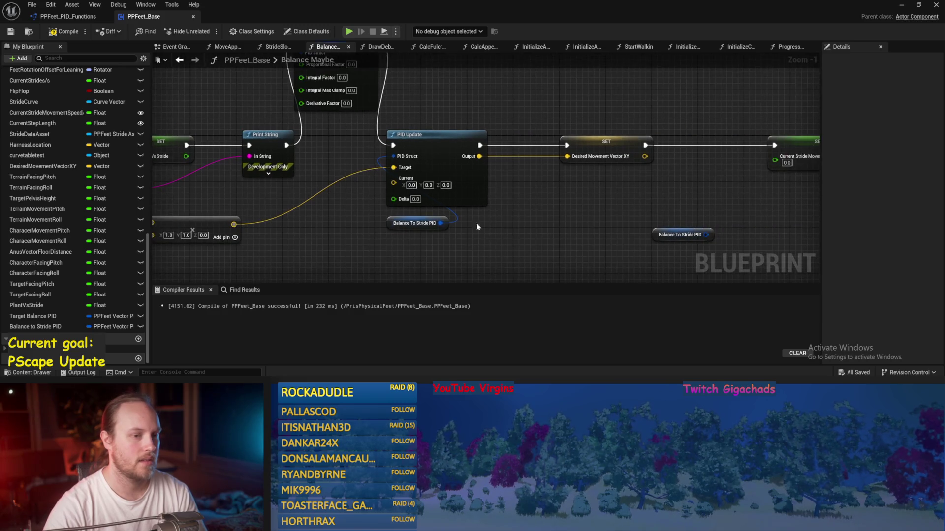
left_click(393, 168, "alt")
left_click(50, 34)
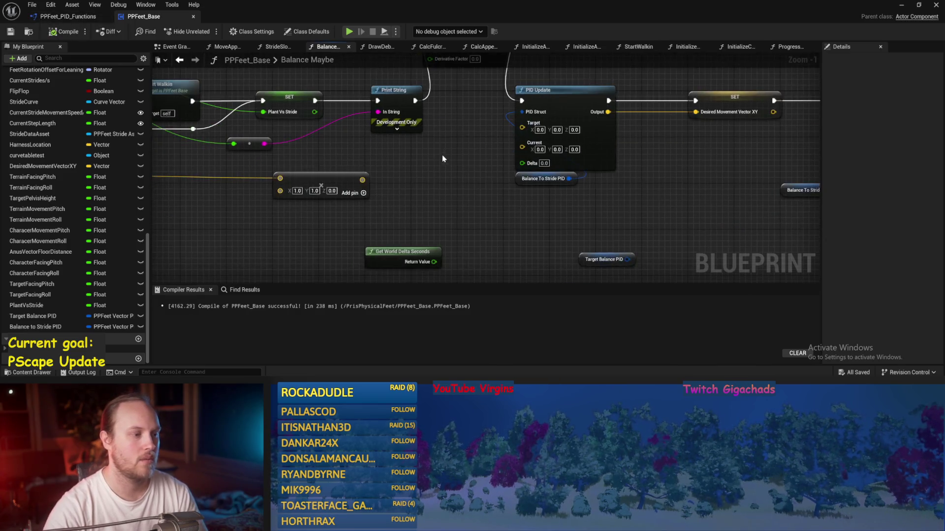
Step: Set PID Set Values' Proportional Factor to 1.0
scroll(442, 154, "up", 1)
mouse_move(457, 143)
left_mouse_down()
mouse_move(411, 204)
mouse_move(243, 261)
mouse_move(748, 228)
mouse_move(317, 212)
mouse_move(317, 203)
left_mouse_up()
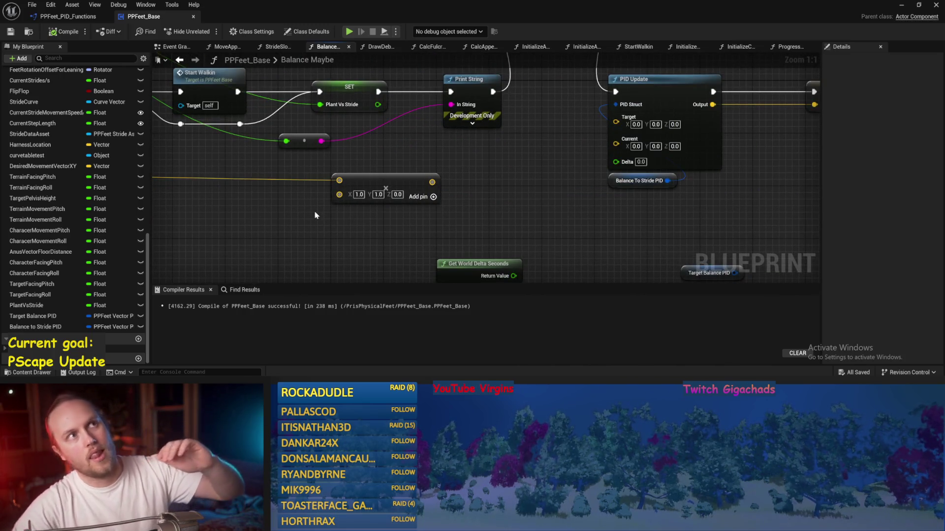
mouse_move(559, 210)
left_mouse_down()
mouse_move(482, 194)
mouse_move(374, 232)
mouse_move(492, 246)
mouse_move(526, 159)
mouse_move(524, 169)
left_mouse_up()
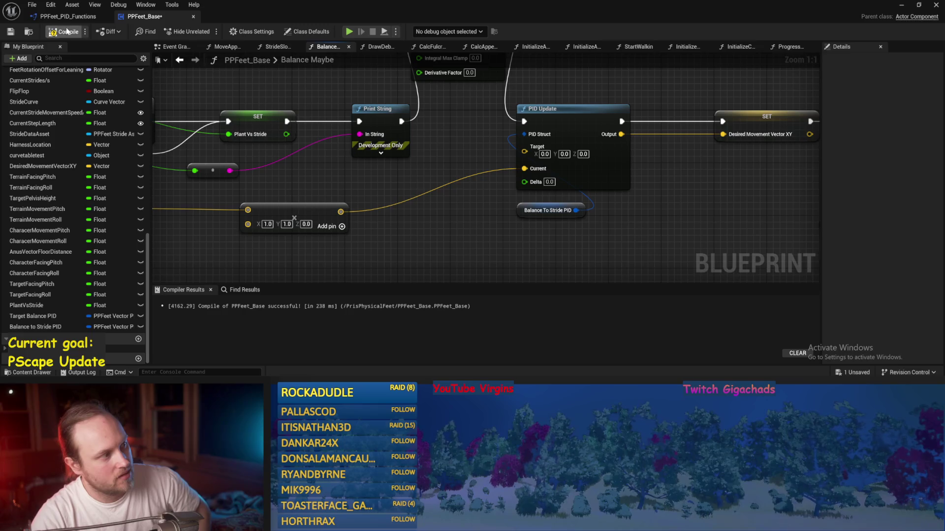
left_click_drag(461, 153, 416, 155)
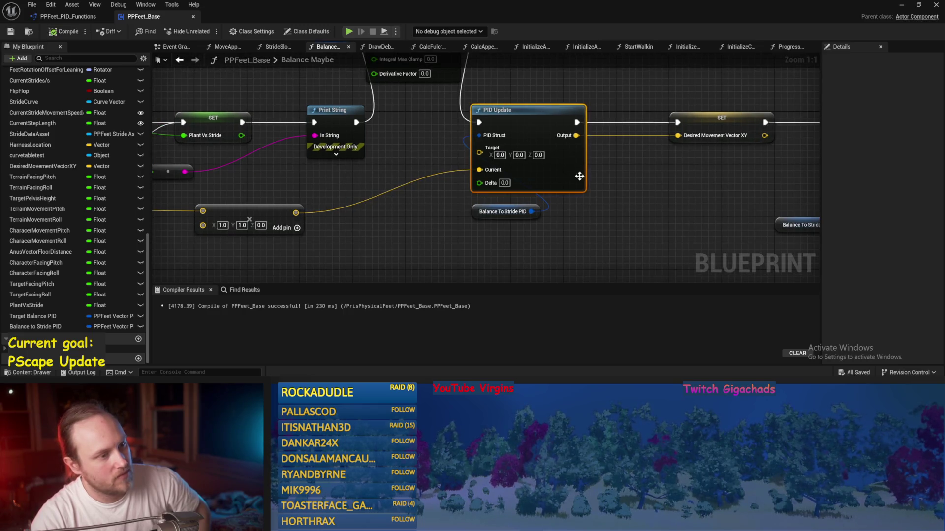
left_click_drag(679, 210, 629, 220)
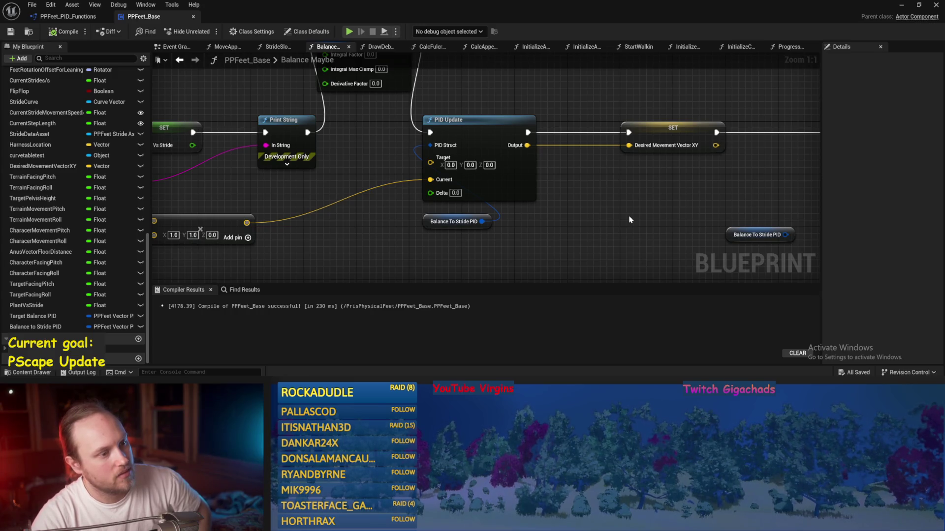
type("1")
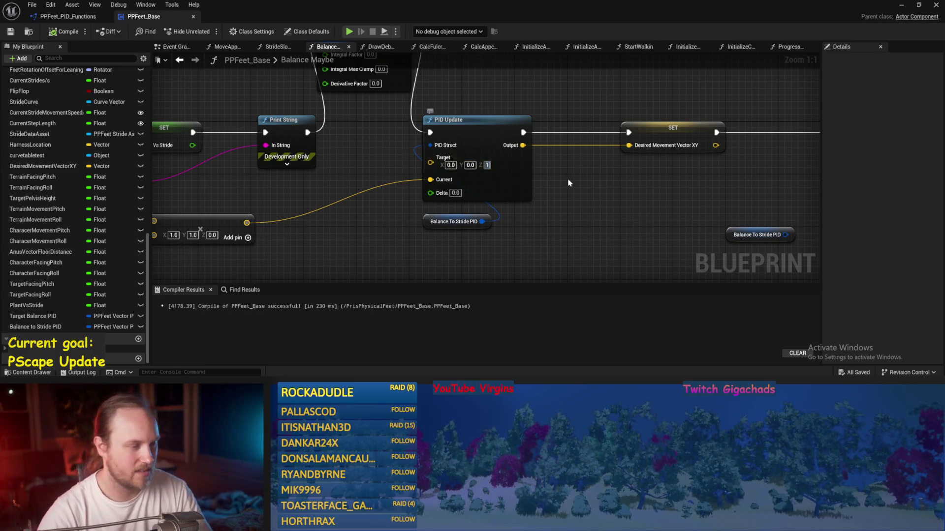
Step: Rearrange the Desired Movement, Current Stride and Current Step Length SET nodes and save
mouse_move(480, 165)
left_mouse_down()
mouse_move(446, 183)
mouse_move(432, 142)
left_mouse_up()
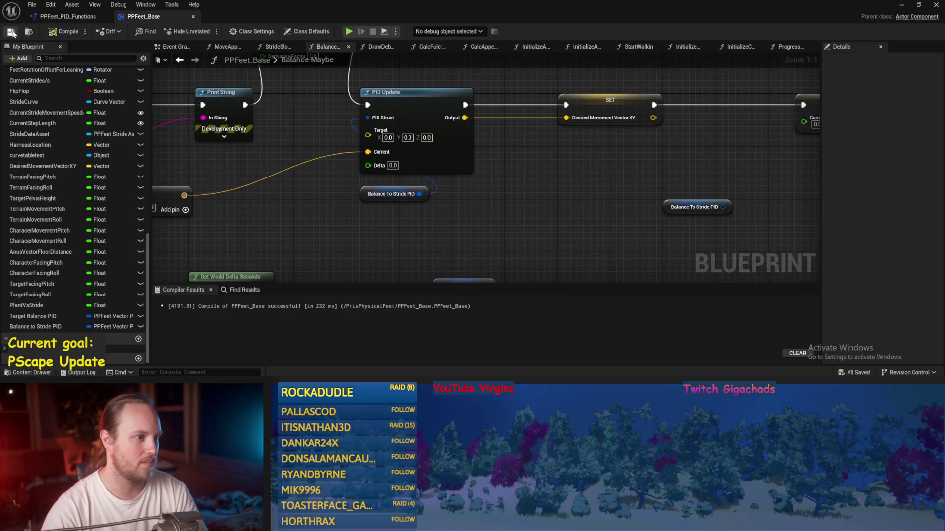
left_click_drag(600, 149, 448, 193)
left_click_drag(458, 158, 405, 158)
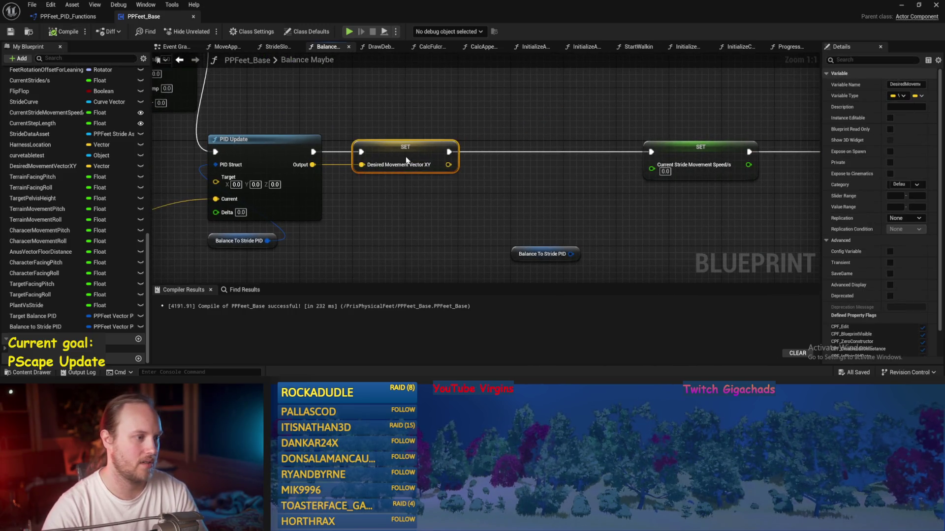
scroll(522, 191, "down", 2)
key("ctrl+s")
left_click_drag(466, 117, 389, 117)
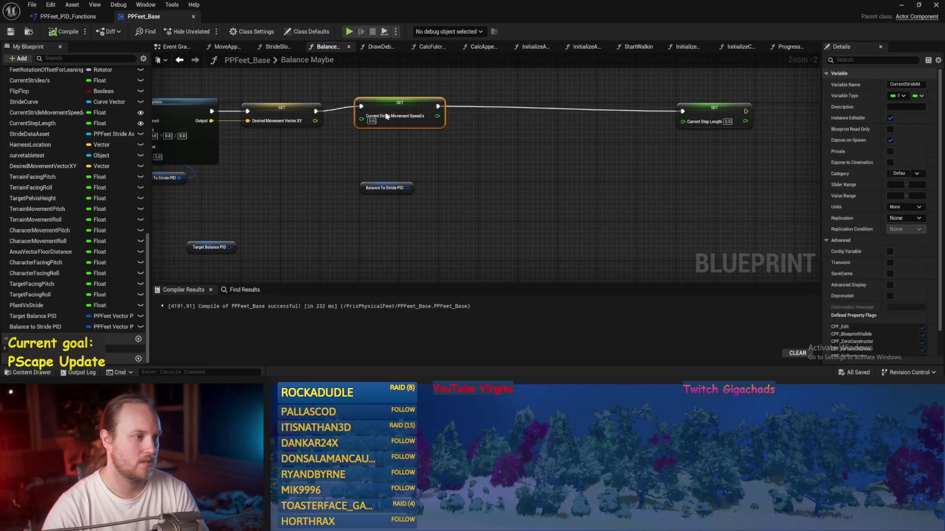
left_click_drag(714, 111, 560, 112)
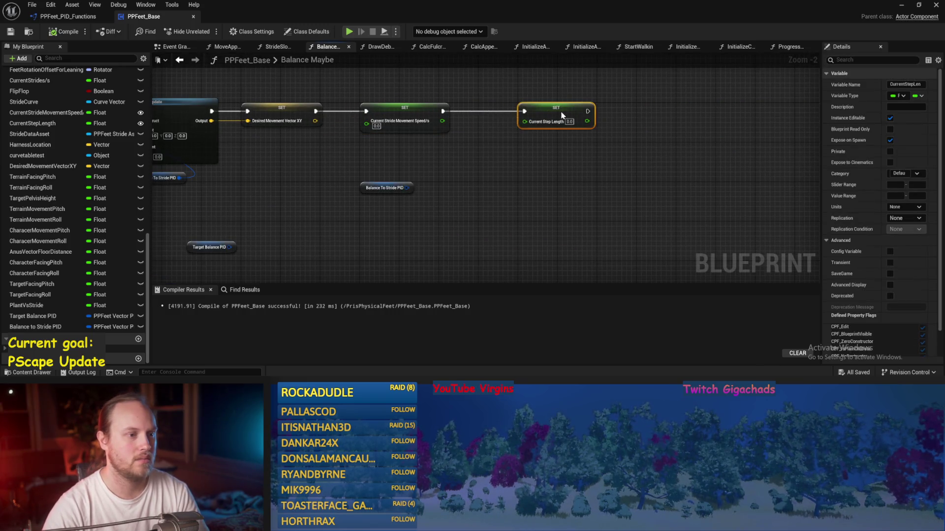
scroll(504, 168, "up", 2)
key("ctrl+s")
left_click_drag(477, 137, 633, 153)
key("ctrl+s")
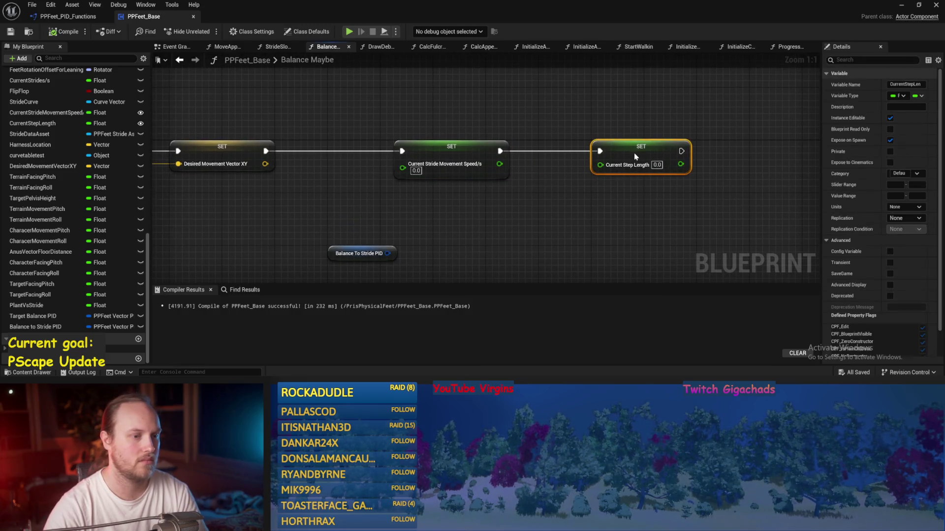
Step: Set Current Step Length to 80.0, move the node right and save
type("80")
left_click(665, 183)
left_click_drag(636, 148, 742, 150)
left_click(488, 201)
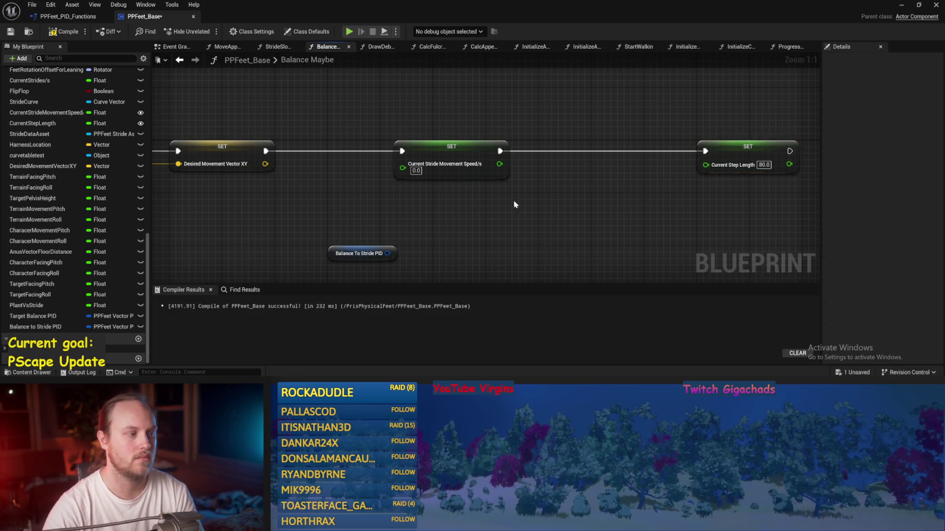
key("ctrl+s")
mouse_move(235, 220)
left_mouse_down()
mouse_move(339, 212)
mouse_move(420, 177)
left_mouse_up()
Step: Set the Derivative Factor to 1.0 and Proportional Factor to 10.0, then save
key("Return")
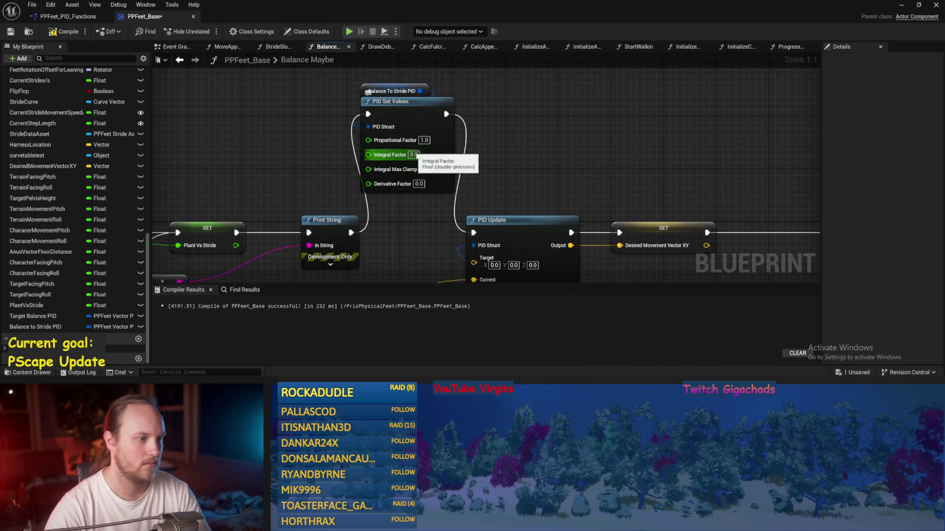
type("1")
key("Return")
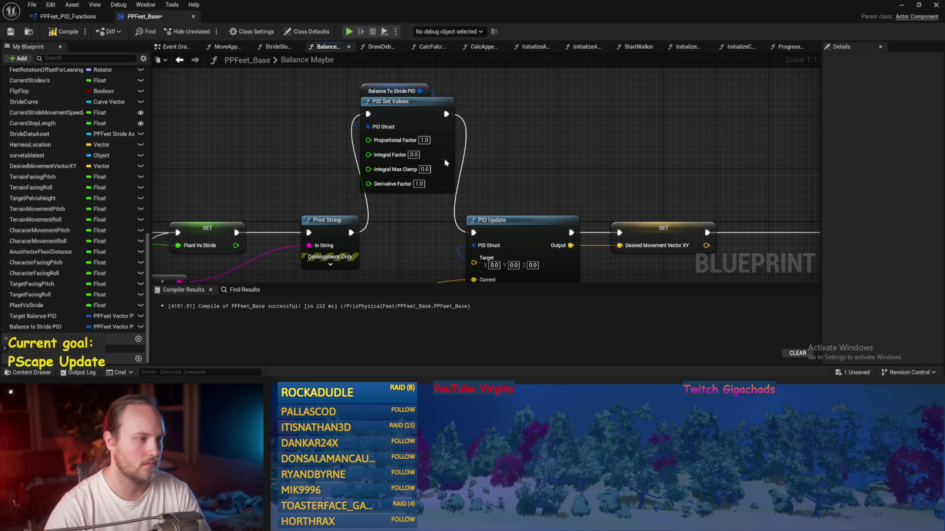
type("0")
key("Return")
key("ctrl+s")
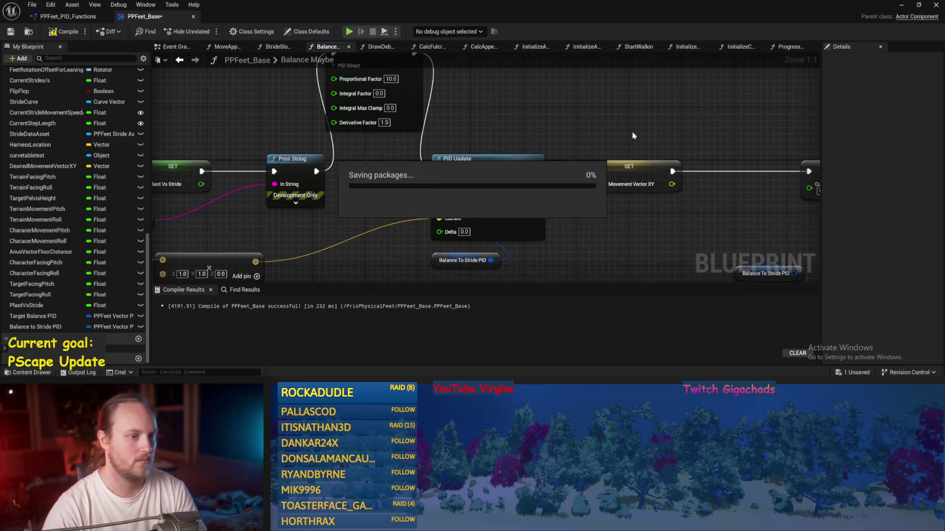
Step: Move the PID Update, SET and getter nodes to the right and compile
left_click_drag(618, 137, 472, 258)
left_click_drag(521, 214, 620, 218)
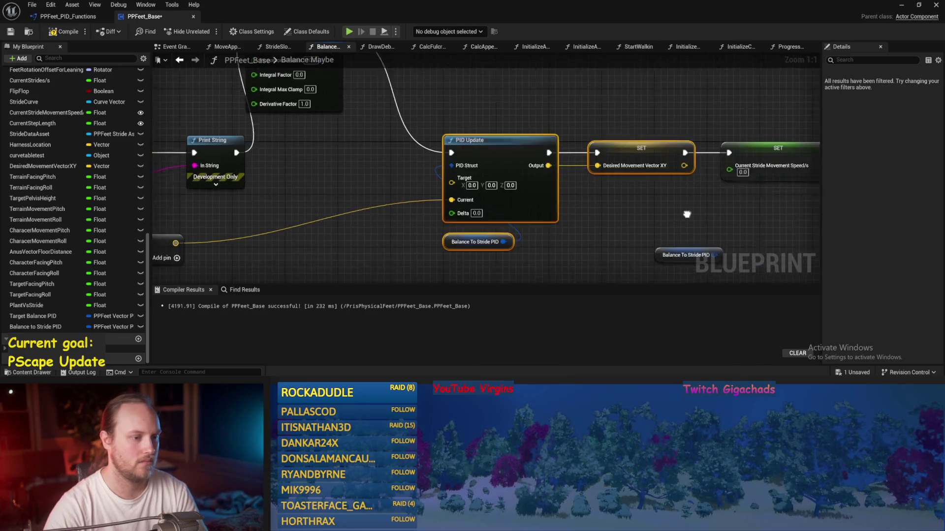
left_click(413, 195)
scroll(353, 207, "down", 1)
key("F7")
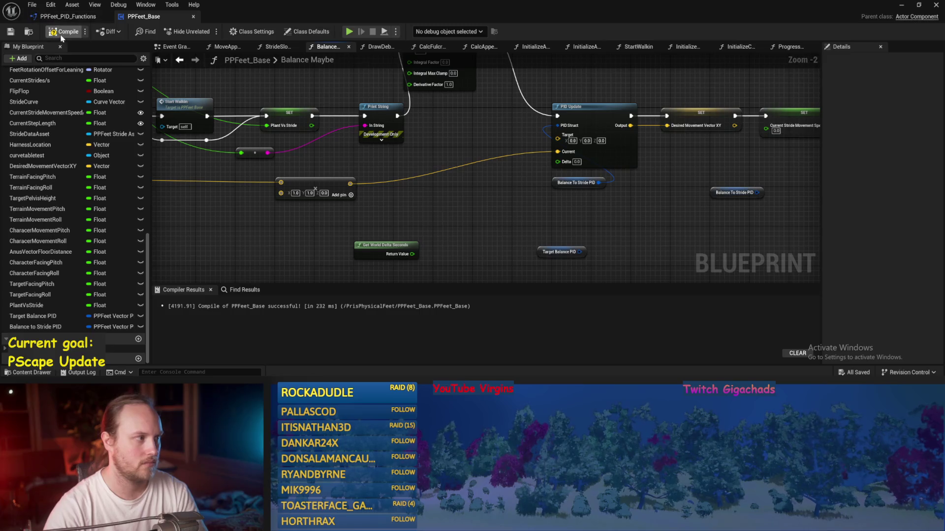
Step: Locate the Current Stride Movement Speed and Desired Movement Vector XY SET nodes and start a wire from the vector output
mouse_move(485, 133)
left_mouse_down()
mouse_move(387, 207)
mouse_move(412, 180)
left_mouse_up()
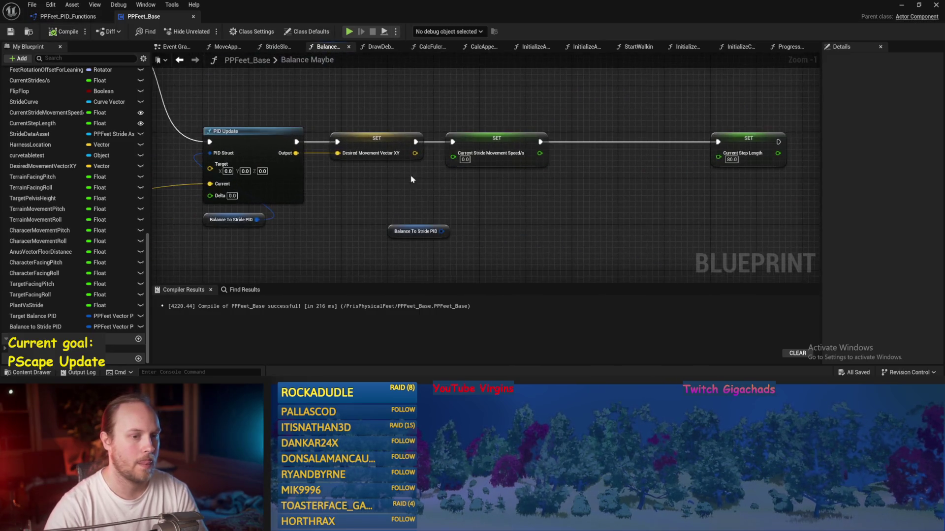
left_click(505, 134)
left_click_drag(494, 196, 436, 217)
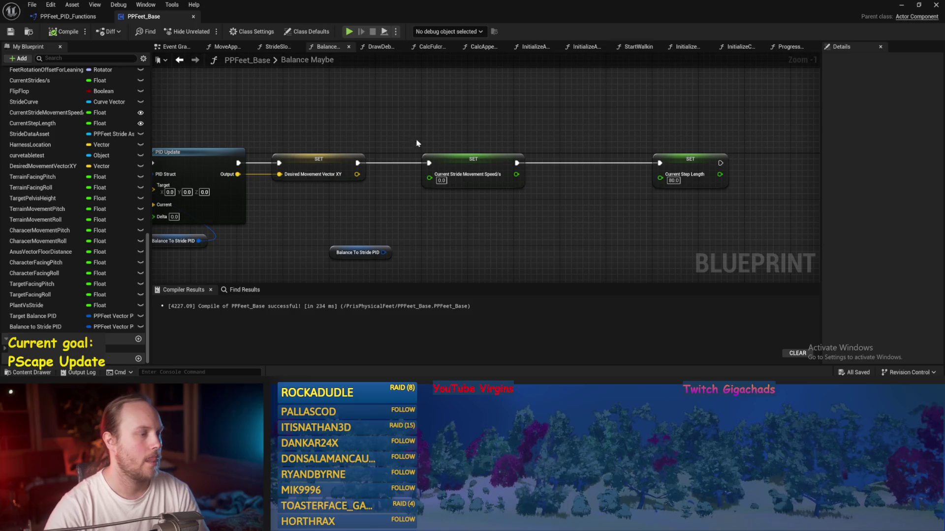
left_click_drag(413, 139, 463, 91)
left_click(380, 148)
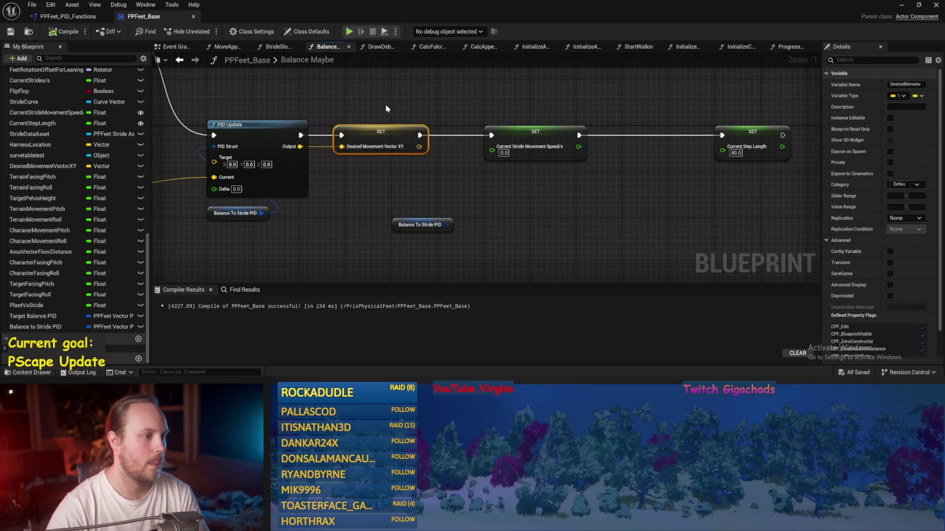
left_click_drag(386, 108, 374, 153)
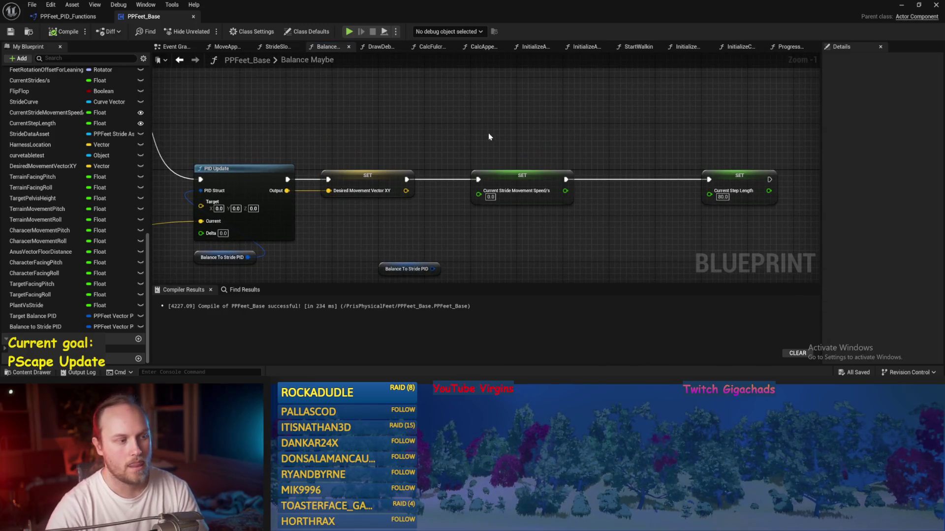
left_click(522, 189)
scroll(468, 220, "up", 1)
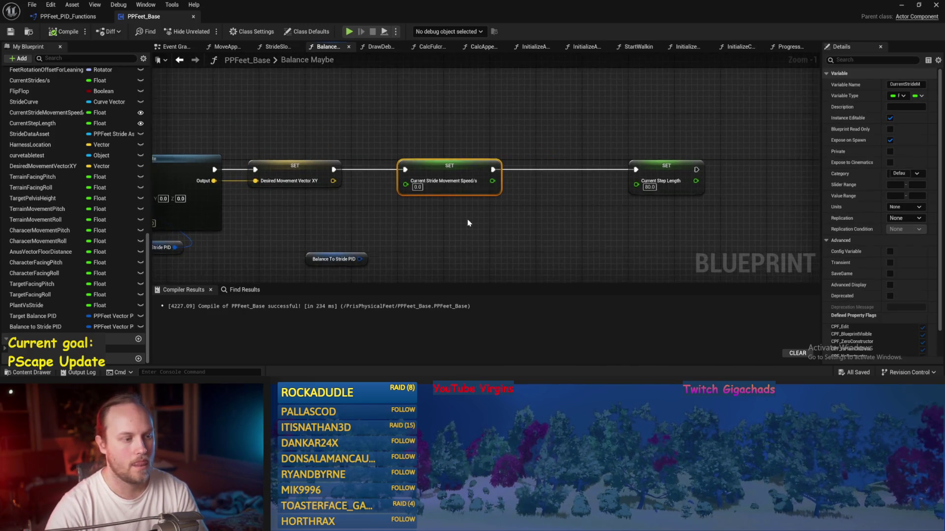
left_click_drag(416, 161, 458, 203)
Step: Feed the movement vector's Vector Length into Current Stride Movement Speed and save
type("length")
key("Return")
mouse_move(515, 207)
left_mouse_down()
mouse_move(501, 165)
mouse_move(475, 206)
left_mouse_up()
key("ctrl+s")
Step: Map stride speed through Map Range Clamped (In B 600, Out 40–120) into Current Step Length and save
left_click_drag(459, 162, 513, 212)
type("map range c")
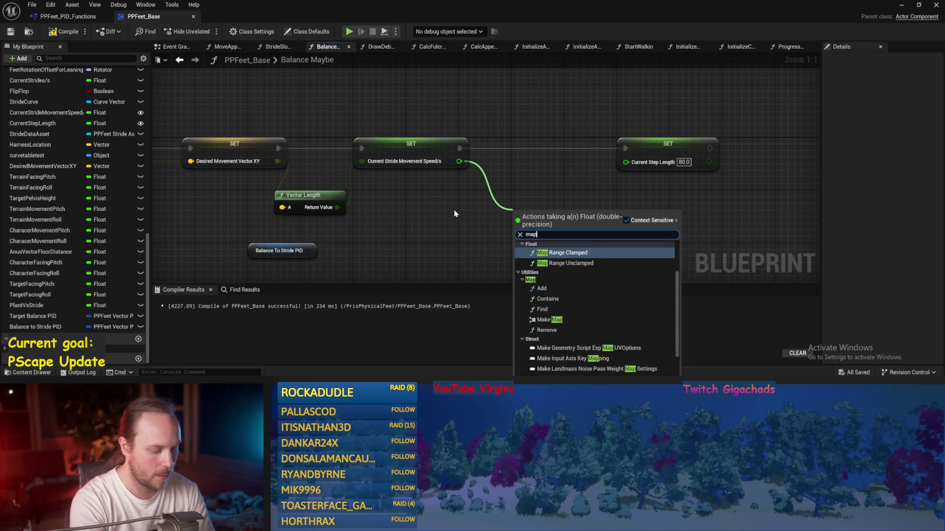
key("Return")
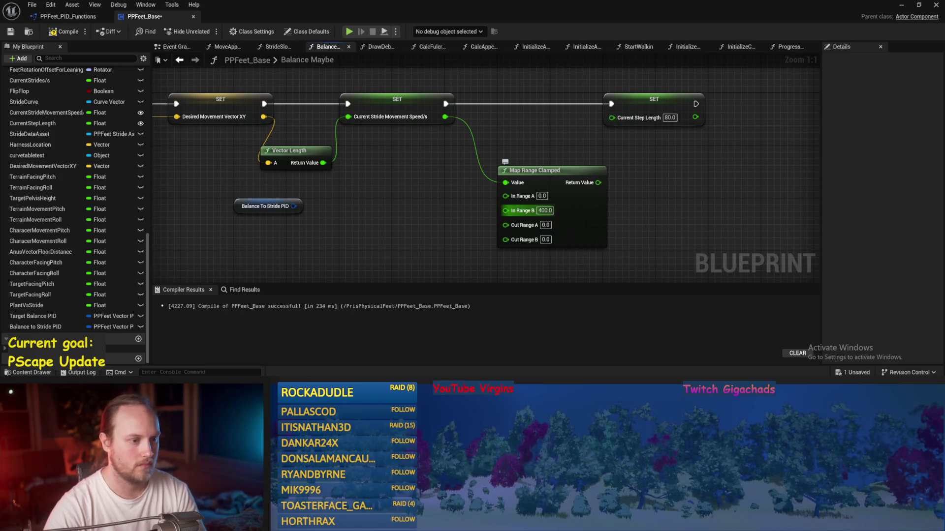
key("ctrl+s")
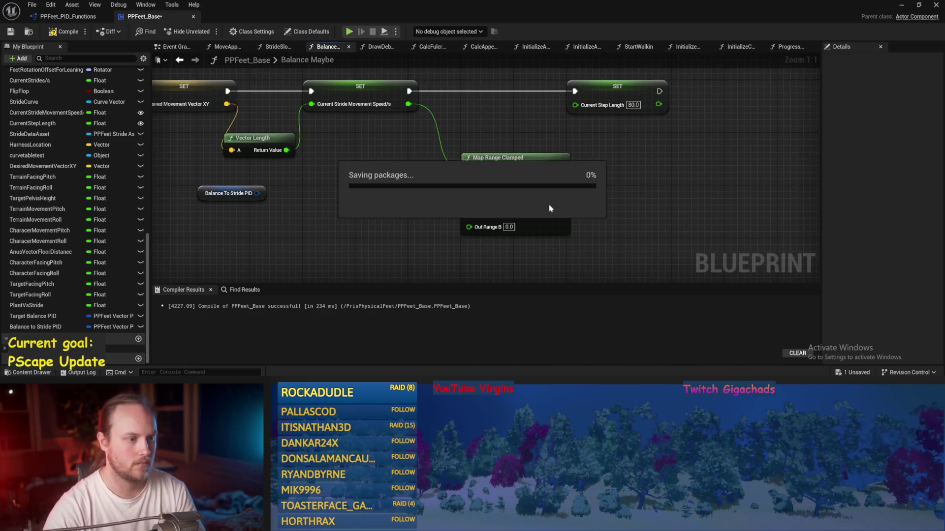
mouse_move(561, 188)
left_mouse_down()
mouse_move(566, 128)
mouse_move(575, 122)
left_mouse_up()
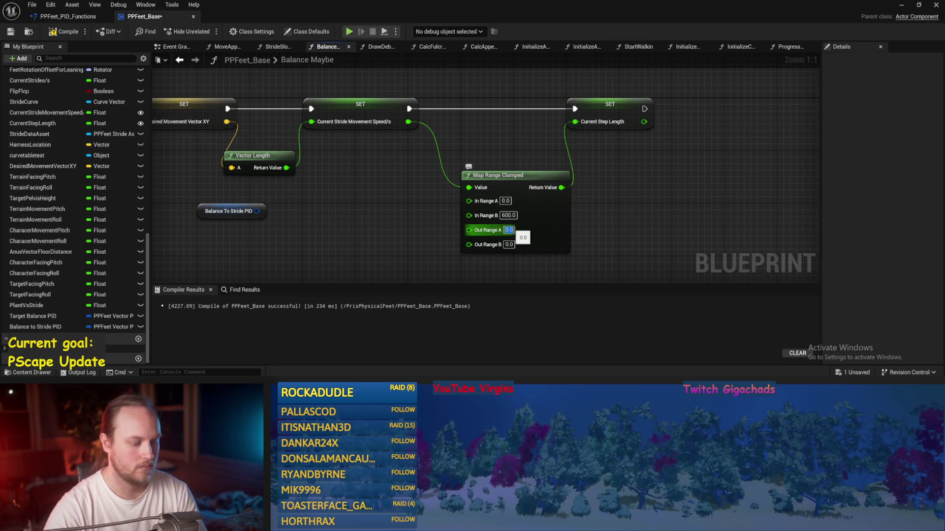
type("40")
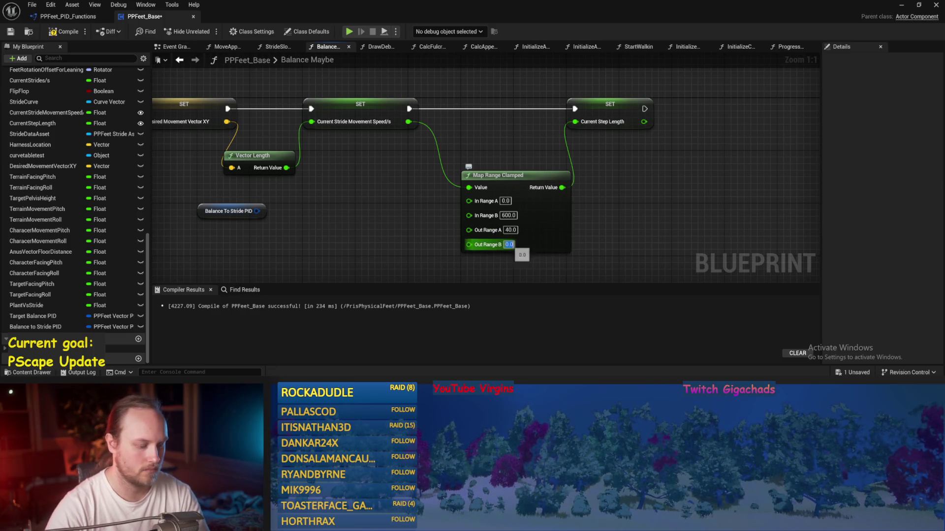
left_click(510, 244)
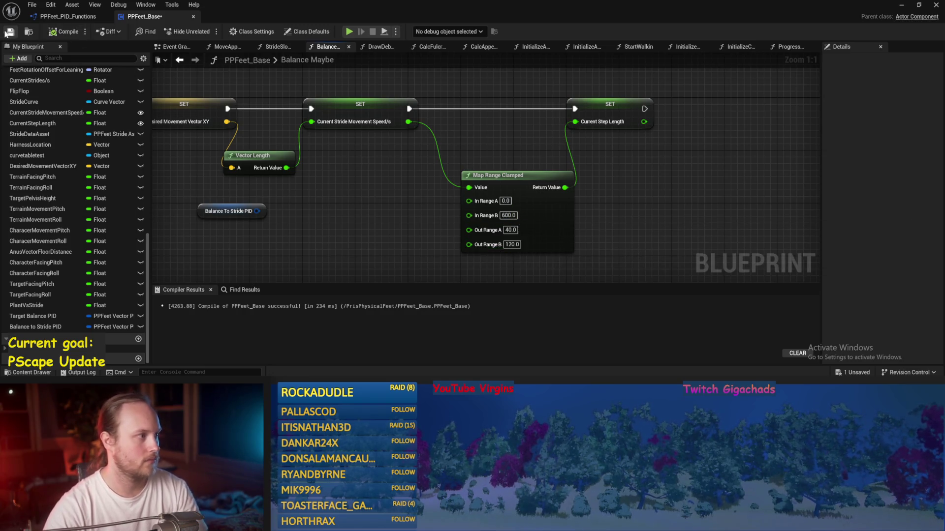
left_click(9, 32)
scroll(376, 182, "down", 5)
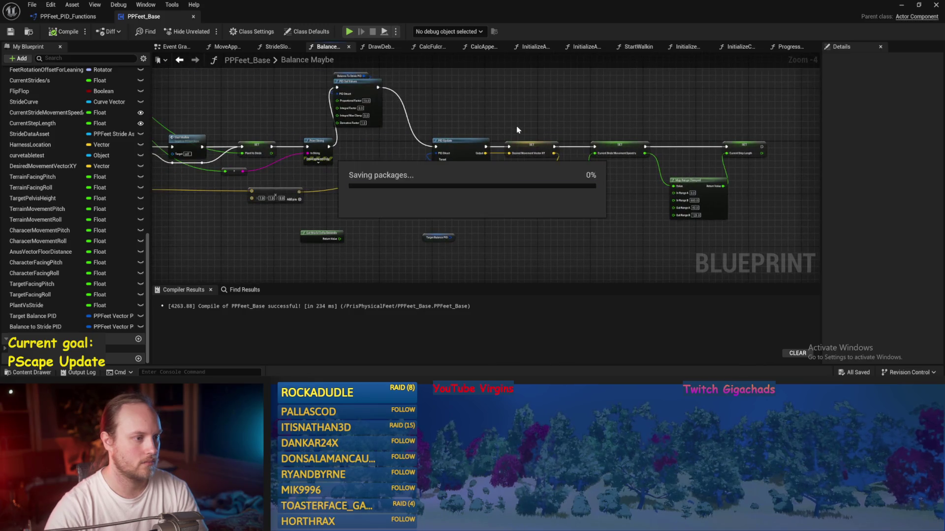
scroll(517, 128, "up", 2)
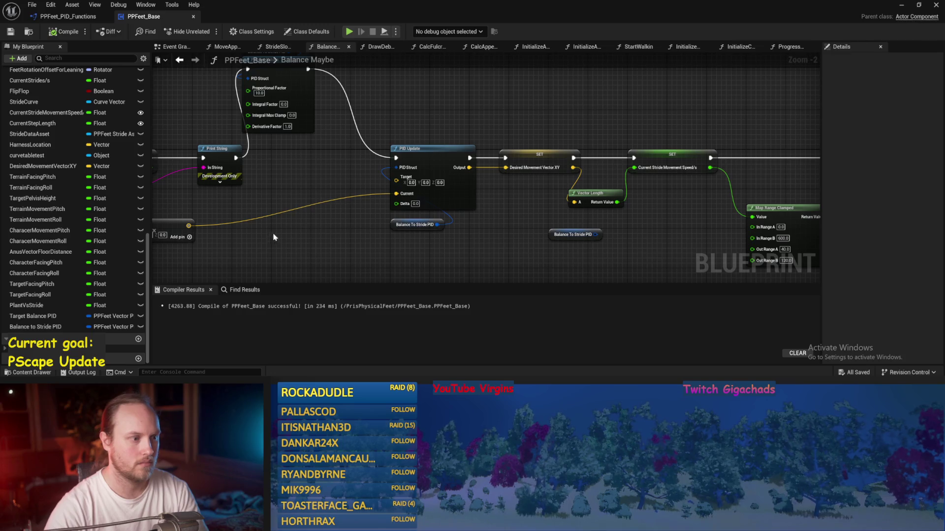
Step: Connect a Get World Delta Seconds node to PID Update's Delta input
right_click(405, 236)
type("delta worl")
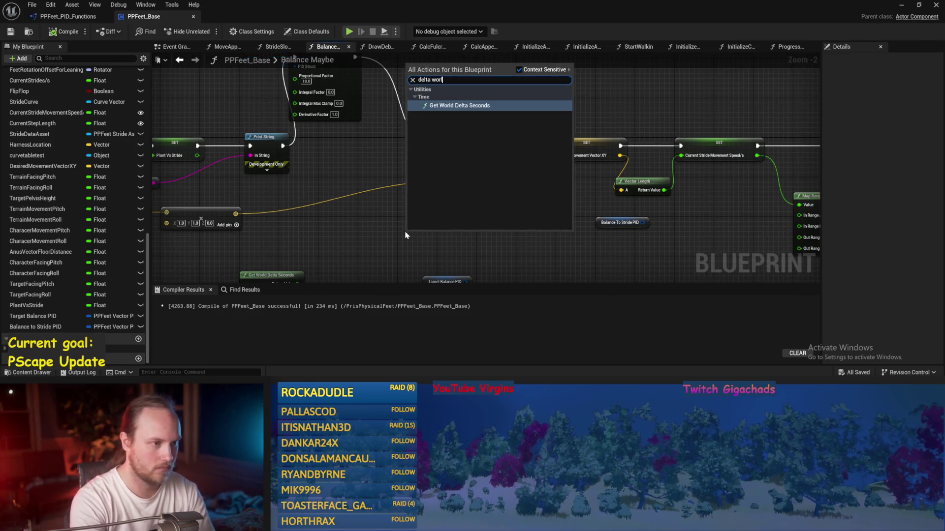
key("Return")
scroll(406, 237, "up", 2)
left_click_drag(479, 250, 456, 178)
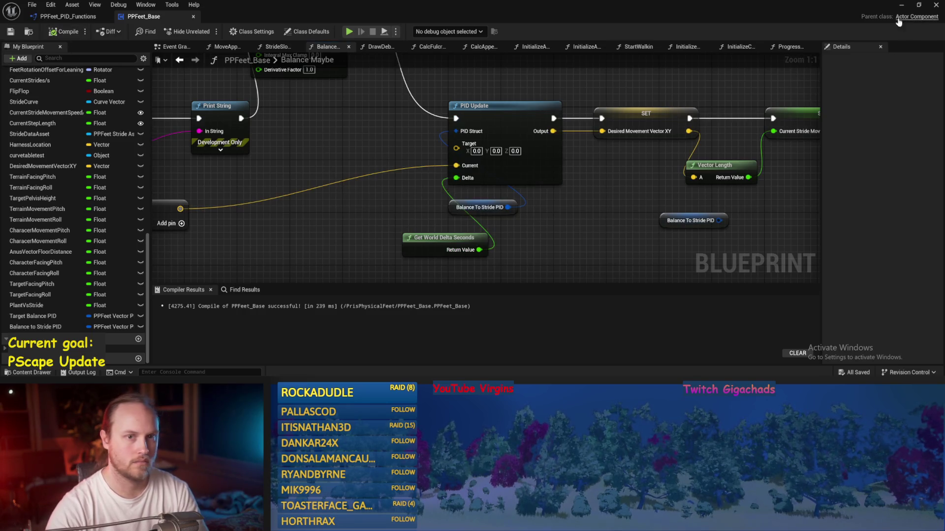
left_click(901, 5)
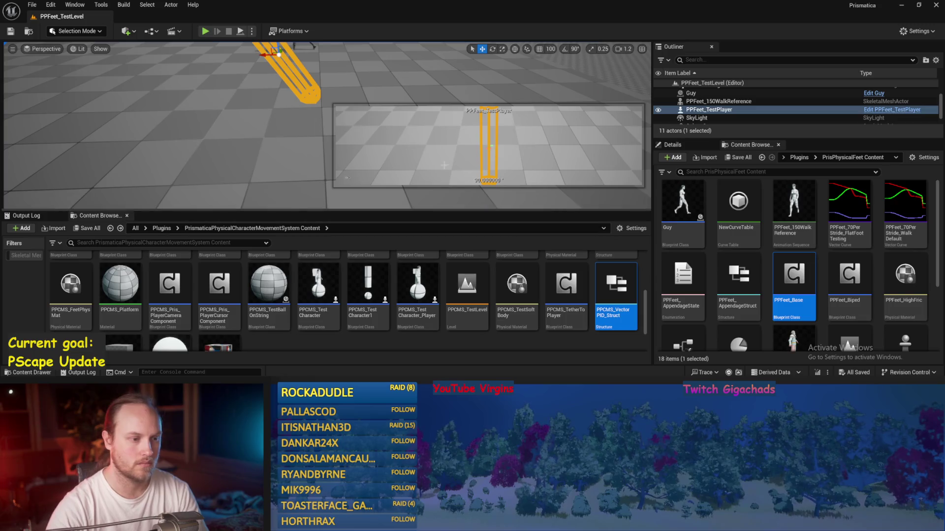
Step: Reset the test player's rotation to zero and run a quick play-in-editor test
left_click_drag(295, 98, 301, 98)
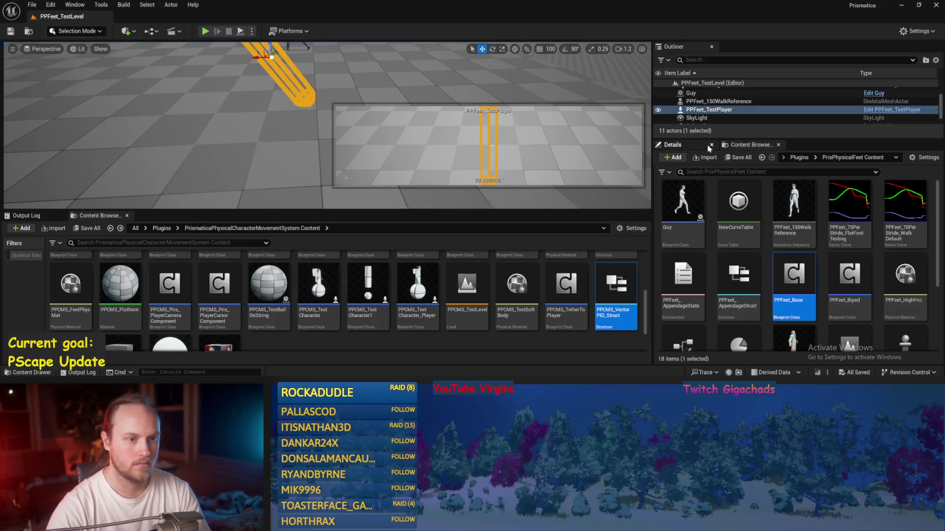
left_click(711, 147)
left_click(932, 252)
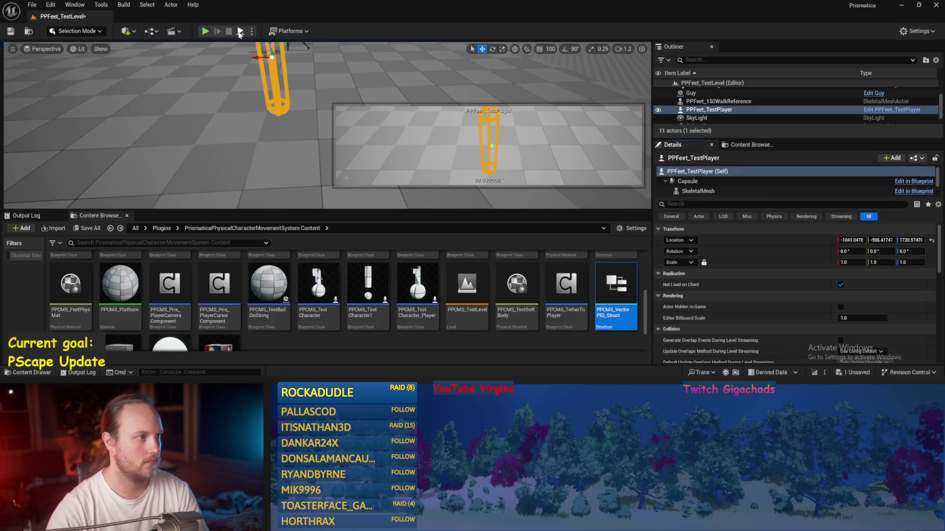
left_click(240, 31)
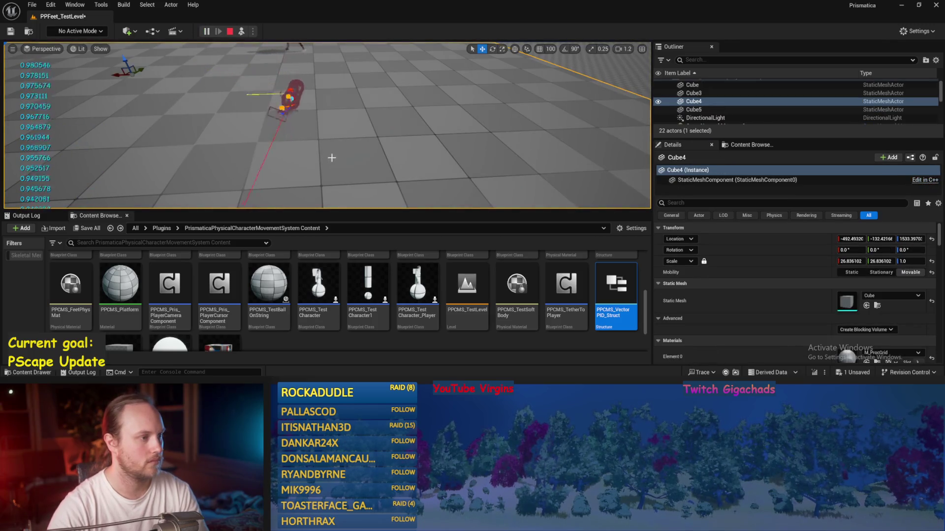
key("Escape")
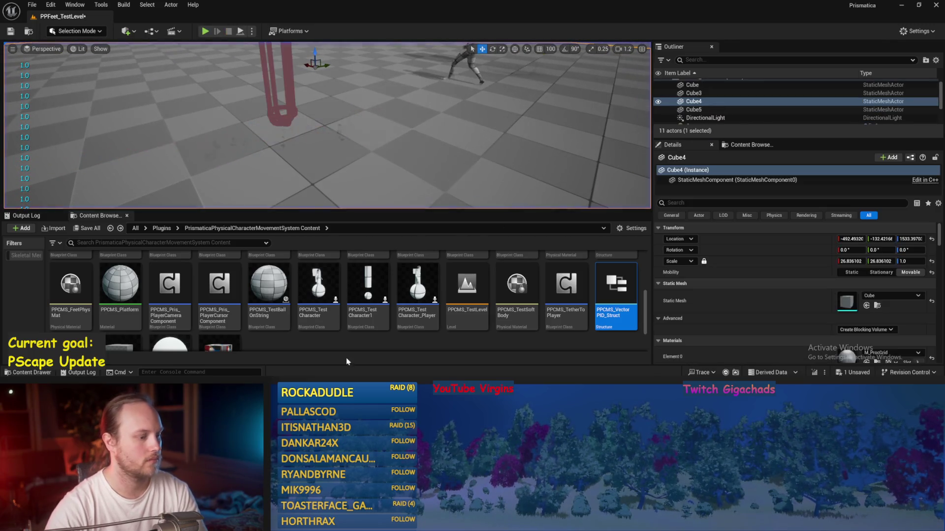
Step: Scale PID Update's Current input by a new 1000, 1000, 0 vector
key("alt+Tab")
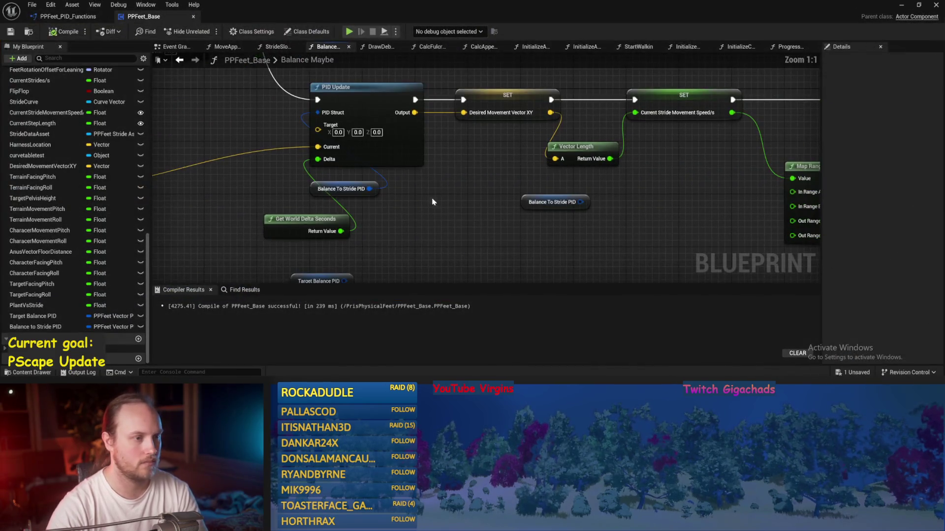
left_click_drag(506, 189, 692, 160)
mouse_move(353, 228)
left_mouse_down()
mouse_move(460, 195)
mouse_move(416, 216)
left_mouse_up()
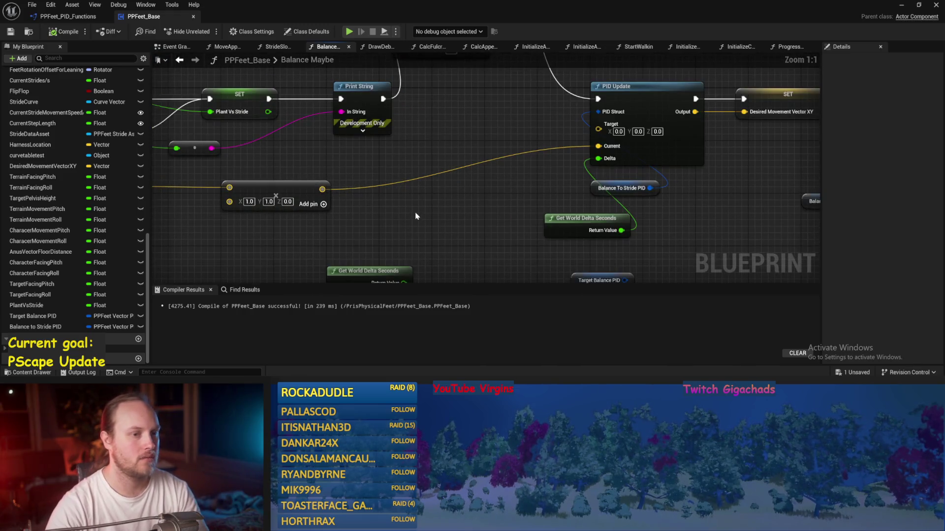
mouse_move(321, 190)
left_mouse_down()
mouse_move(412, 205)
mouse_move(401, 202)
left_mouse_up()
left_click(423, 232)
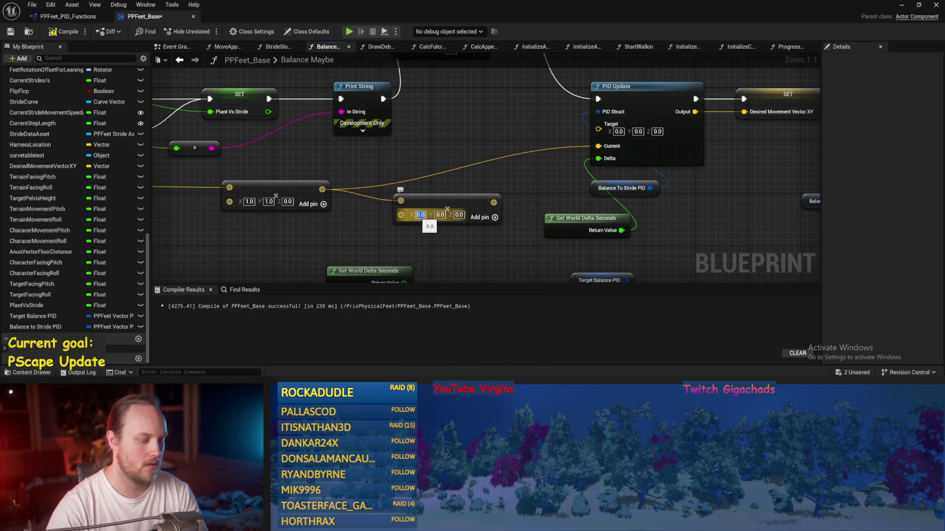
type("1000")
key("Tab")
type("1")
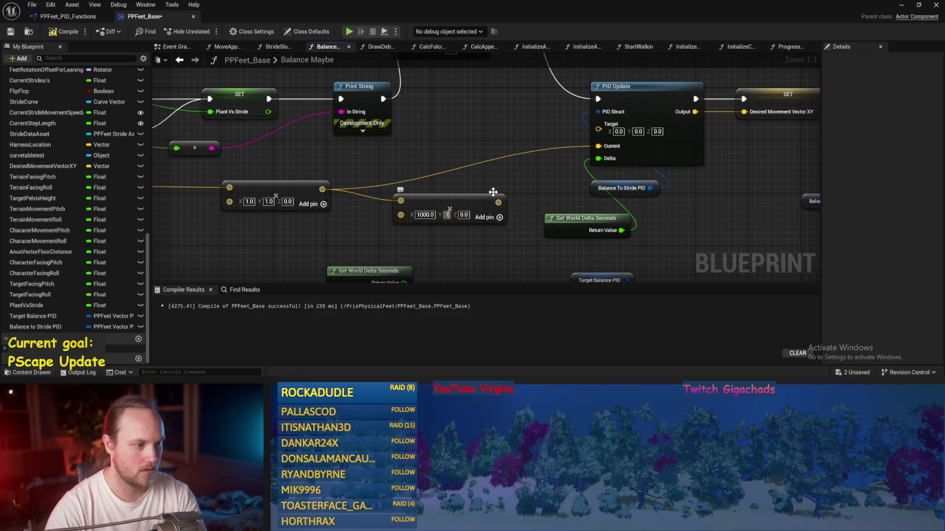
key("Return")
left_click_drag(511, 202, 598, 146)
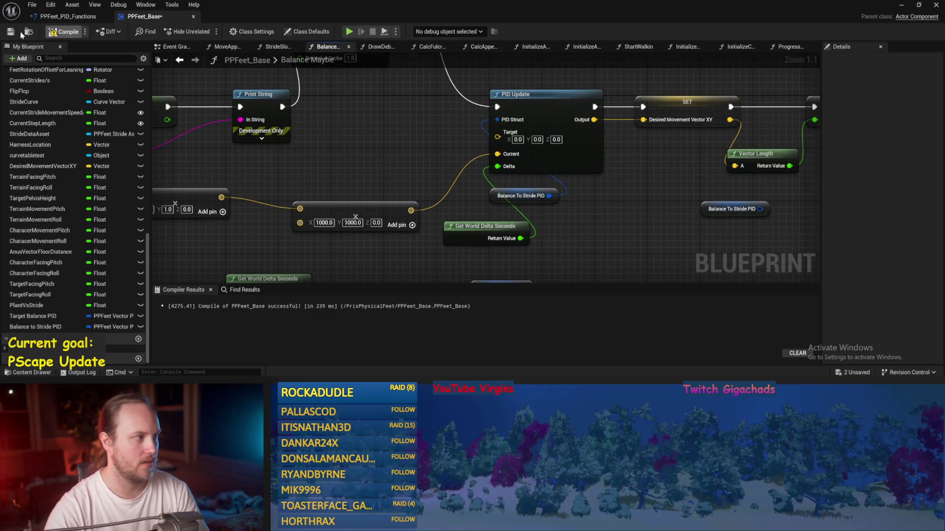
Step: Save PPFeet_Base and play-test the level again
key("ctrl+s")
key("alt+Tab")
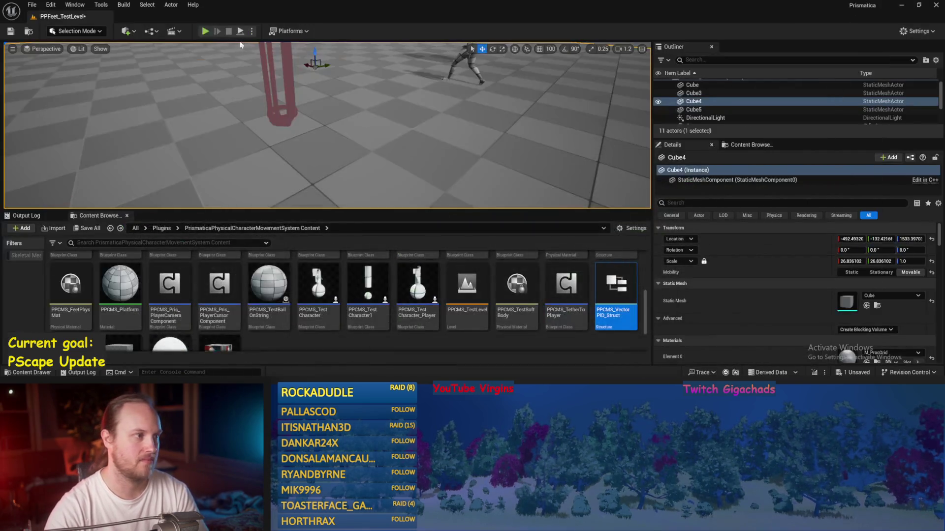
key("alt+p")
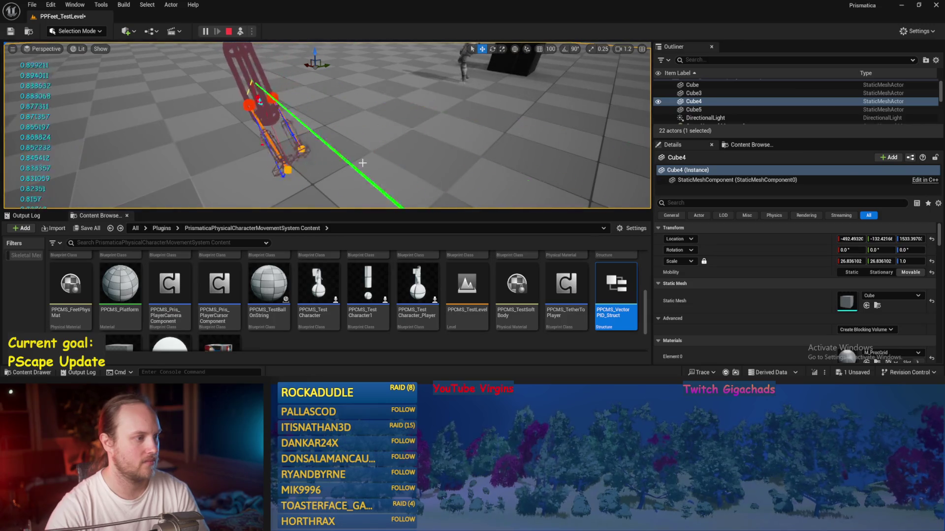
key("Escape")
key("alt+Tab")
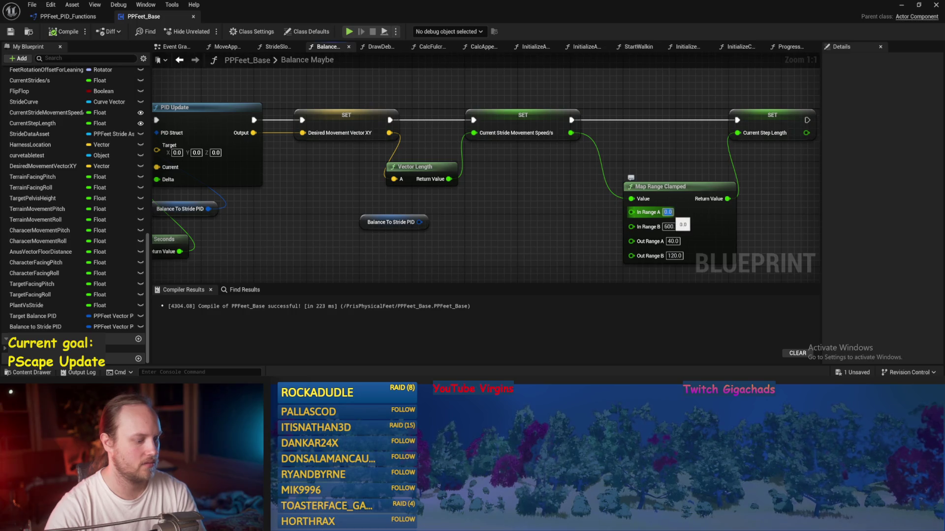
Step: Set Map Range Clamped In Range A to 100 and save the blueprint
type("1")
key("Return")
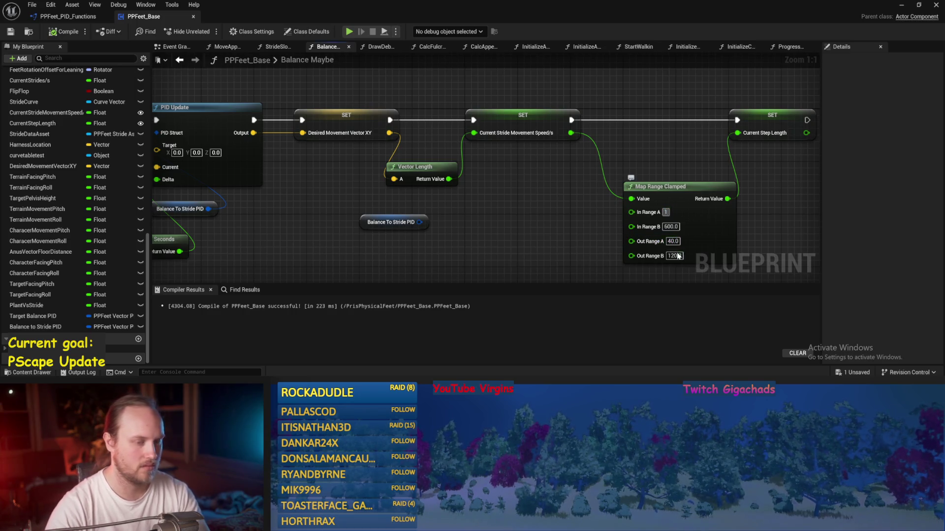
left_click_drag(751, 226, 660, 204)
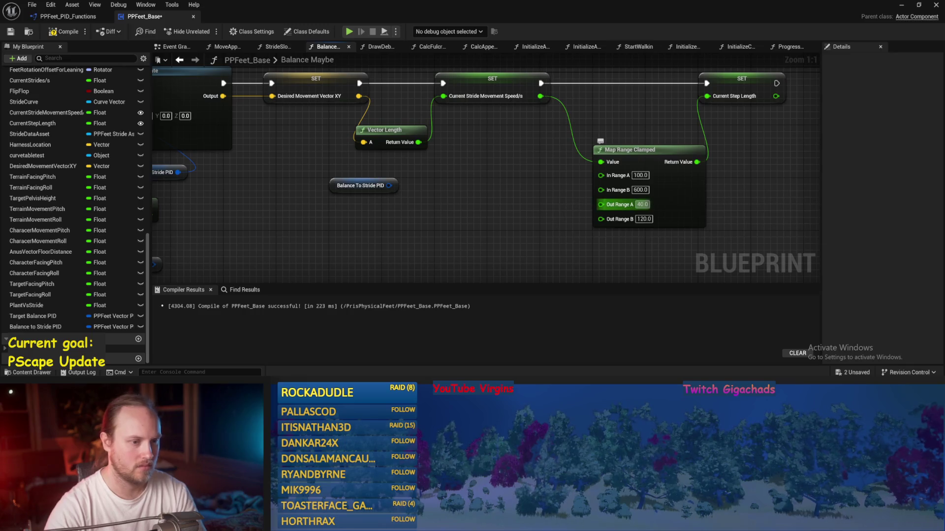
left_click_drag(516, 211, 570, 211)
key("ctrl+s")
Step: Set the PID Set Values Proportional Factor to 1.0 and play-test the level
left_click_drag(404, 148, 498, 206)
type("10.0")
left_click_drag(355, 164, 315, 125)
left_click(65, 32)
left_click(901, 5)
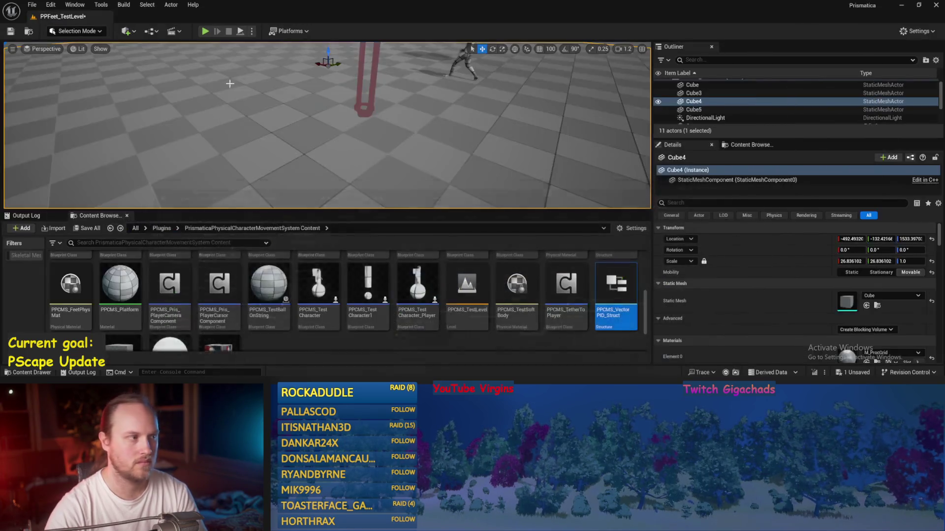
left_click(242, 31)
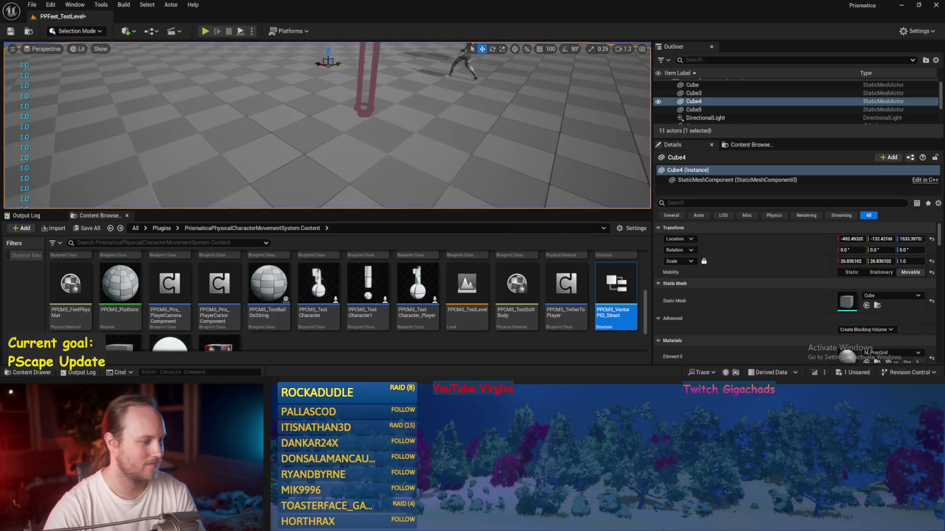
left_click(315, 353)
Step: Tidy the nodes around PID Update, change the scaling vector's Y to 100.0, and compile
left_click_drag(423, 208, 426, 127)
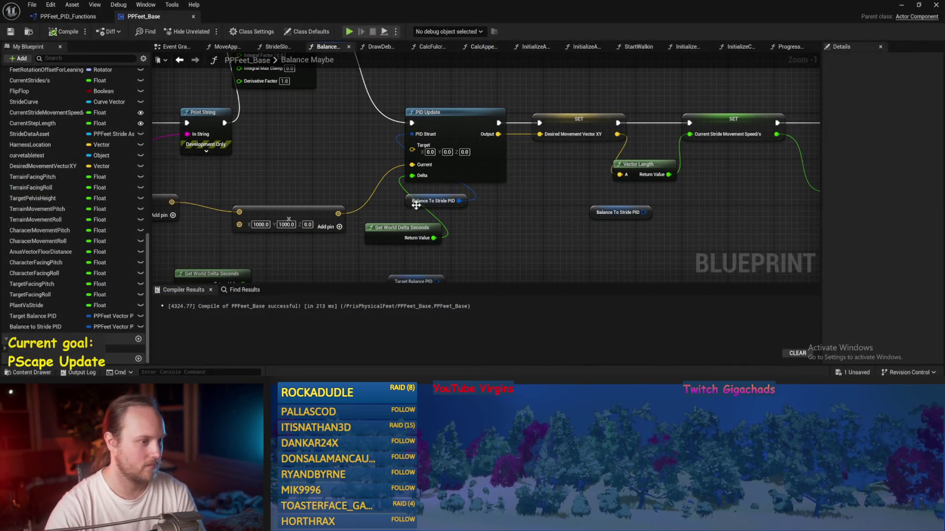
left_click_drag(415, 206, 412, 192)
left_click_drag(403, 231, 444, 208)
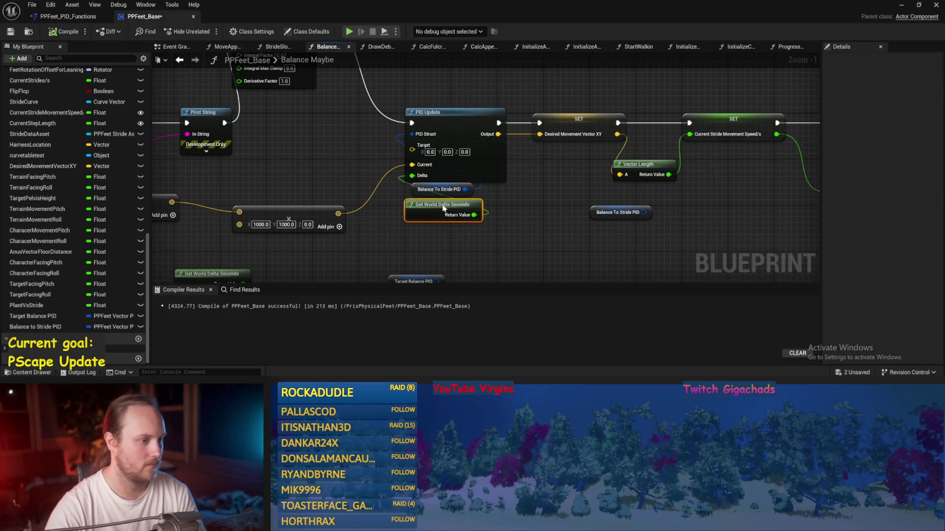
left_click_drag(511, 212, 543, 195)
left_click(327, 195)
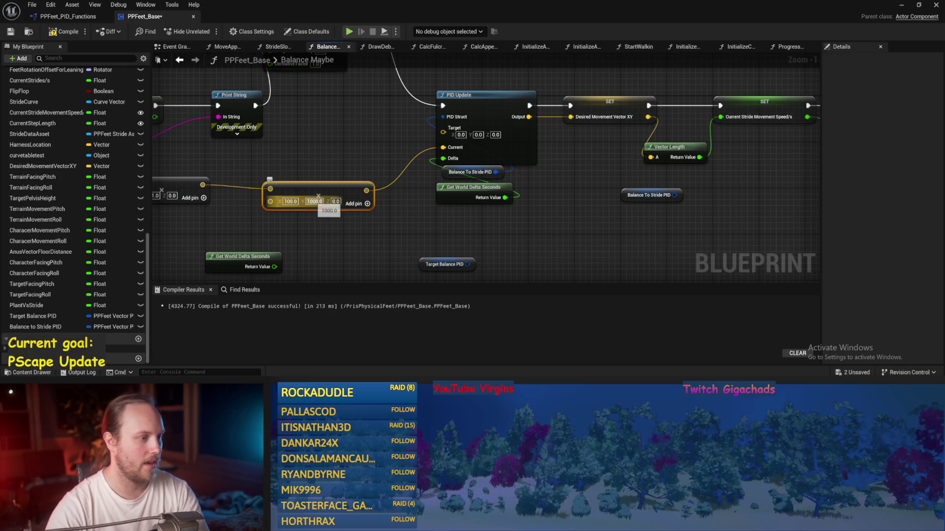
key("BackSpace")
left_click(330, 171)
left_click(10, 33)
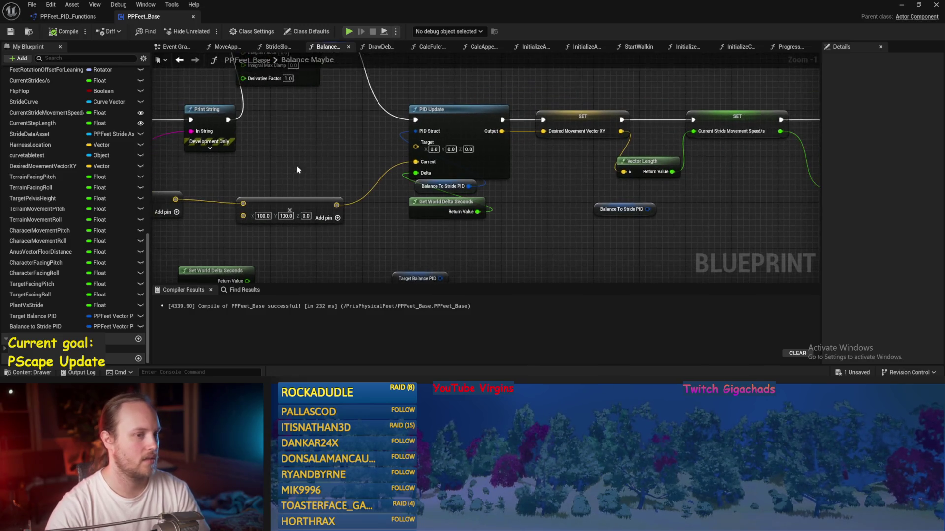
Step: Play-test the level with the updated scaling vector
left_click_drag(293, 168, 234, 195)
left_click(901, 5)
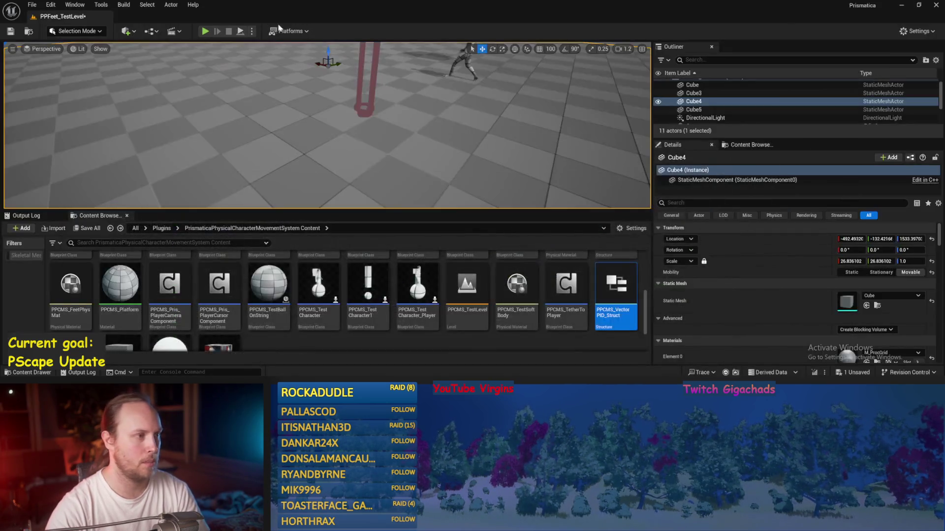
left_click(205, 31)
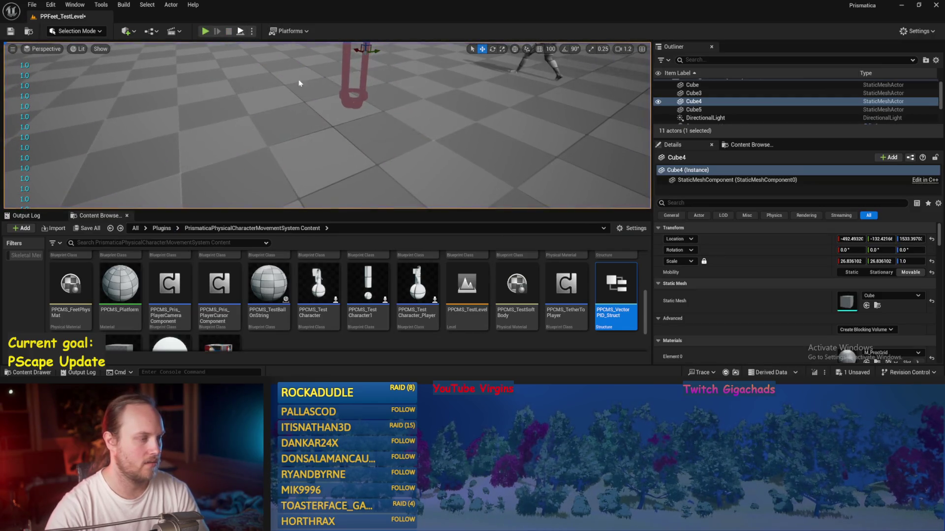
key("Escape")
key("alt+Tab")
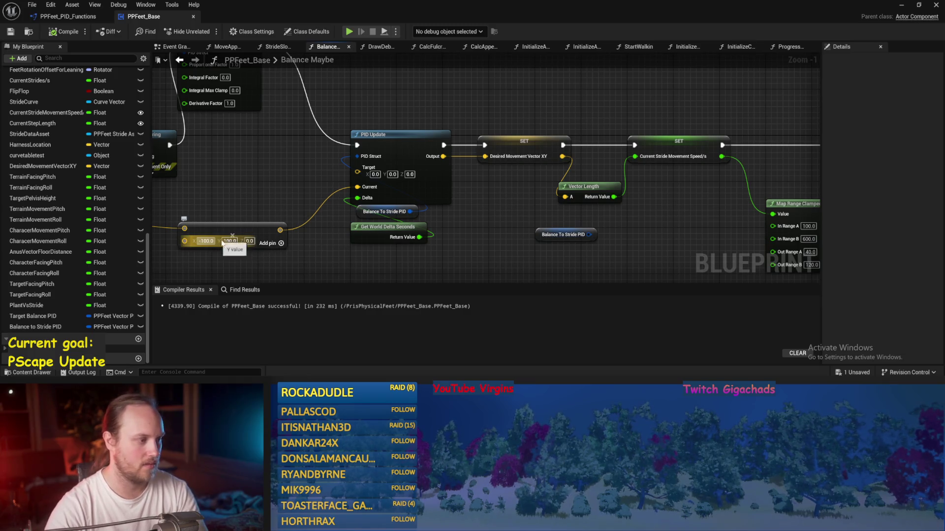
Step: Make the scaling vector -100, -100, 0, save, and play-test again
type("-")
key("Return")
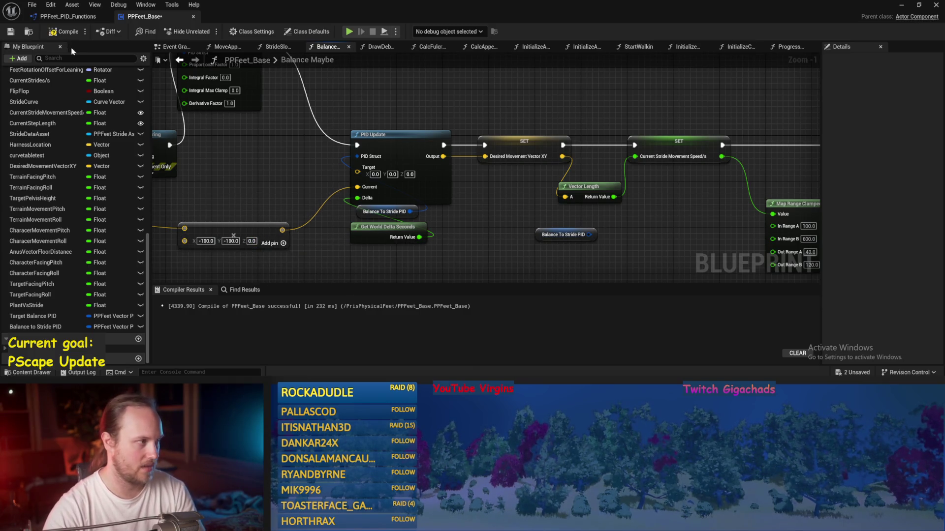
left_click(16, 33)
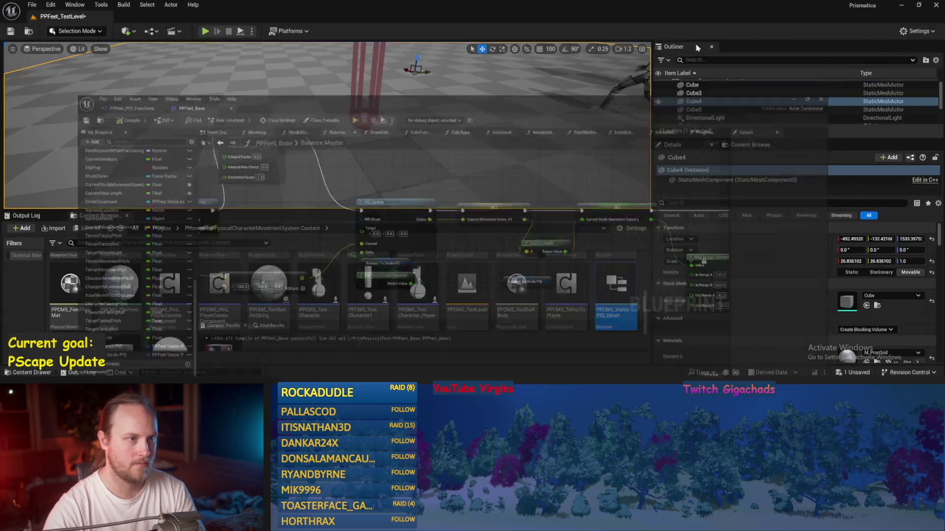
key("alt+Tab")
left_click(235, 33)
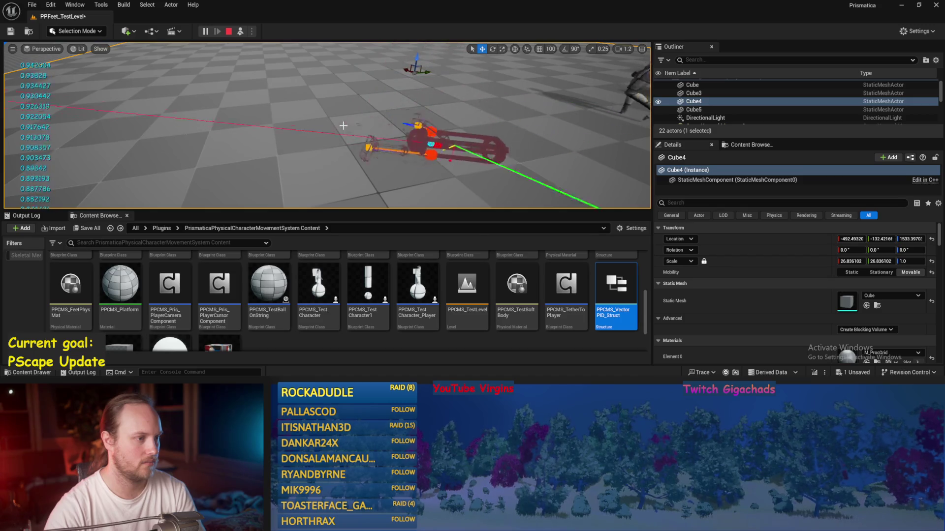
key("alt+Tab")
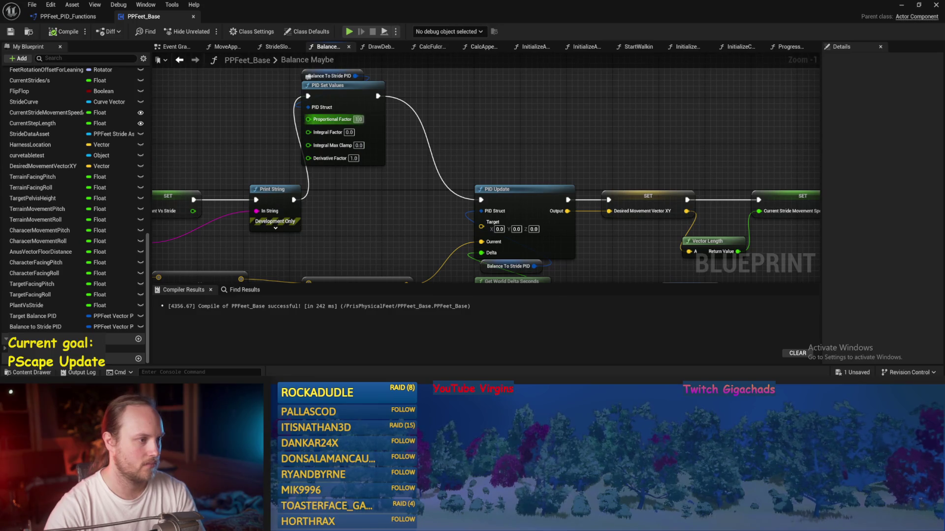
Step: Try a Proportional Factor of 5, compile, and play-test the balance
type("5")
key("Return")
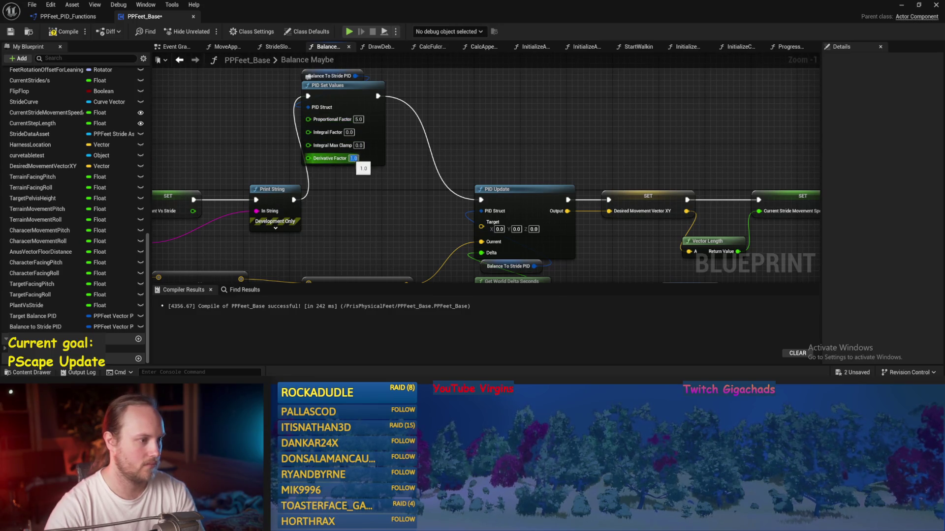
type("10")
left_click(10, 31)
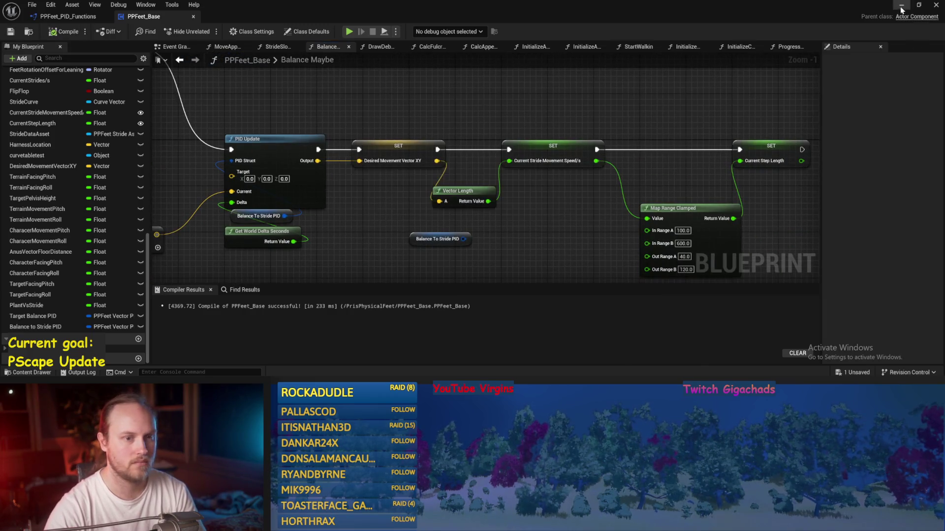
left_click(902, 5)
left_click(239, 32)
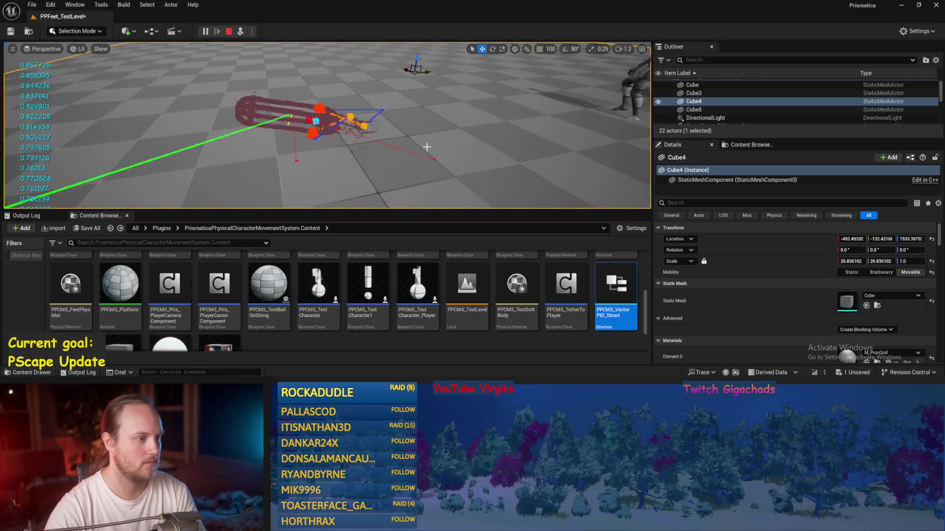
key("Escape")
key("alt+Tab")
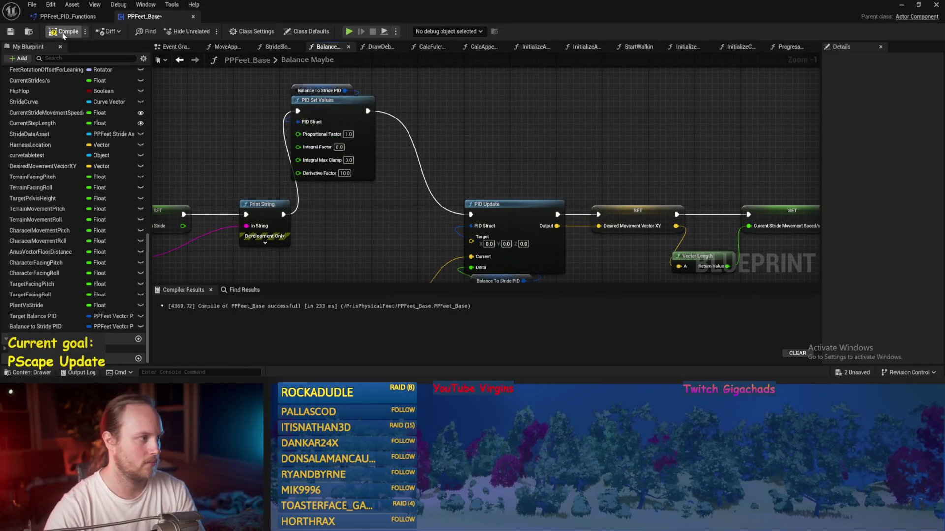
Step: Play-test the balance once more and return to the scaling vector node
left_click(898, 6)
left_click(240, 32)
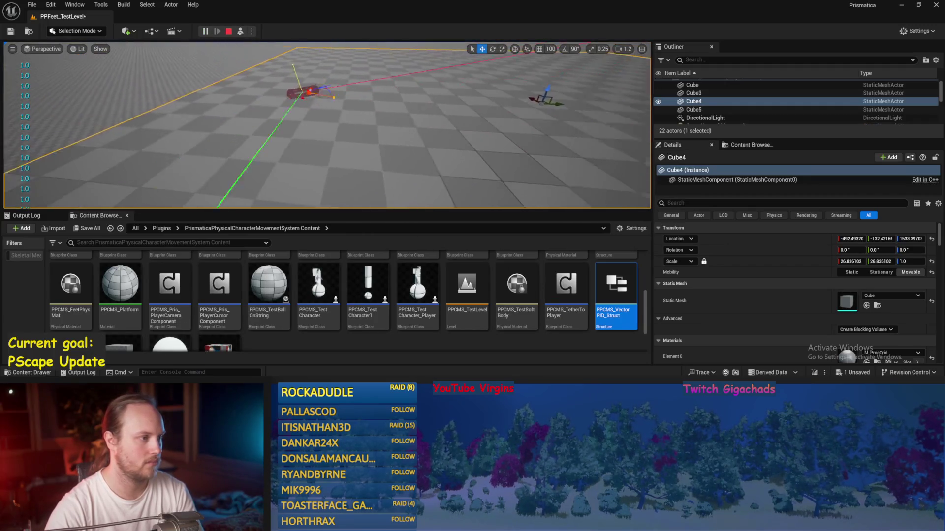
key("Escape")
key("alt+Tab")
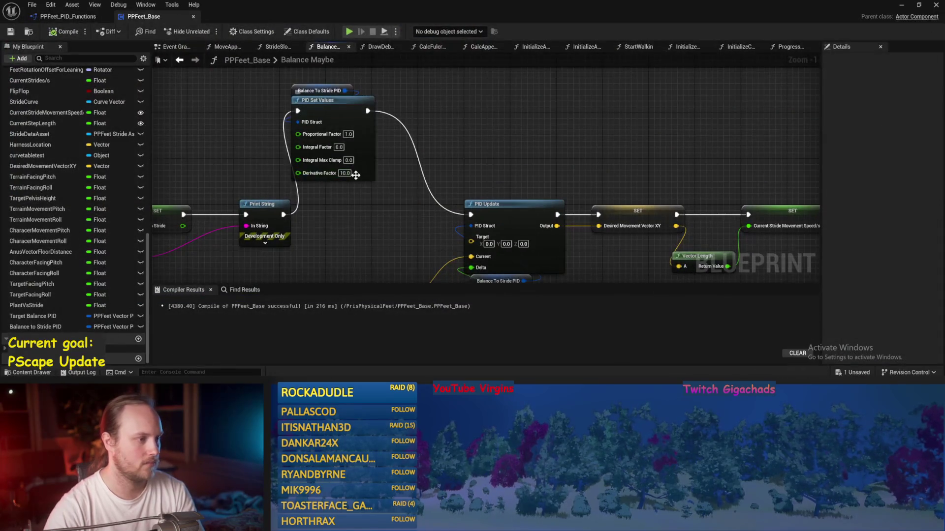
mouse_move(352, 230)
left_mouse_down()
mouse_move(194, 128)
mouse_move(244, 135)
left_mouse_up()
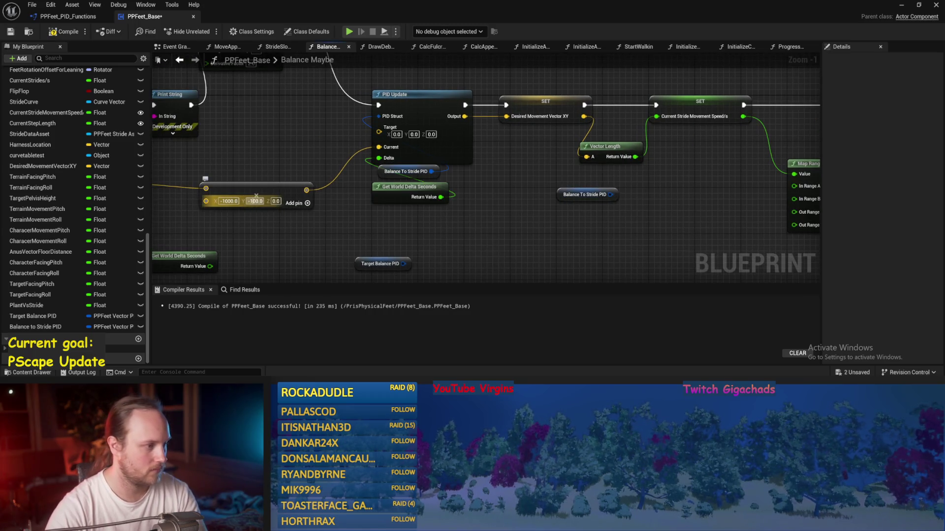
Step: Set the vector value to -1000.0 and Map Range Clamped In Range B to 400, then save
type("0")
key("Return")
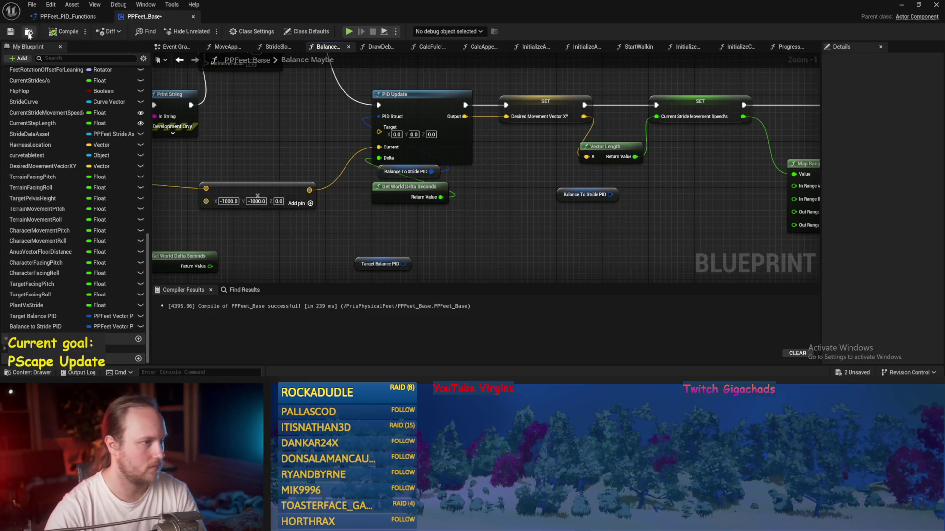
left_click_drag(749, 198, 555, 196)
mouse_move(663, 162)
left_mouse_down()
mouse_move(601, 138)
mouse_move(630, 150)
left_mouse_up()
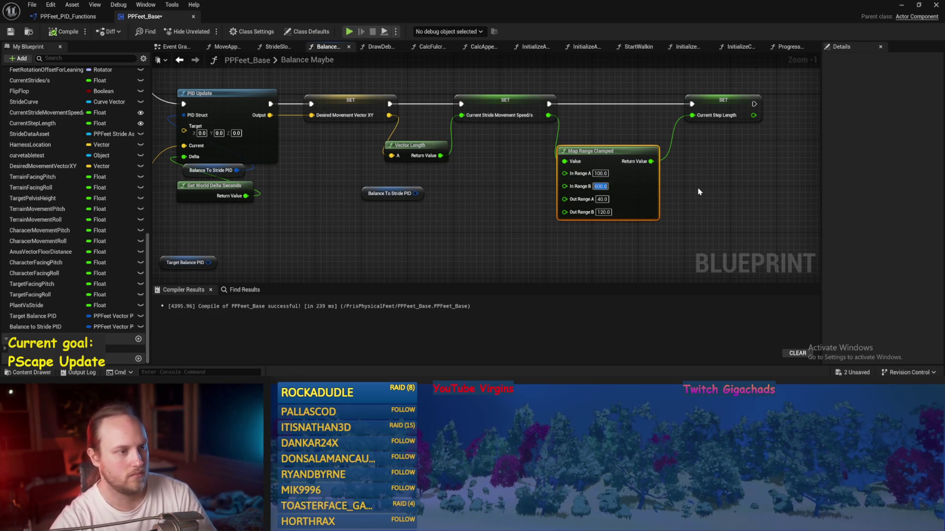
type("400")
left_click(733, 210)
left_click(10, 31)
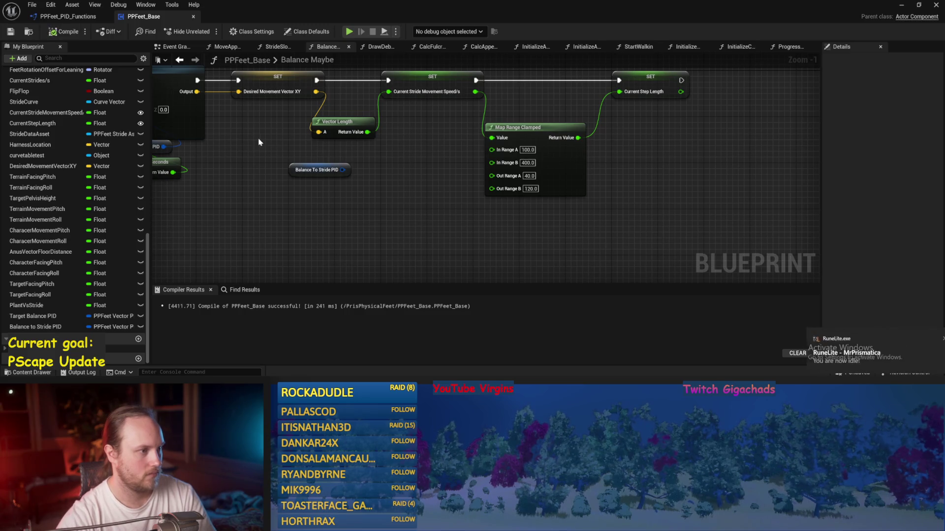
Step: Add a Print String node near the stride speed SET node
left_click_drag(259, 141, 369, 179)
left_click_drag(332, 203, 448, 211)
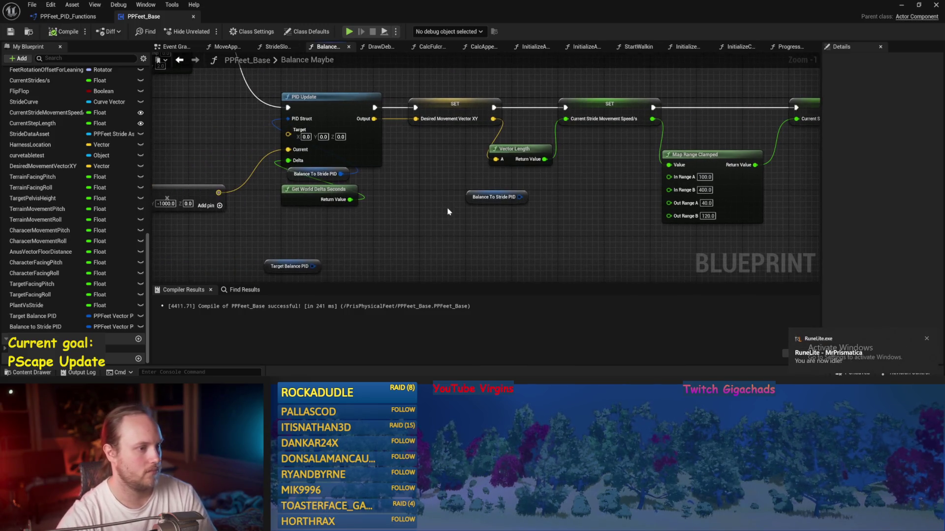
mouse_move(512, 158)
left_mouse_down()
mouse_move(521, 151)
mouse_move(512, 215)
left_mouse_up()
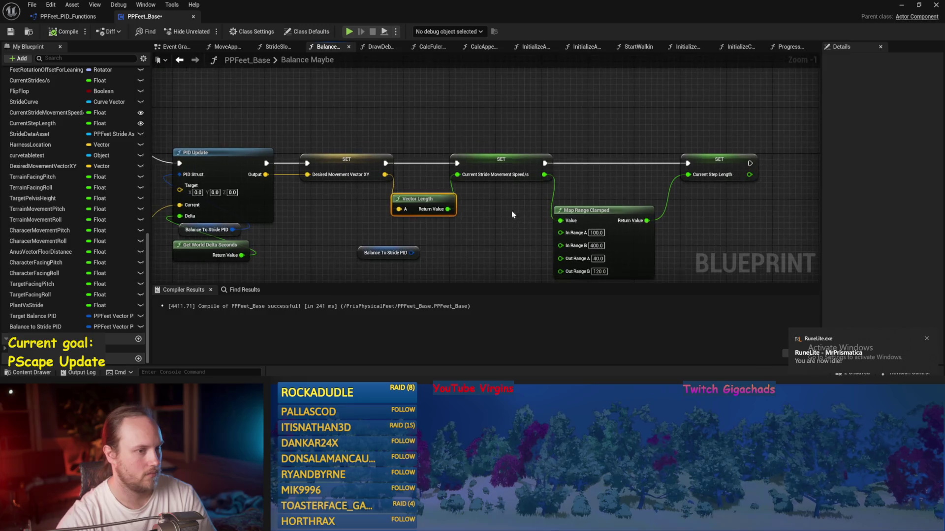
right_click(419, 103)
type("print")
key("Return")
Step: Insert Print String between the two SET nodes to print the stride speed, then save
mouse_move(386, 162)
left_mouse_down()
mouse_move(422, 117)
mouse_move(504, 116)
left_mouse_up()
key("Escape")
key("ctrl+z")
left_click_drag(480, 146, 590, 135)
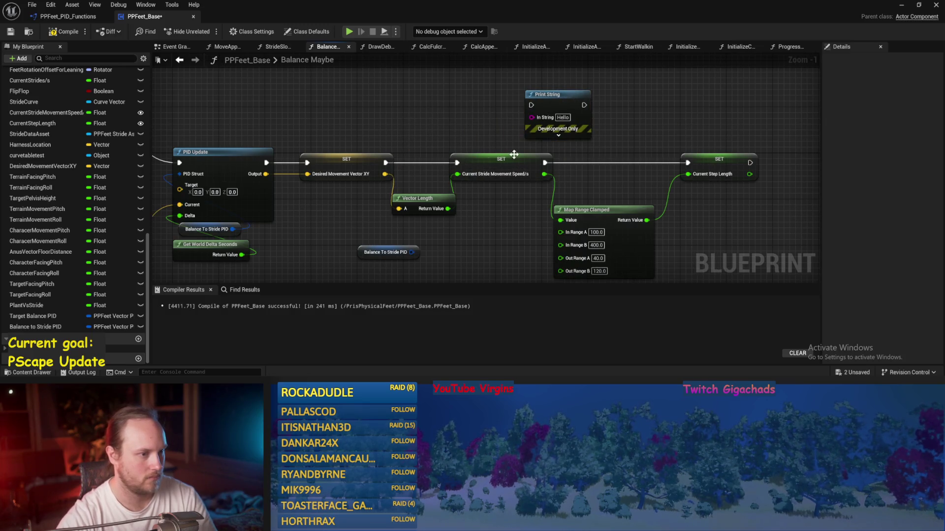
mouse_move(553, 100)
left_mouse_down()
mouse_move(593, 90)
mouse_move(681, 158)
mouse_move(624, 118)
left_mouse_up()
left_click(560, 138)
left_click_drag(544, 174, 572, 129)
left_click(11, 32)
Step: Play-test the level to check the printed stride speed
left_click(901, 5)
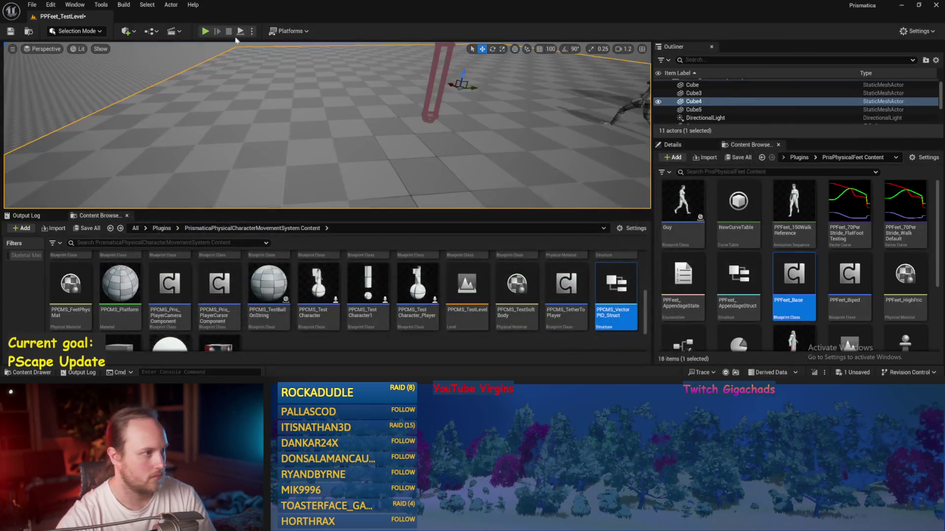
key("alt+p")
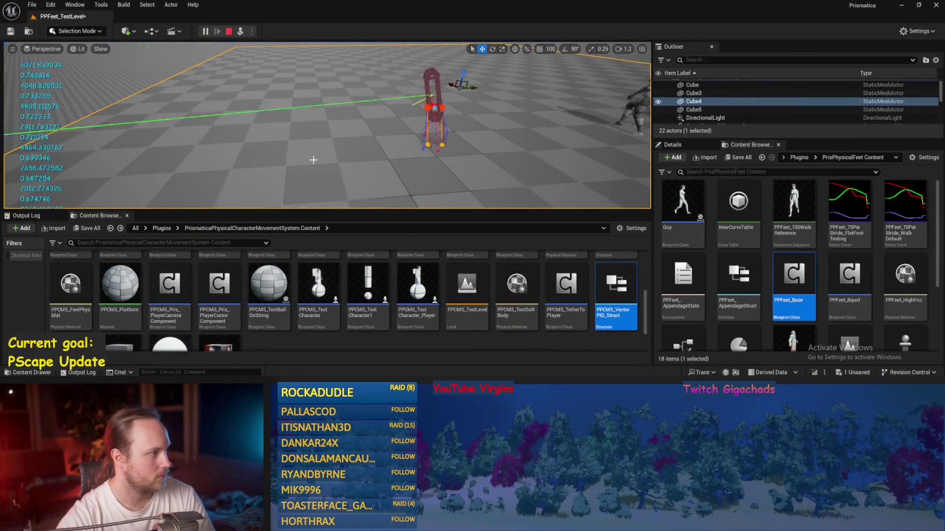
key("Escape")
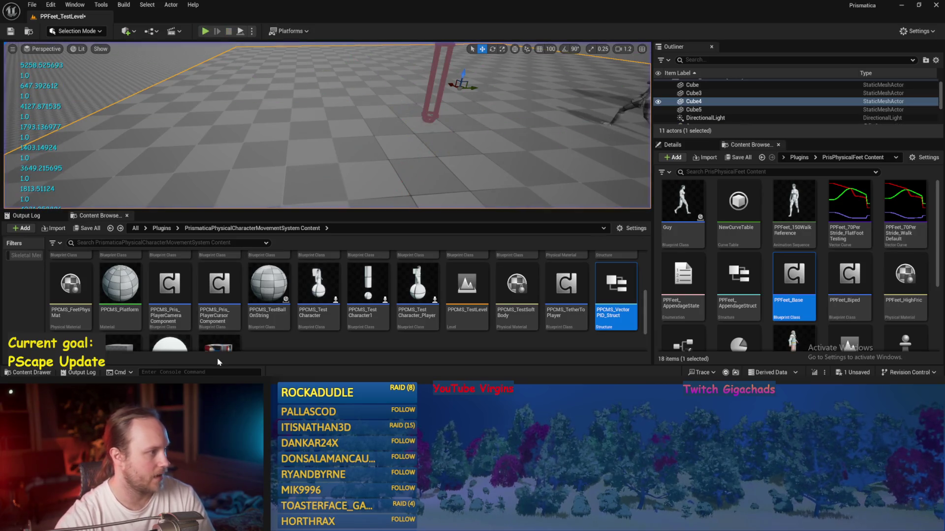
left_click(314, 352)
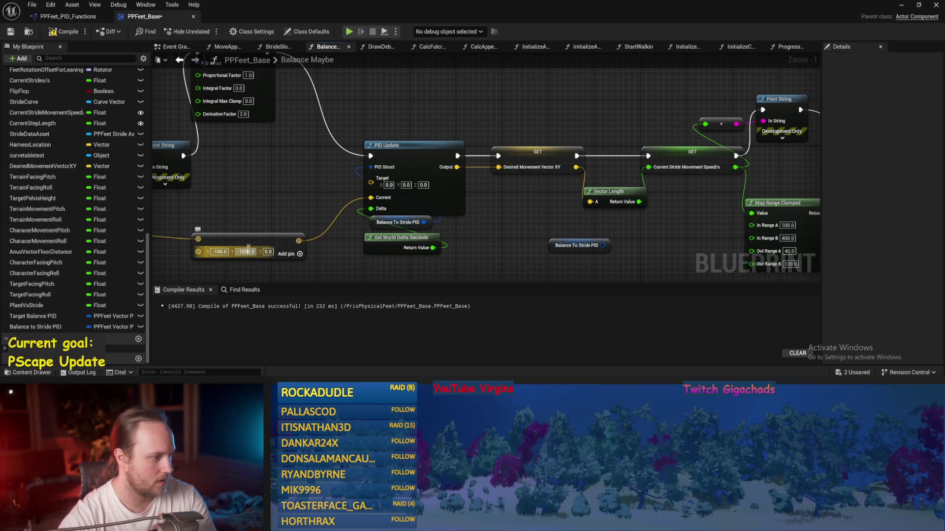
Step: Set the vector's Y back to -100, save, and play-test twice
key("Return")
left_click(11, 31)
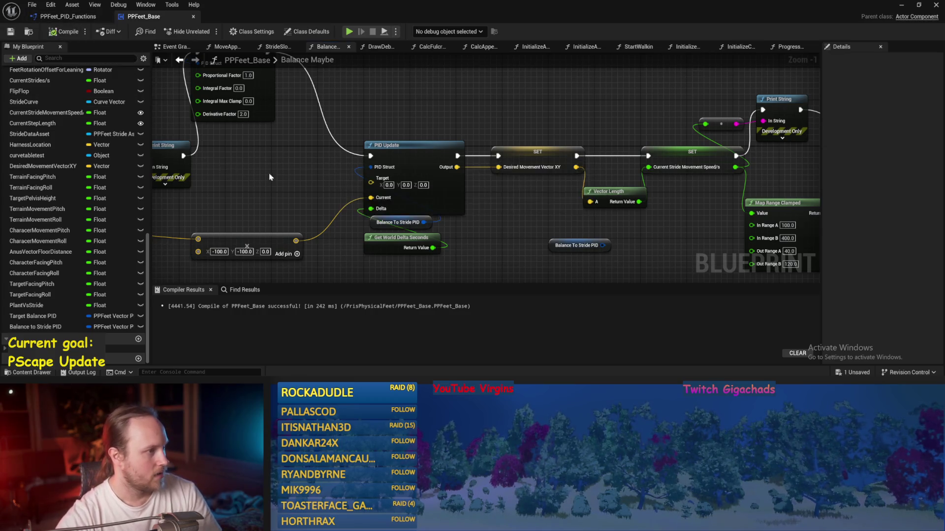
left_click(902, 5)
left_click(238, 31)
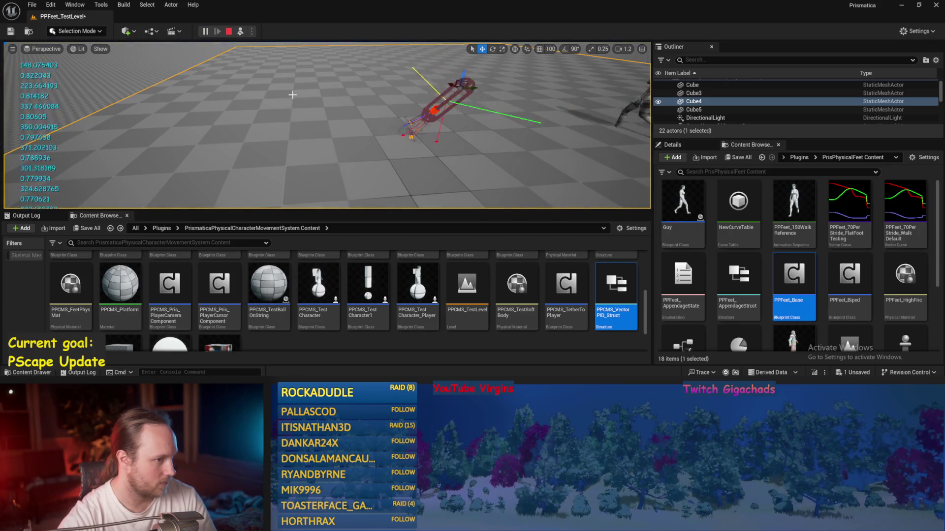
key("Escape")
key("alt+p")
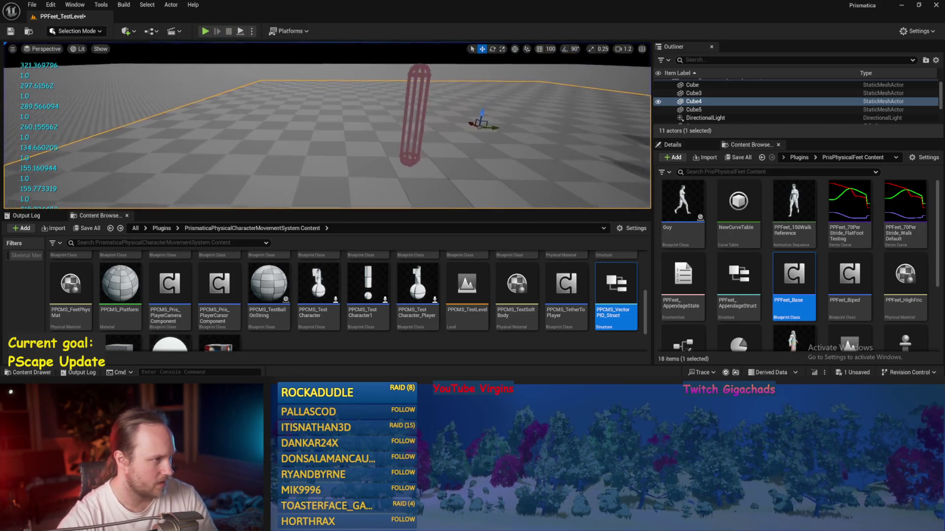
key("Escape")
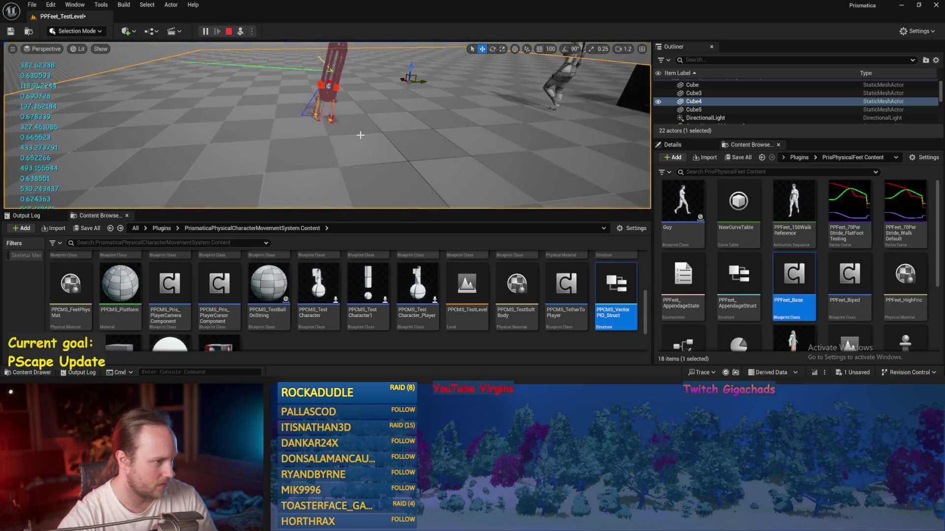
Step: Select the test player with the rotate tool and play-test once more
left_click(325, 89)
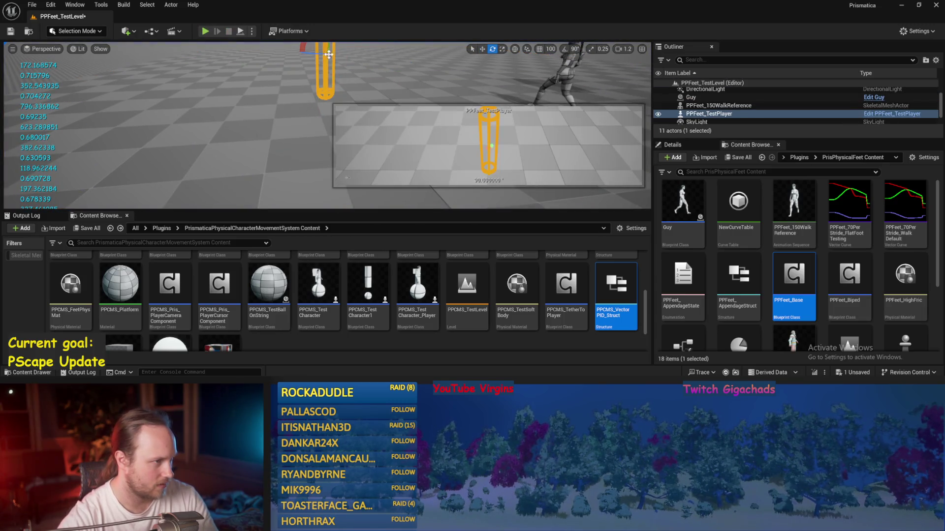
key("e")
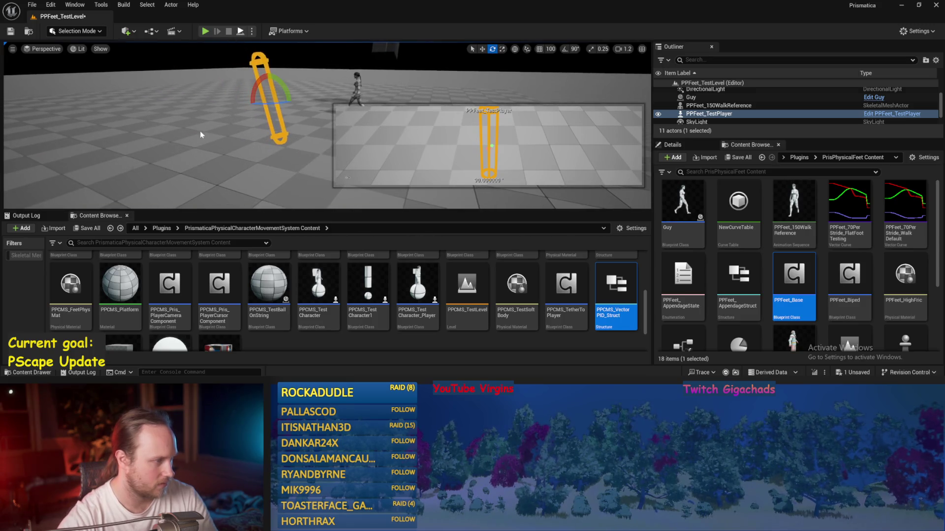
key("alt+p")
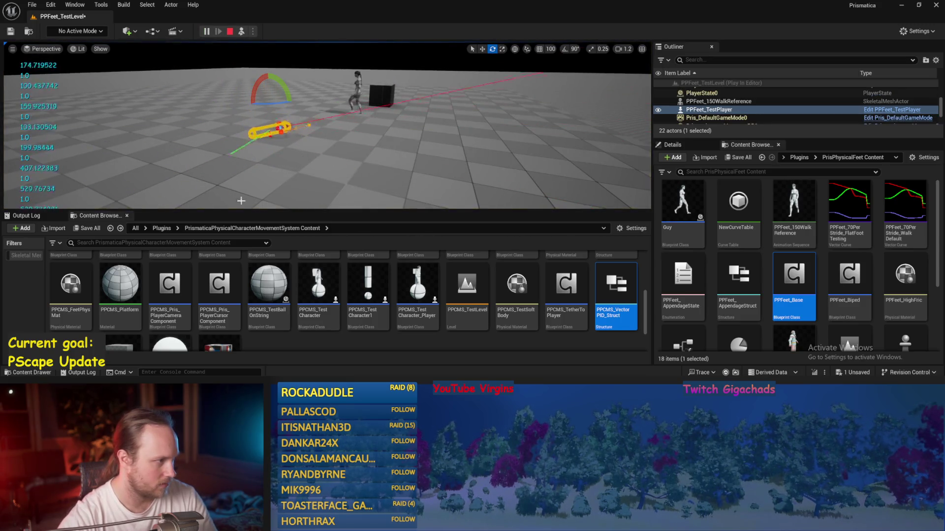
key("Escape")
key("w")
key("alt+Tab")
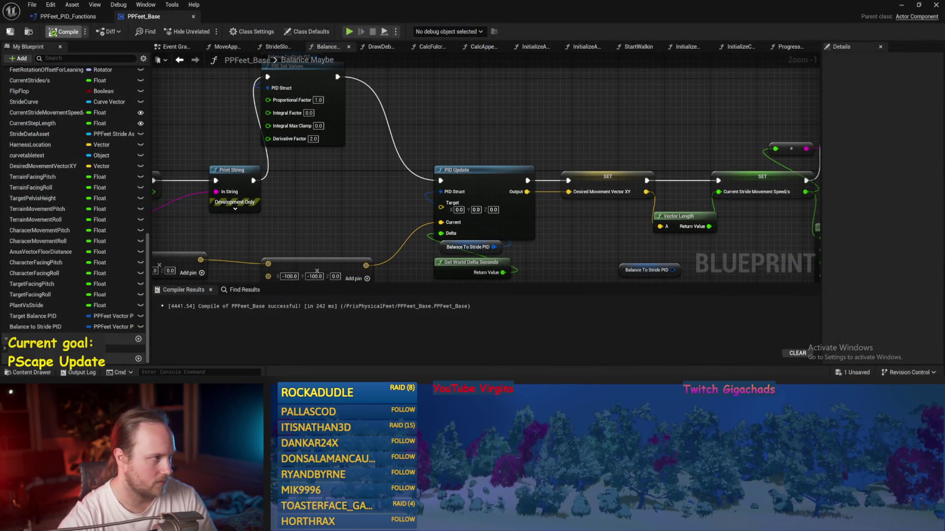
Step: Recompile, then add a Make Vector node wired to PID Update's Target
left_click(64, 31)
scroll(521, 114, "down", 1)
mouse_move(523, 118)
left_mouse_down()
mouse_move(492, 111)
mouse_move(513, 146)
mouse_move(432, 205)
mouse_move(559, 215)
left_mouse_up()
scroll(559, 215, "down", 1)
mouse_move(611, 188)
left_mouse_down()
mouse_move(416, 192)
mouse_move(570, 186)
mouse_move(470, 170)
mouse_move(418, 214)
left_mouse_up()
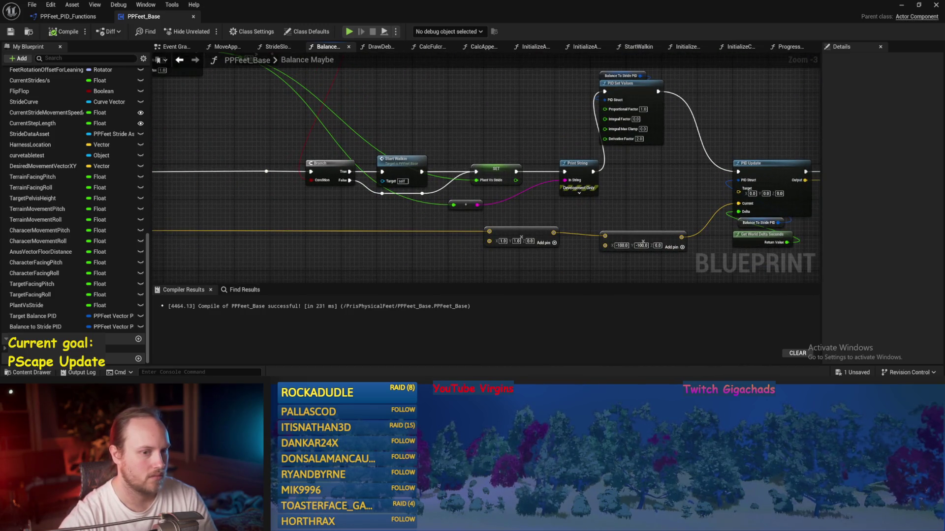
scroll(419, 216, "up", 1)
scroll(556, 217, "up", 2)
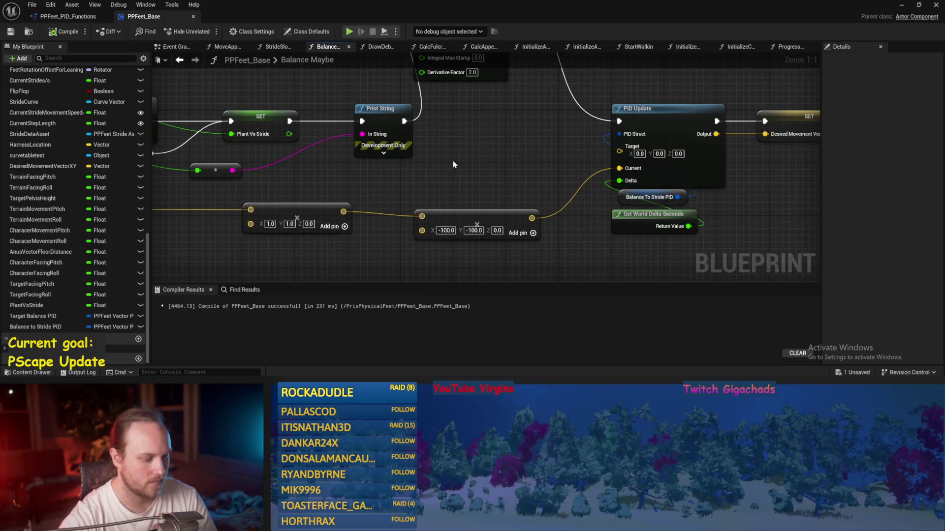
right_click(462, 145)
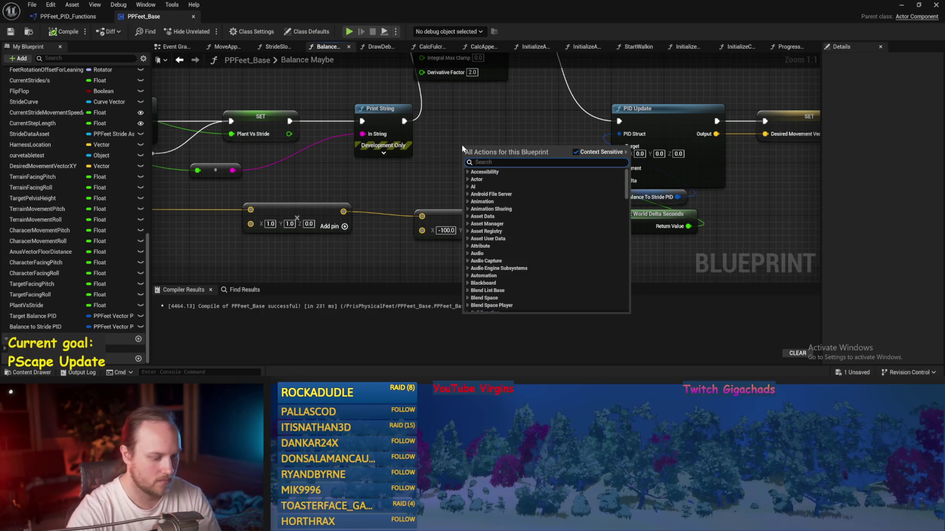
type("make ve")
key("Return")
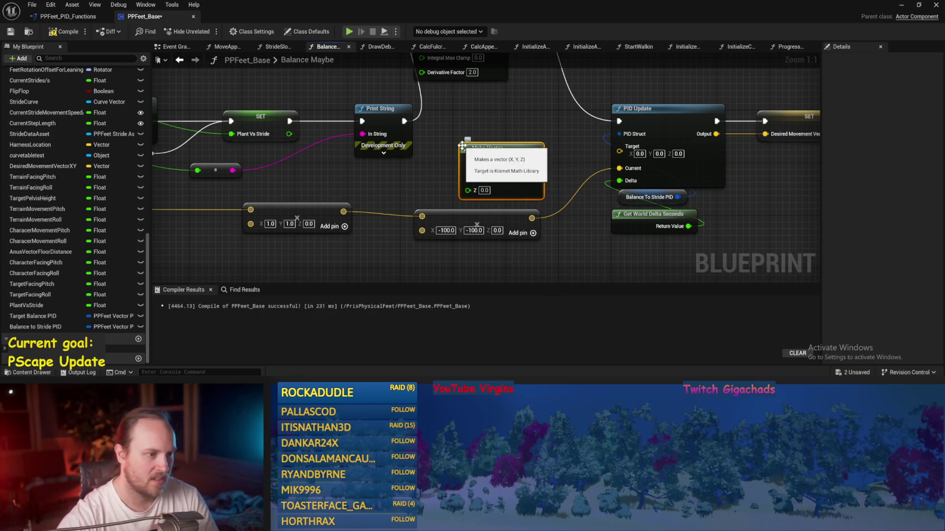
left_click_drag(534, 160, 619, 154)
left_click(484, 190)
type("1")
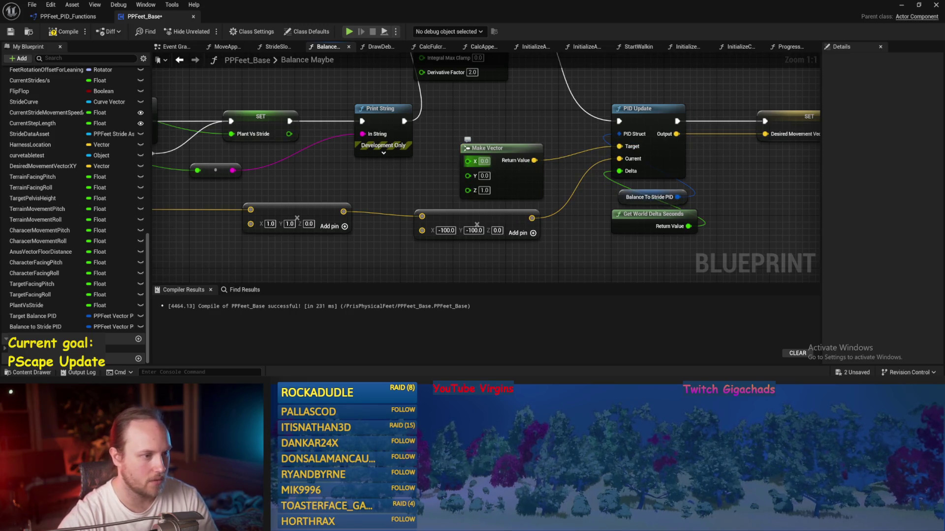
Step: Set the vector's X to 0.2 and route it through Normalize into PID Update's Target, then save
type(".2")
mouse_move(492, 148)
left_mouse_down()
mouse_move(441, 135)
mouse_move(533, 147)
left_mouse_up()
type("*")
key("Escape")
type("normal")
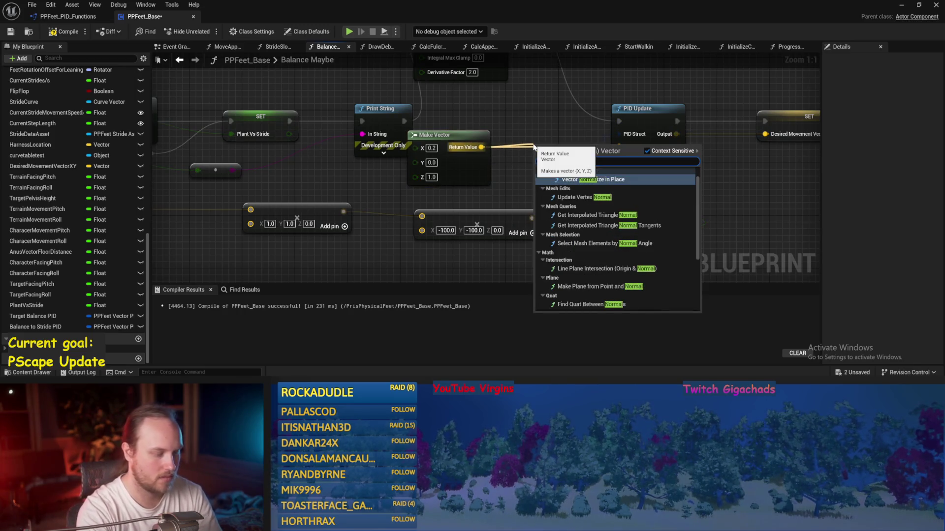
type("i")
left_click(569, 220)
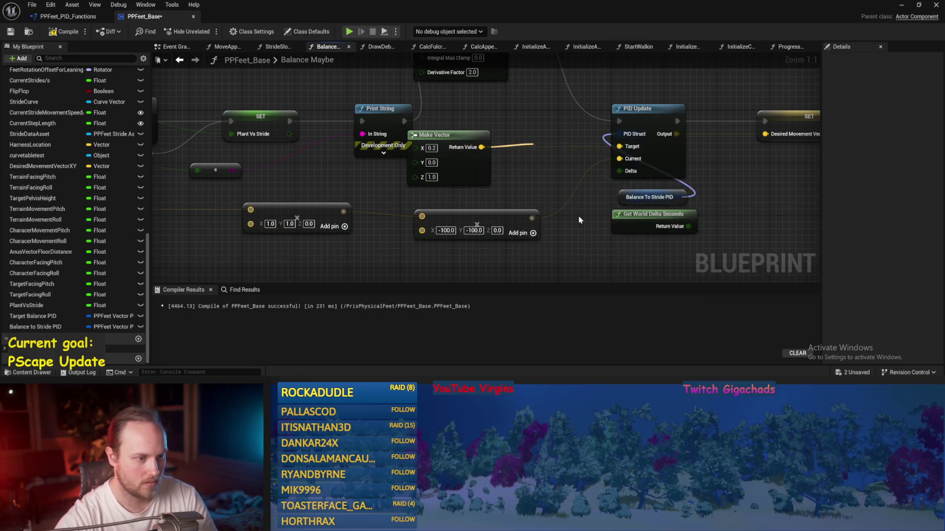
left_click_drag(575, 153, 619, 146)
key("ctrl+s")
mouse_move(513, 138)
left_mouse_down()
mouse_move(549, 148)
mouse_move(546, 133)
left_mouse_up()
left_click(540, 174)
key("ctrl+s")
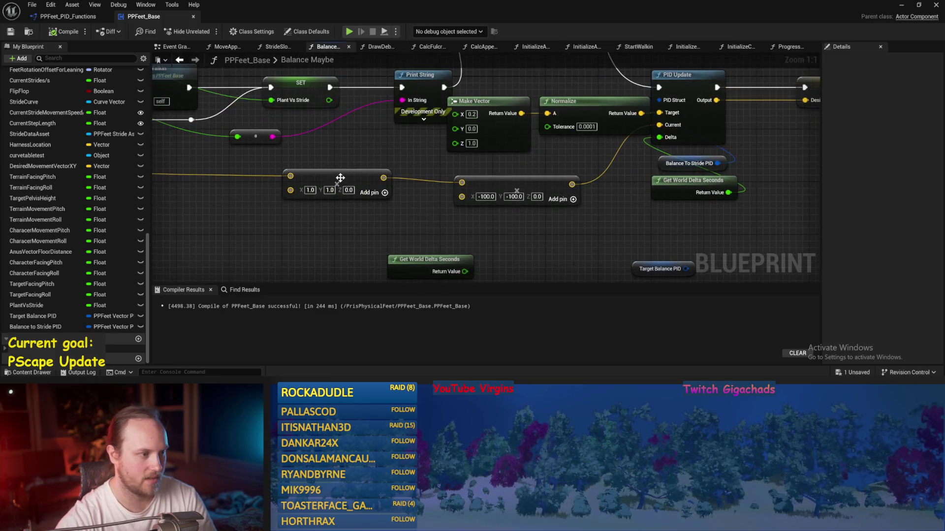
Step: Delete the −100, −100, 0 scaling node and wire a 1, 1, 1 vector into PID Update's Current
left_click_drag(340, 178, 405, 179)
mouse_move(488, 189)
left_mouse_down()
mouse_move(505, 180)
mouse_move(497, 176)
left_mouse_up()
left_click(515, 210)
key("Delete")
left_click_drag(397, 191, 520, 190)
left_click(600, 158)
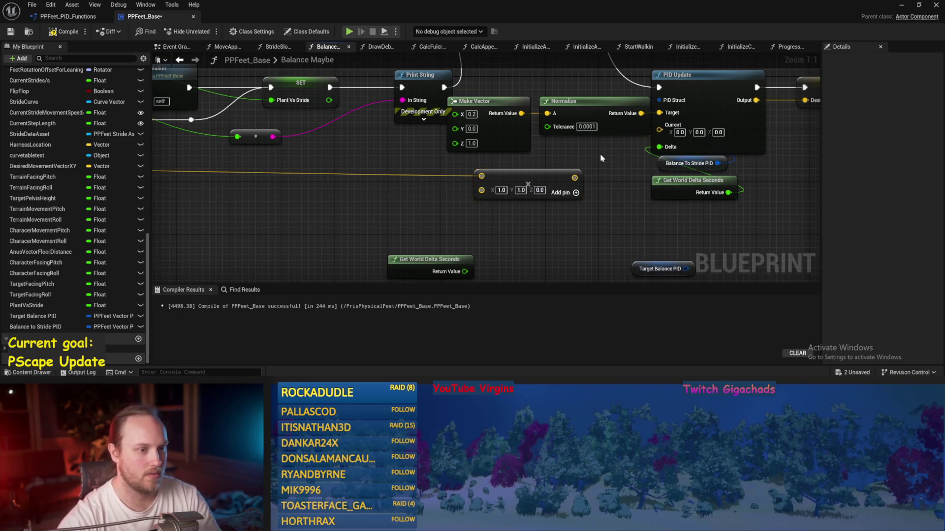
type("1")
key("Return")
left_click_drag(557, 221, 472, 247)
left_click_drag(495, 204, 580, 151)
left_click_drag(514, 148, 494, 153)
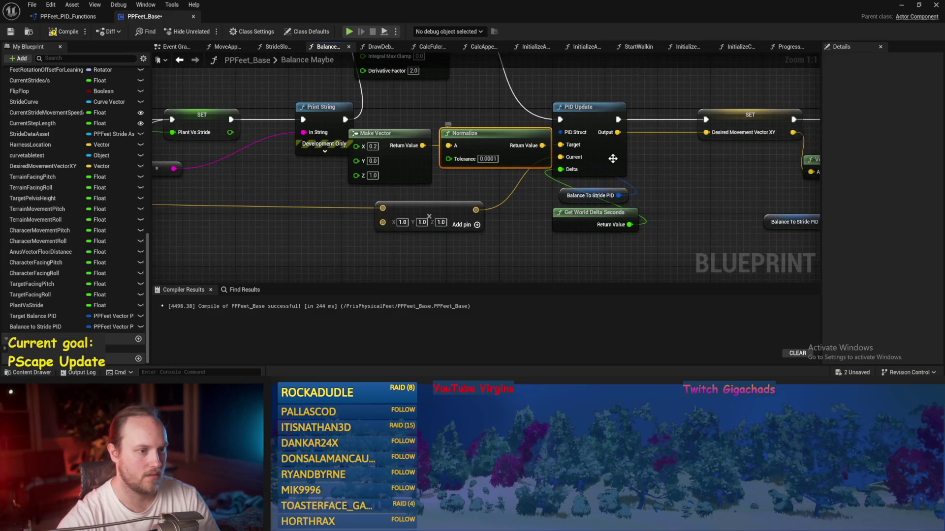
left_click_drag(624, 190, 512, 193)
key("ctrl+s")
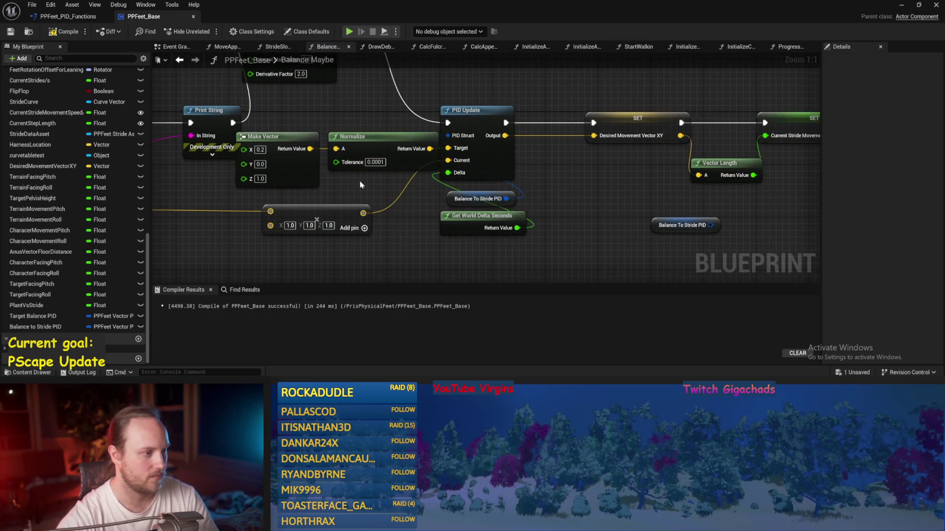
left_click(53, 34)
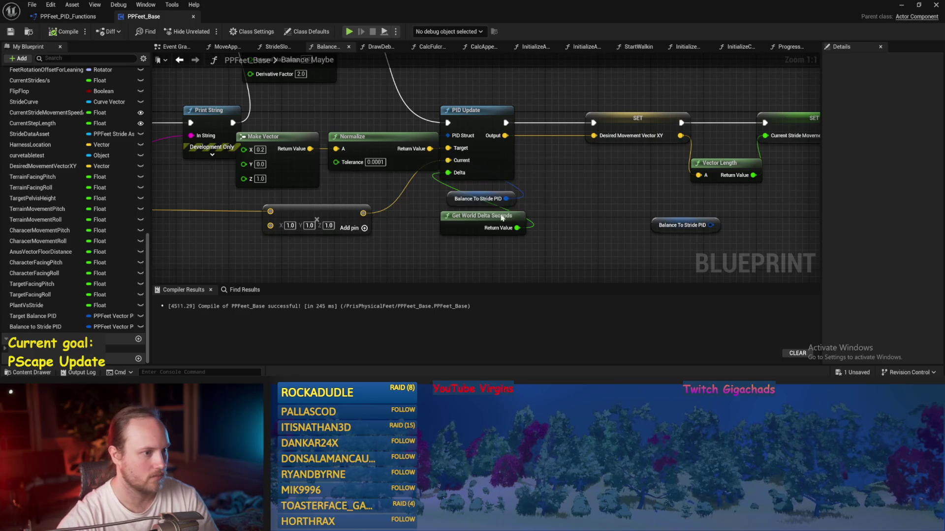
Step: Rearrange the SET Desired Movement Vector XY node in the output chain and save
left_click_drag(669, 142, 625, 161)
left_click_drag(614, 202, 529, 214)
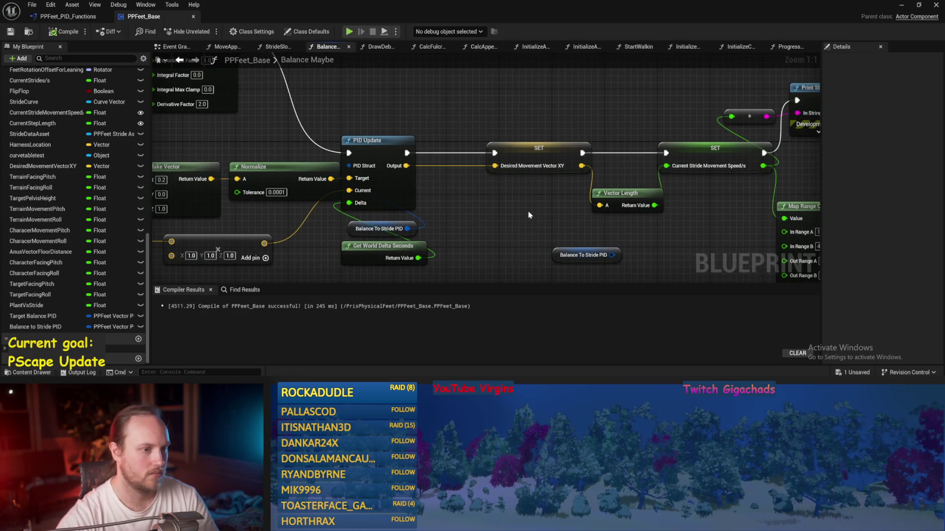
left_click_drag(532, 161, 499, 160)
left_click_drag(545, 130, 441, 134)
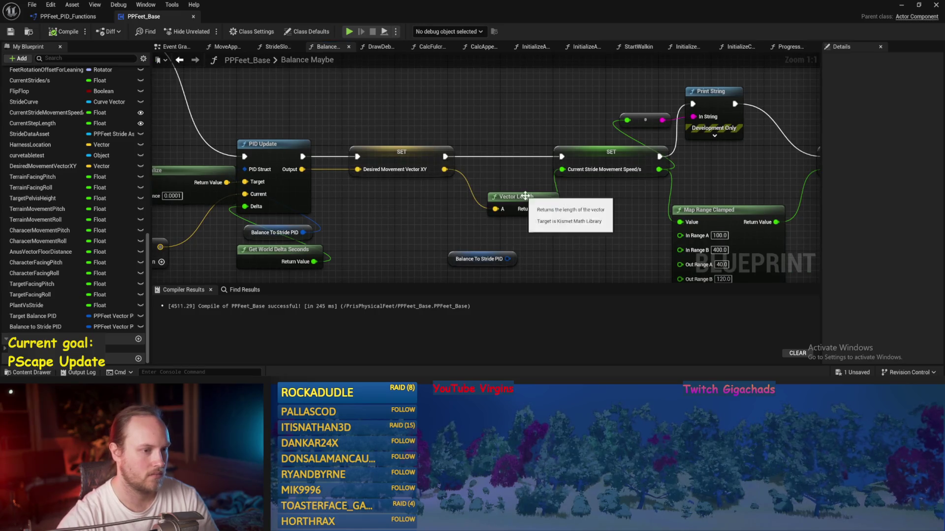
left_click(402, 152)
key("ctrl+s")
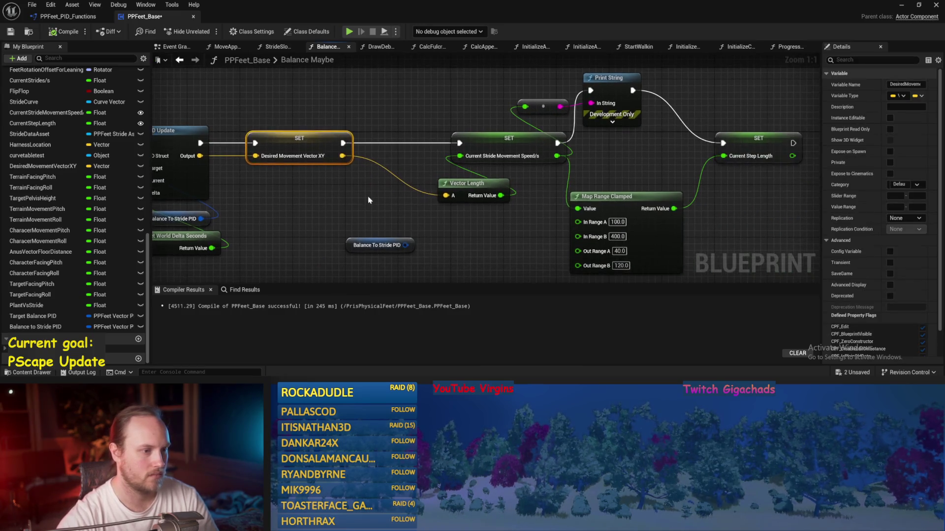
left_click(377, 195)
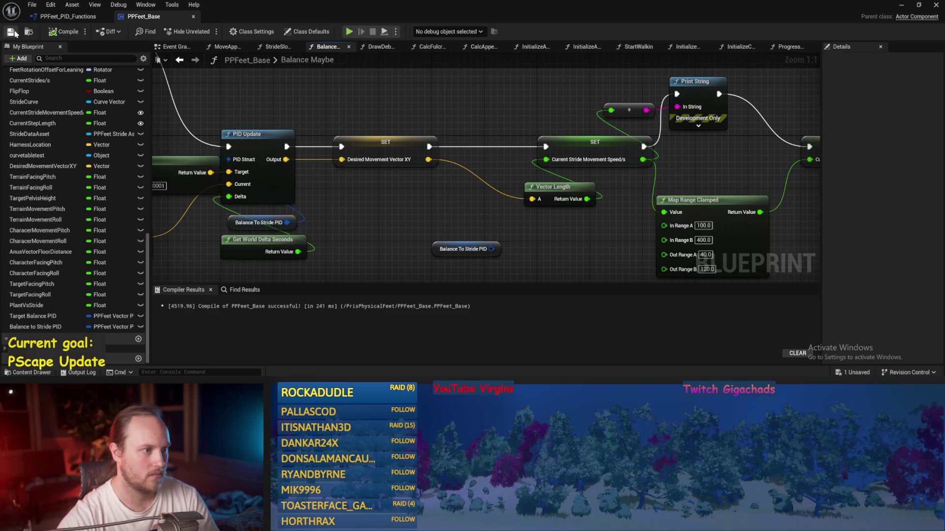
Step: Insert a vector Multiply between PID Update's Output and the SET node, save and compile
left_click_drag(440, 201, 496, 202)
left_click_drag(417, 153, 478, 156)
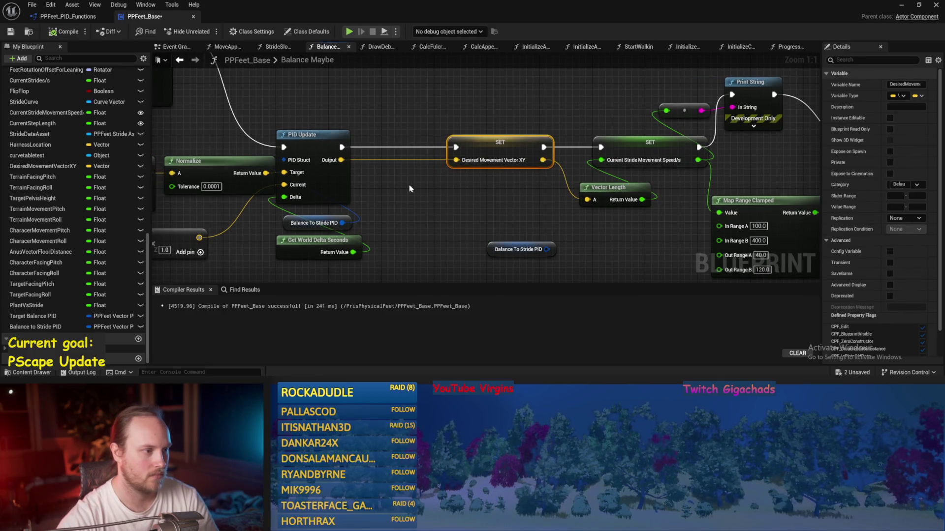
left_click_drag(341, 160, 410, 210)
type("*")
key("Return")
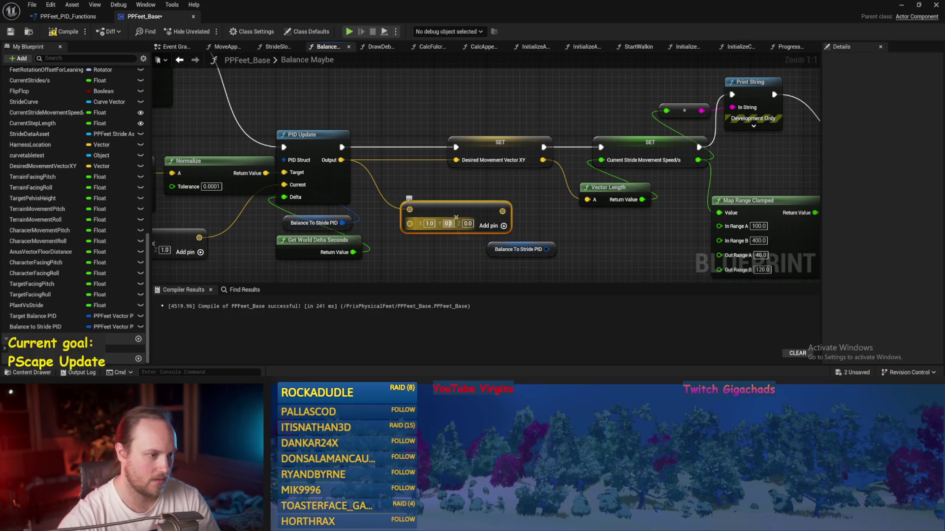
left_click_drag(456, 160, 502, 211)
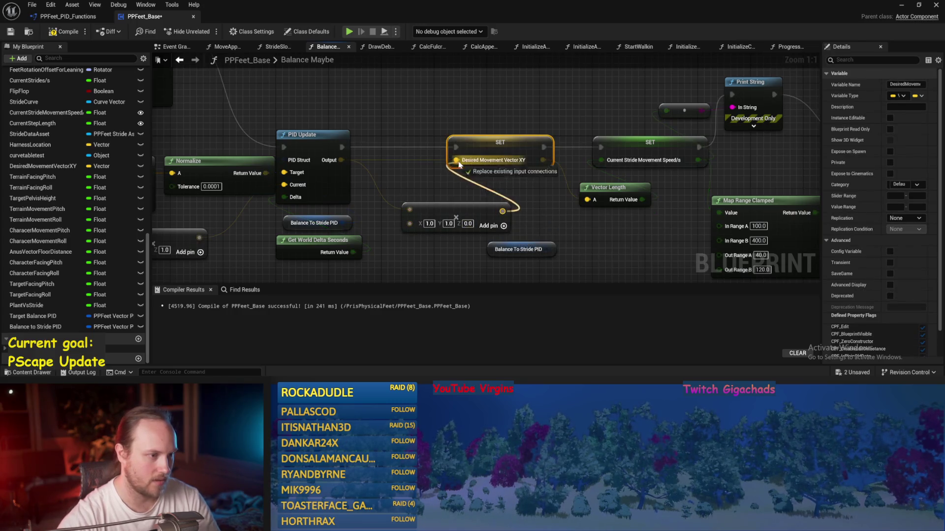
key("ctrl+s")
left_click(56, 34)
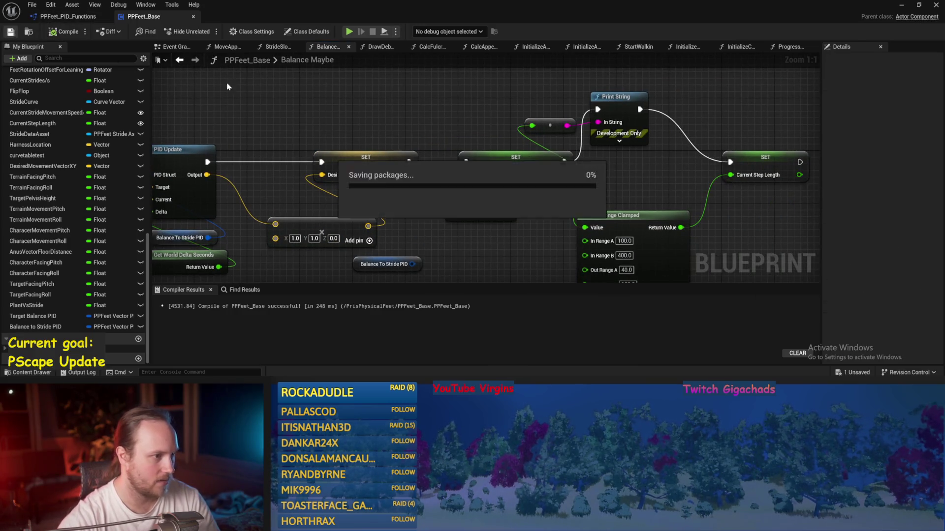
Step: Play-test, set Proportional Factor to 100, save, and play-test again
scroll(170, 70, "down", 2)
key("alt+p")
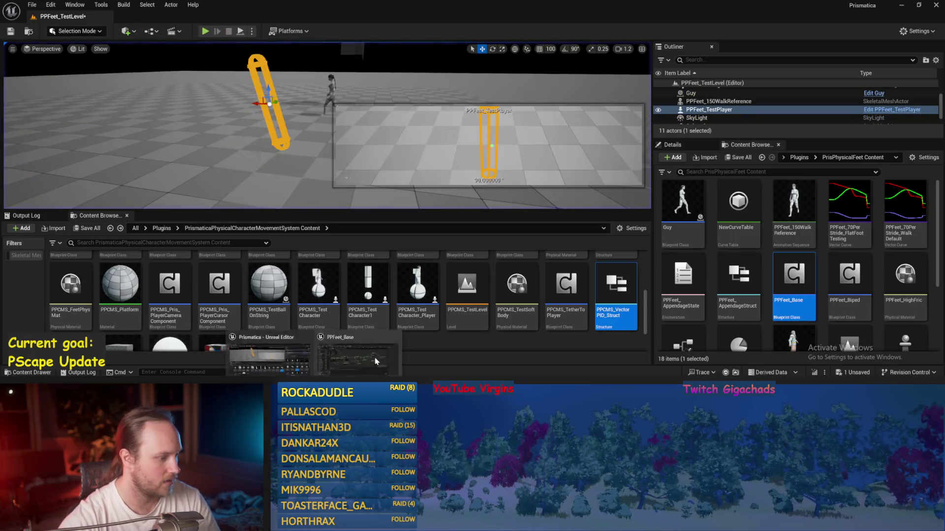
key("Escape")
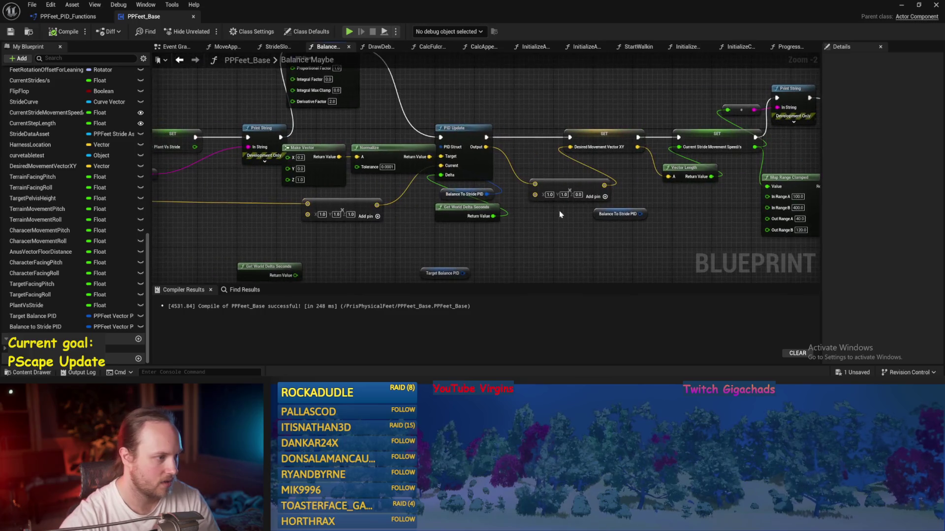
scroll(426, 114, "up", 3)
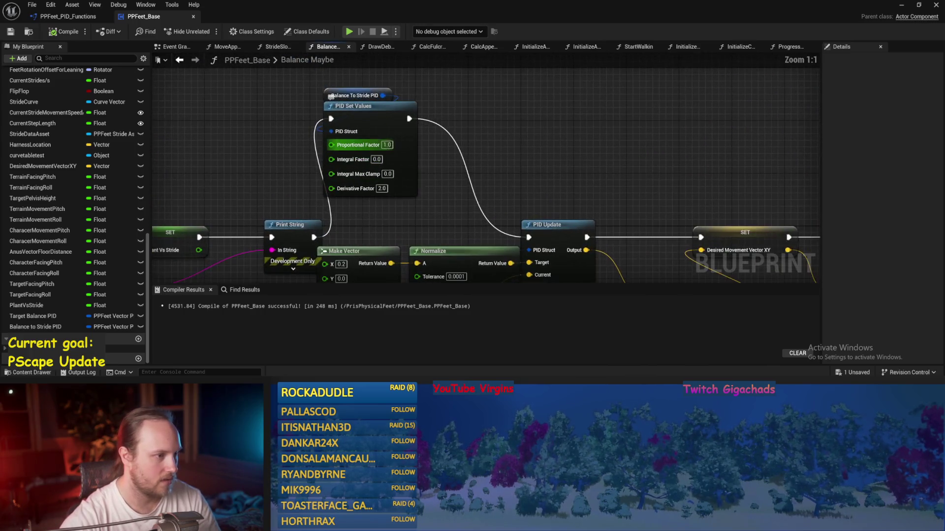
type("0")
key("Return")
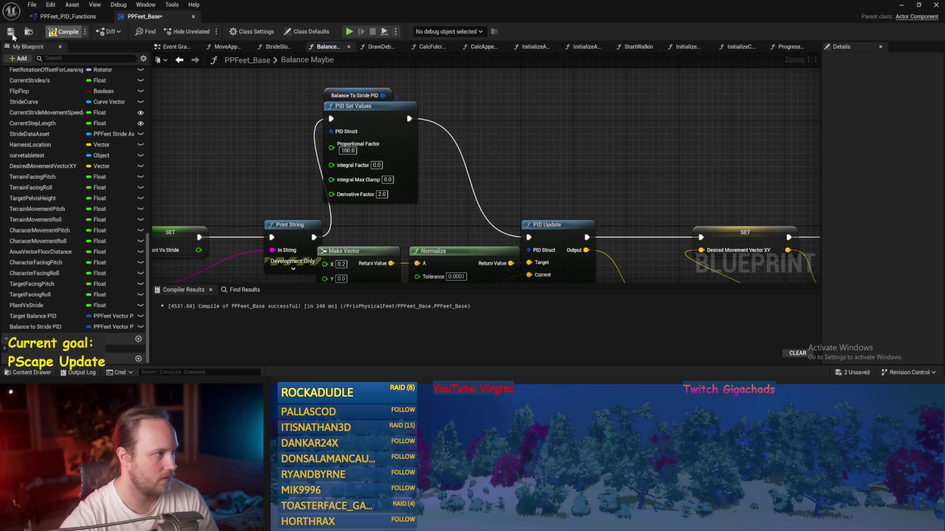
key("ctrl+s")
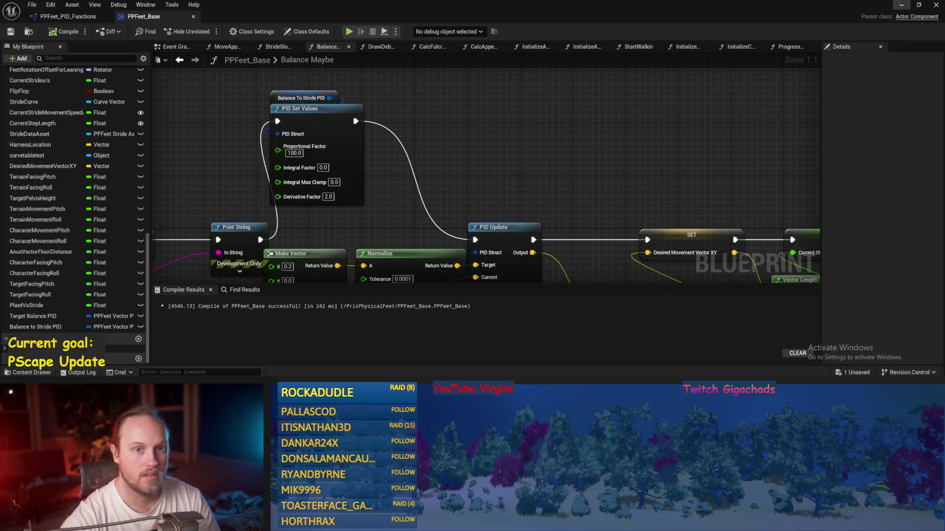
left_click(899, 9)
key("alt+p")
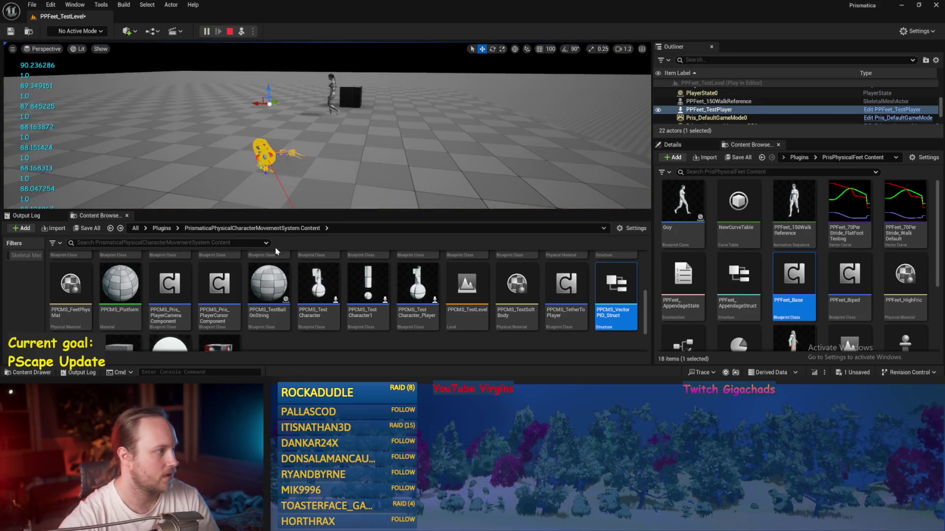
key("Escape")
Step: Set the PID Set Values Proportional Factor to 200 and save
key("alt+Tab")
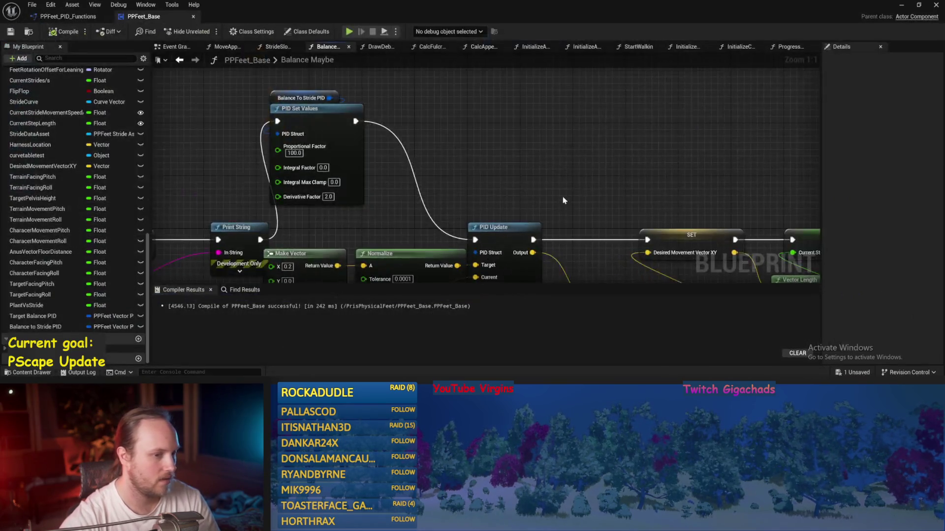
left_click_drag(184, 116, 424, 125)
left_click_drag(503, 127, 700, 175)
type("200")
key("Return")
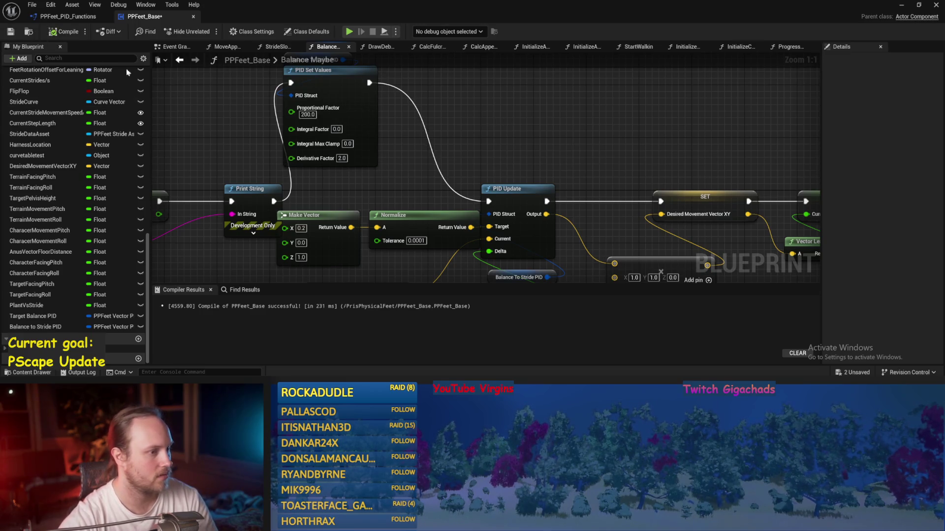
key("ctrl+s")
scroll(500, 120, "down", 2)
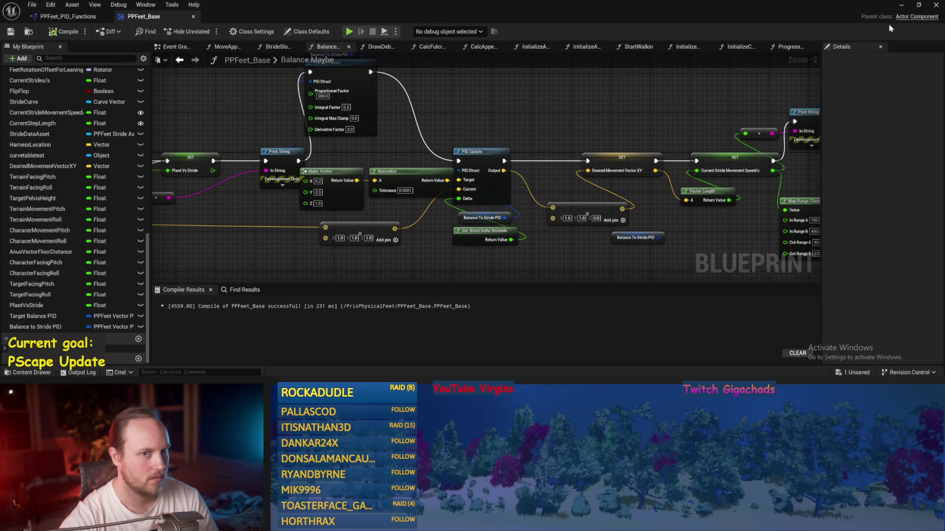
Step: Play-test the 200 gain three times, then compile and save the Blueprint
left_click(900, 4)
left_click(240, 31)
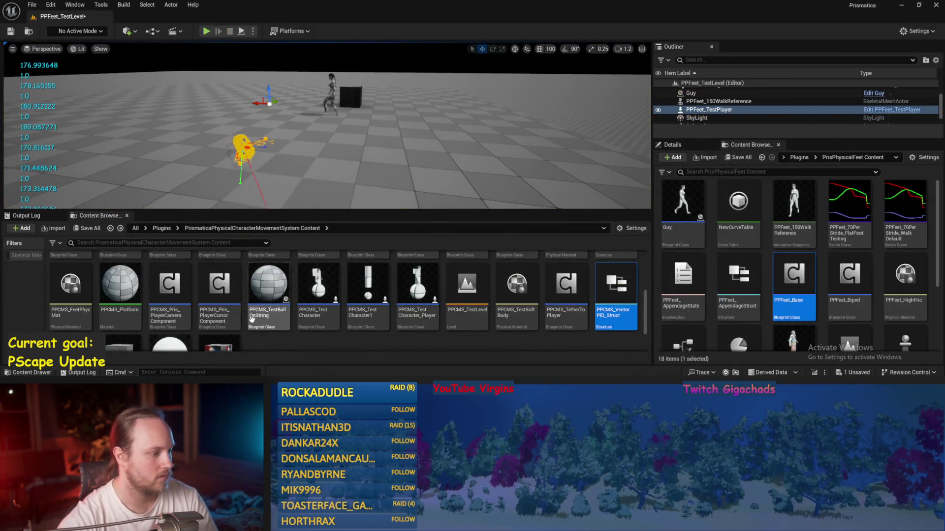
key("Escape")
left_click(239, 32)
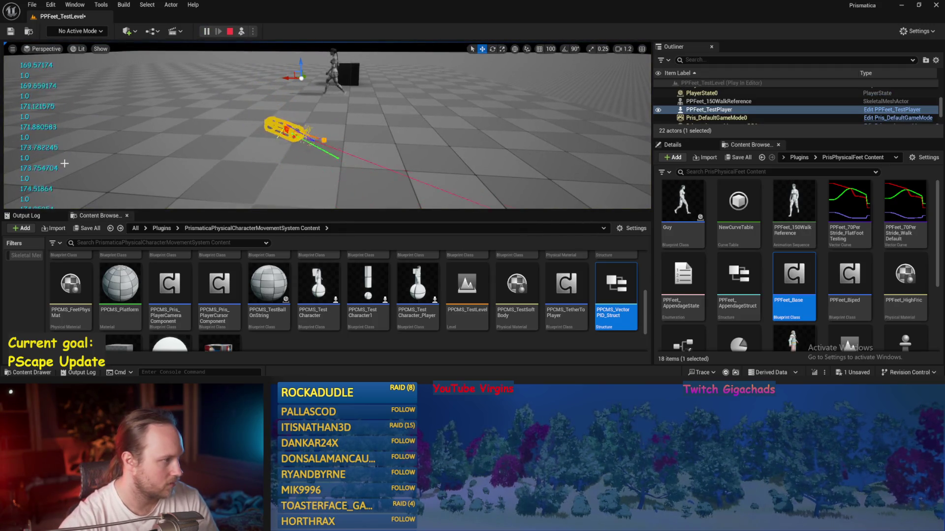
key("Escape")
left_click(240, 31)
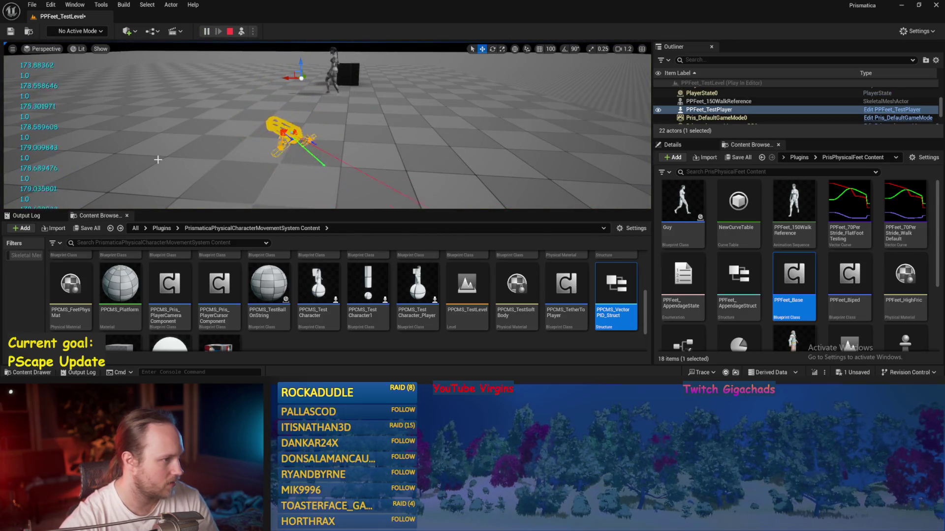
key("Escape")
key("alt+Tab")
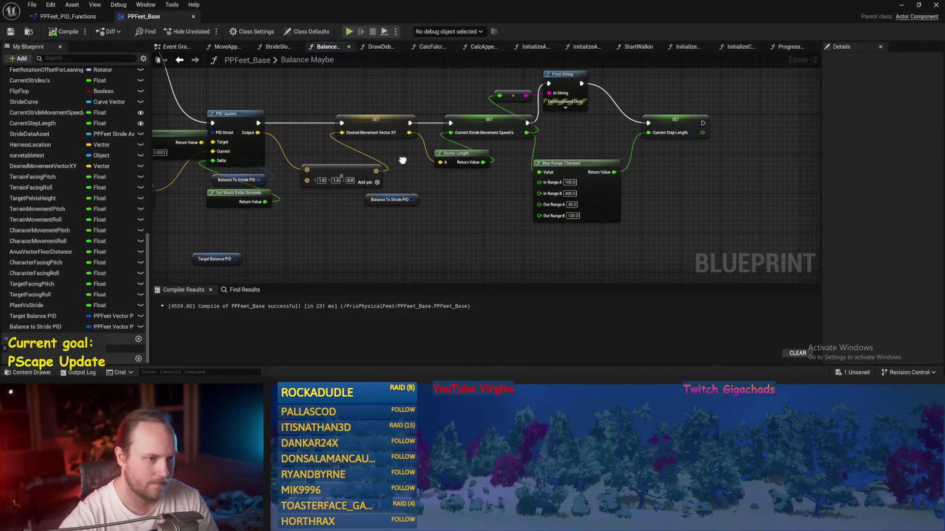
left_click_drag(402, 160, 429, 164)
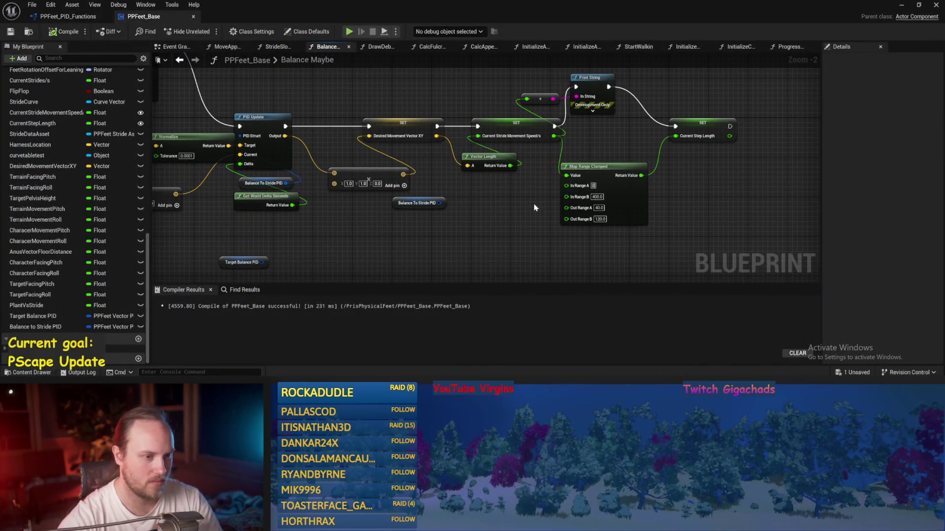
left_click(14, 35)
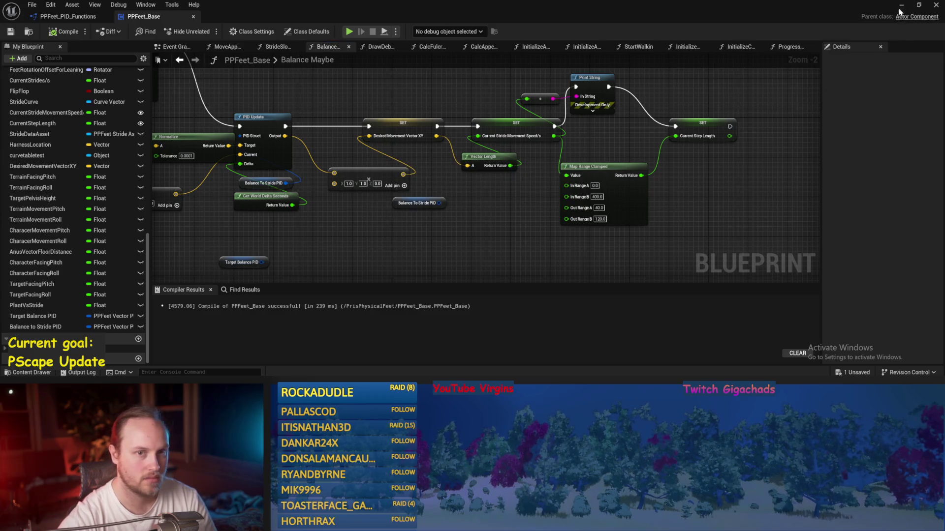
Step: Run one more quick play-test of the compiled Blueprint
left_click(901, 7)
key("alt+p")
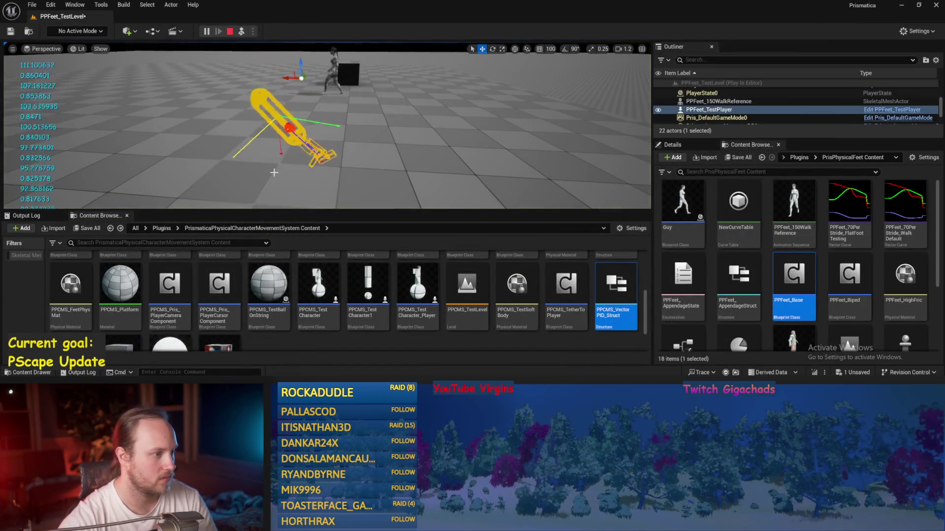
key("Escape")
left_click(362, 354)
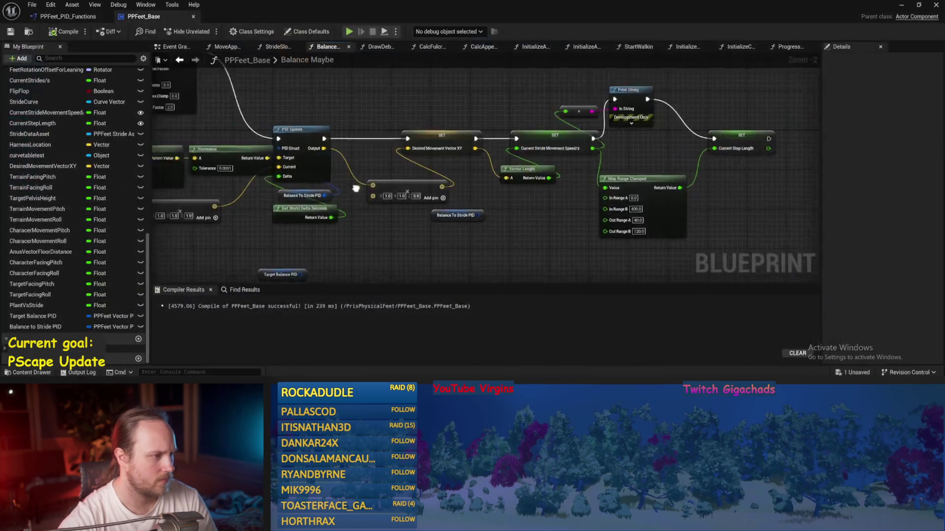
Step: Set Proportional Factor to 500, compile, and play-test it several times
type("500")
key("Return")
left_click(65, 31)
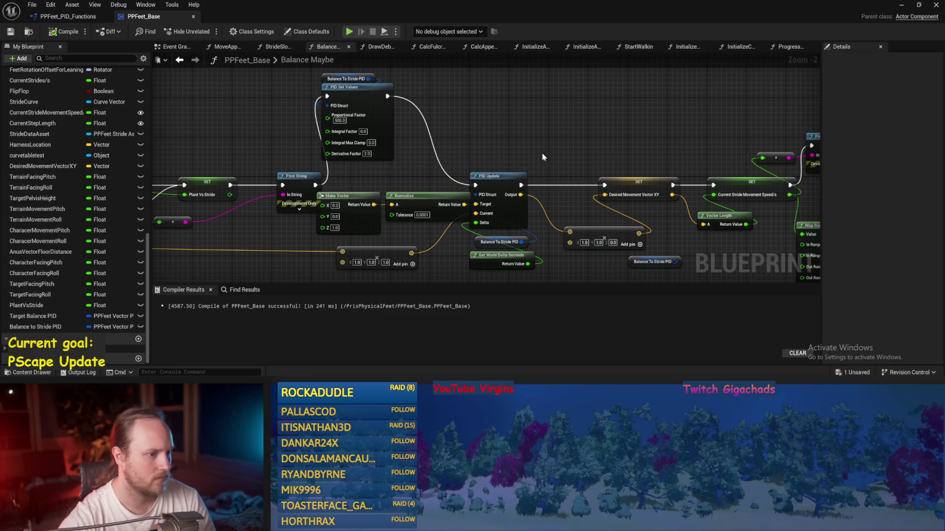
left_click(901, 5)
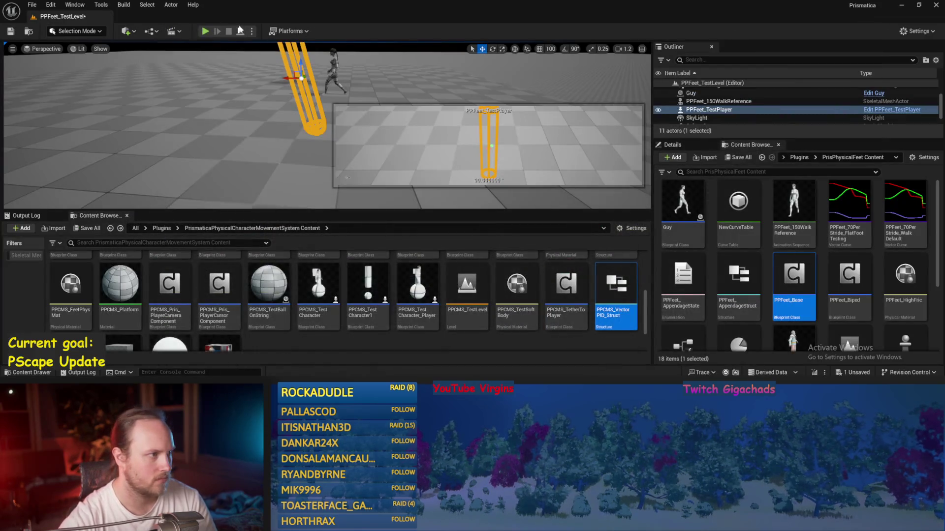
key("alt+p")
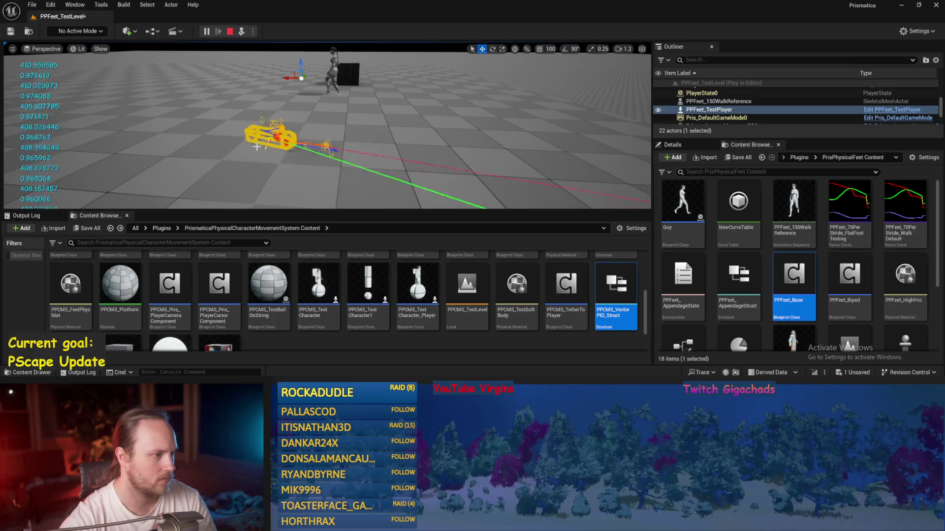
key("Escape")
key("alt+p")
key("Escape")
key("e")
key("alt+p")
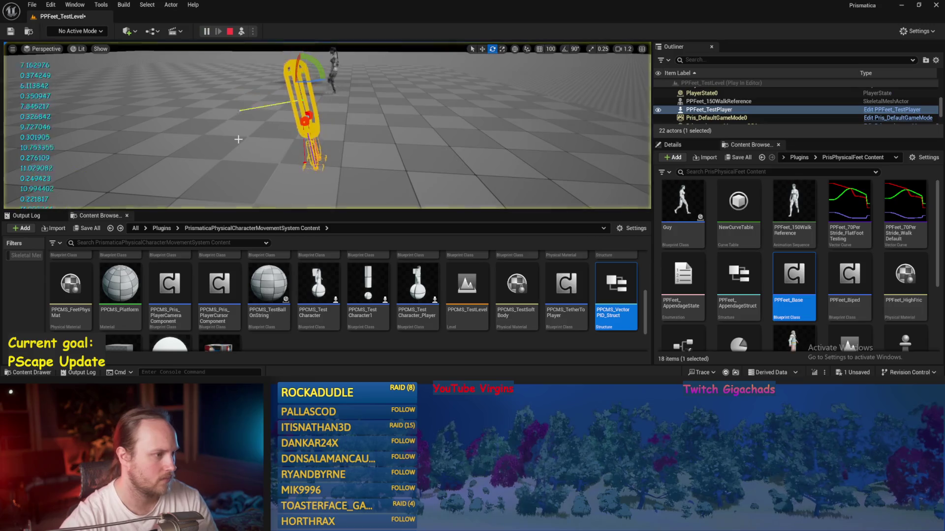
key("Escape")
left_click_drag(413, 227, 412, 226)
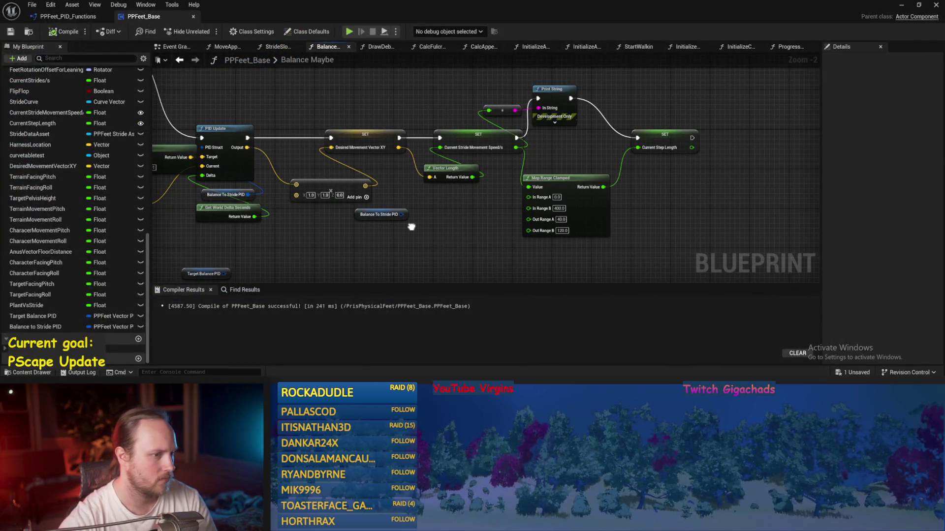
Step: Scale the multiply node after PID Update to 10, 10, 0 and save
left_click(440, 170)
mouse_move(280, 235)
left_mouse_down()
mouse_move(371, 251)
mouse_move(455, 234)
mouse_move(464, 268)
left_mouse_up()
scroll(455, 235, "up", 1)
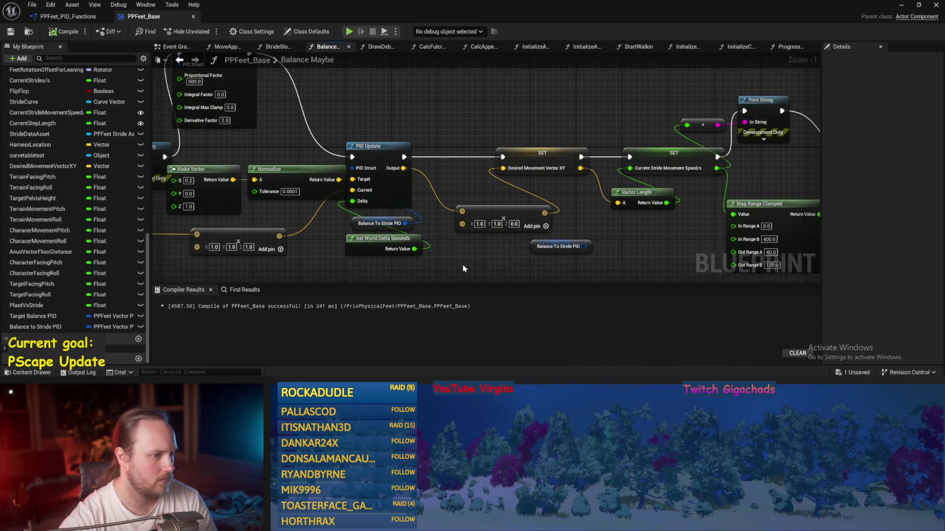
left_click_drag(636, 252, 533, 245)
left_click_drag(386, 216, 407, 247)
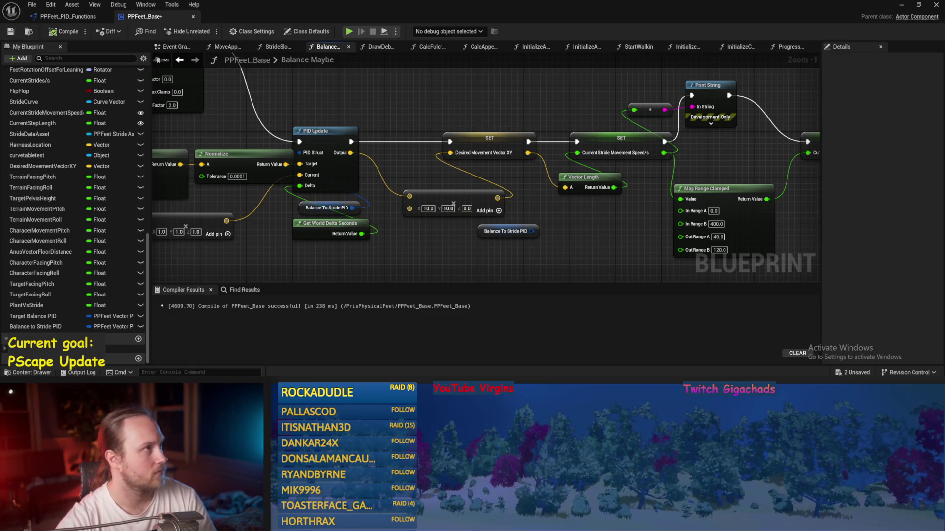
left_click_drag(445, 64, 403, 96)
key("ctrl+s")
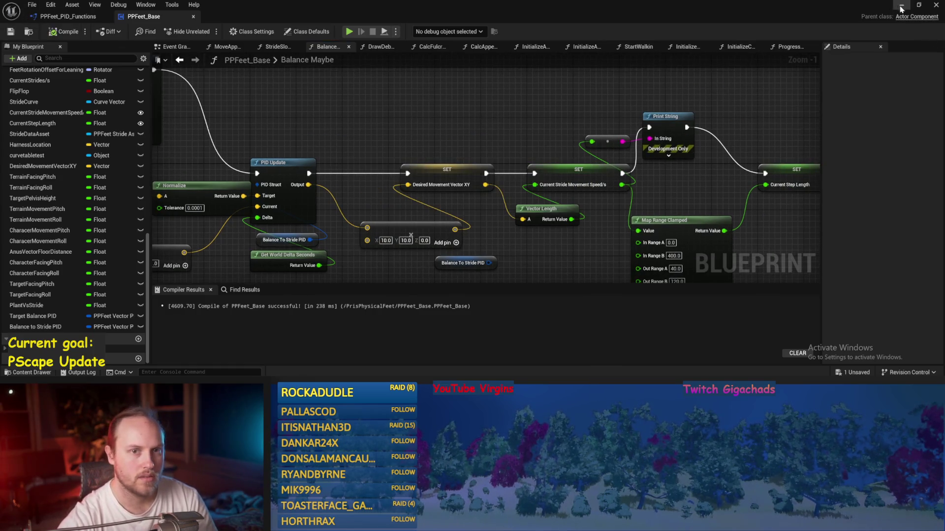
key("ctrl+v")
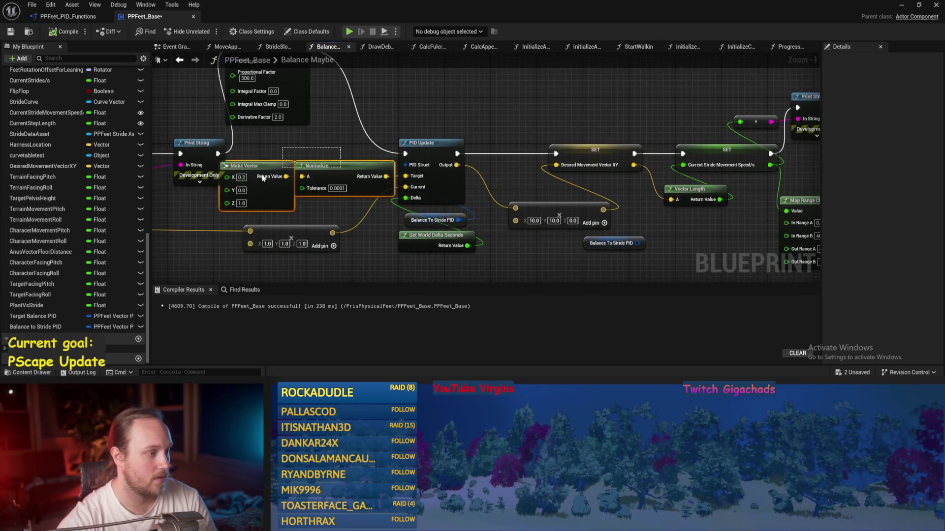
Step: Play-test the scaled output, then open the PPFeet_PID_Functions Blueprint
left_click(901, 5)
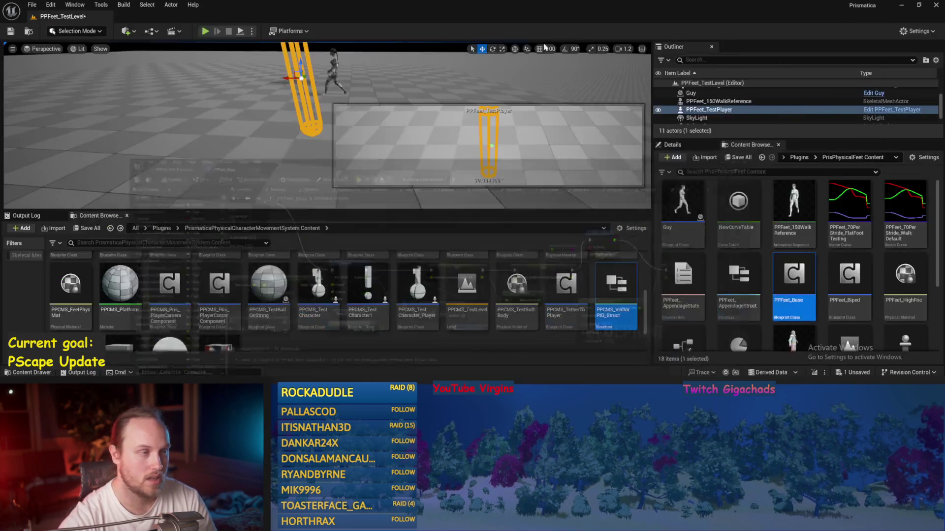
key("alt+p")
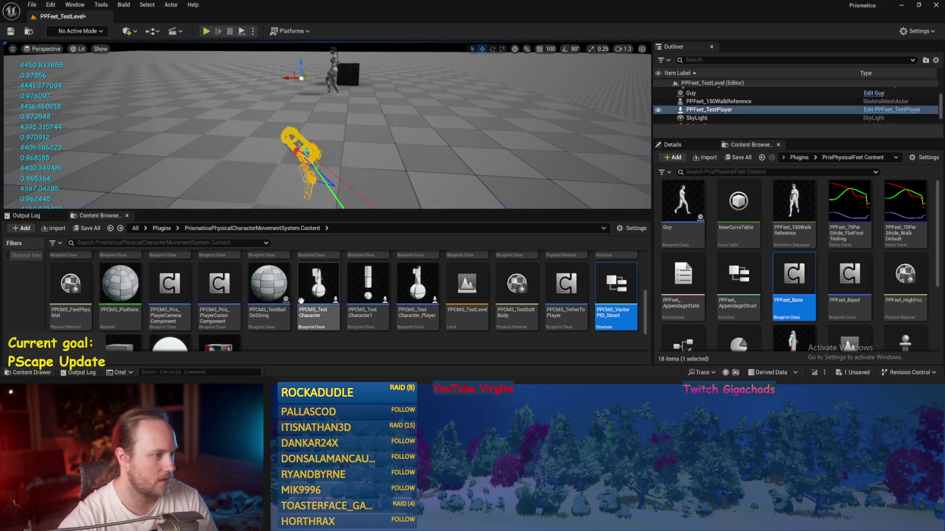
key("Escape")
key("alt+Tab")
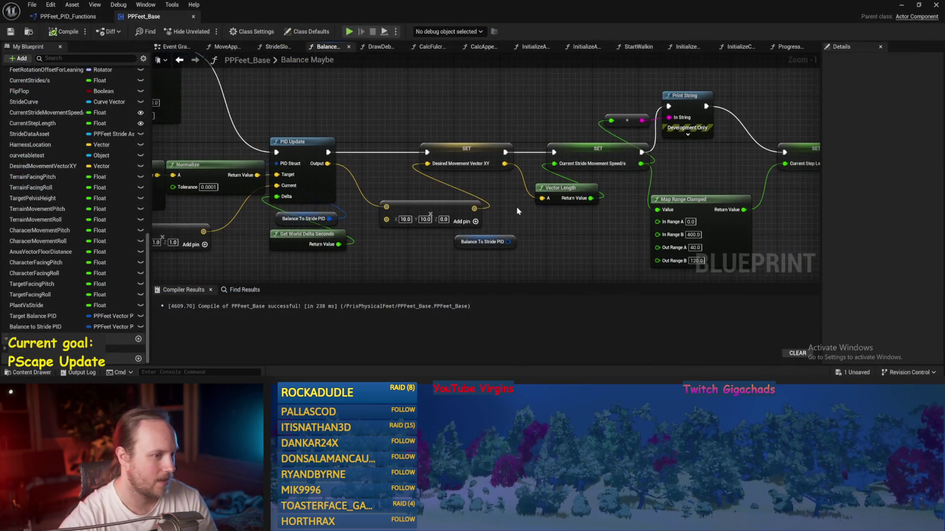
left_click_drag(393, 207, 552, 254)
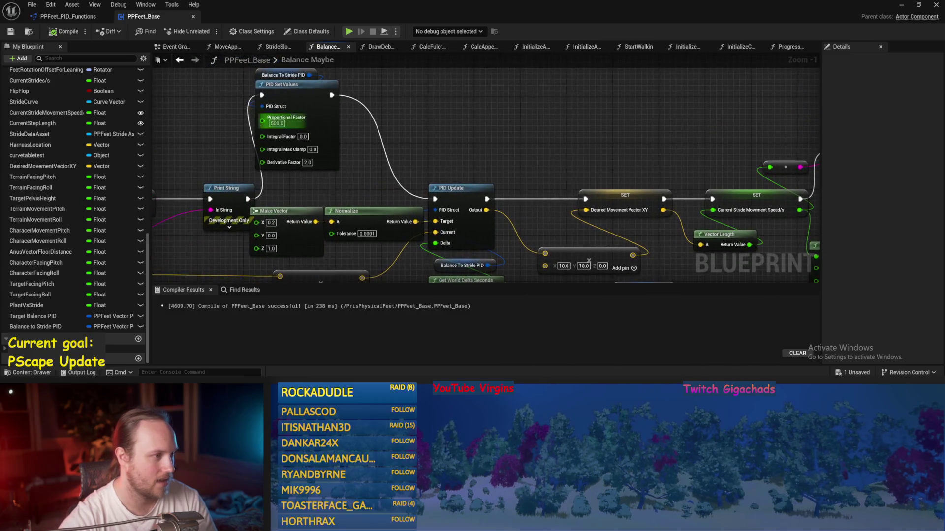
left_click(69, 16)
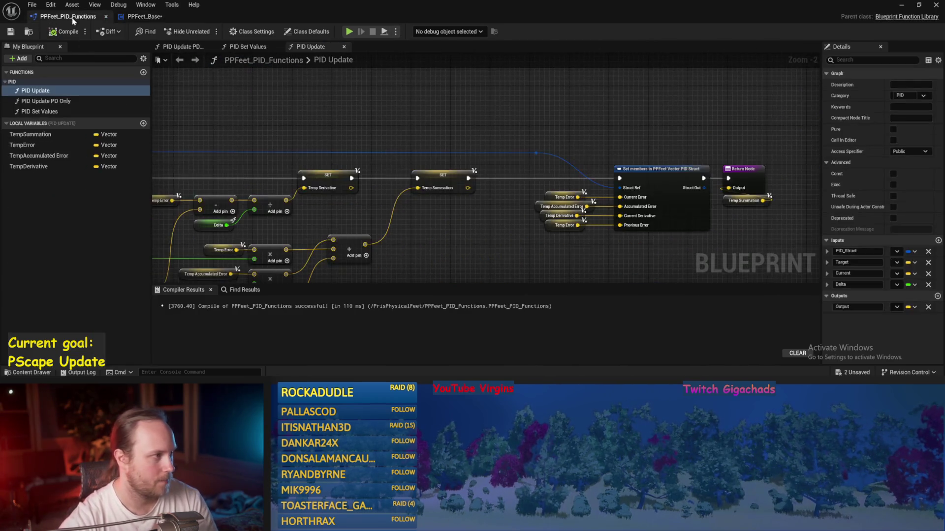
Step: Save and compile PPFeet_Base after tidying the Print String node, then play-test the level
left_click(132, 18)
left_click(10, 32)
mouse_move(422, 271)
left_mouse_down()
mouse_move(445, 226)
mouse_move(538, 223)
left_mouse_up()
mouse_move(357, 132)
left_mouse_down()
mouse_move(326, 131)
mouse_move(282, 101)
left_mouse_up()
left_click(334, 117)
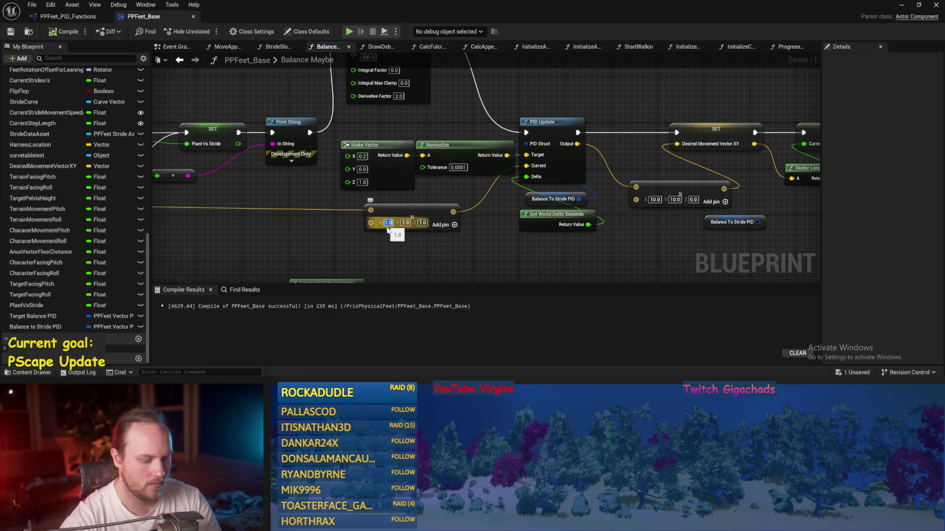
left_click_drag(447, 230, 307, 224)
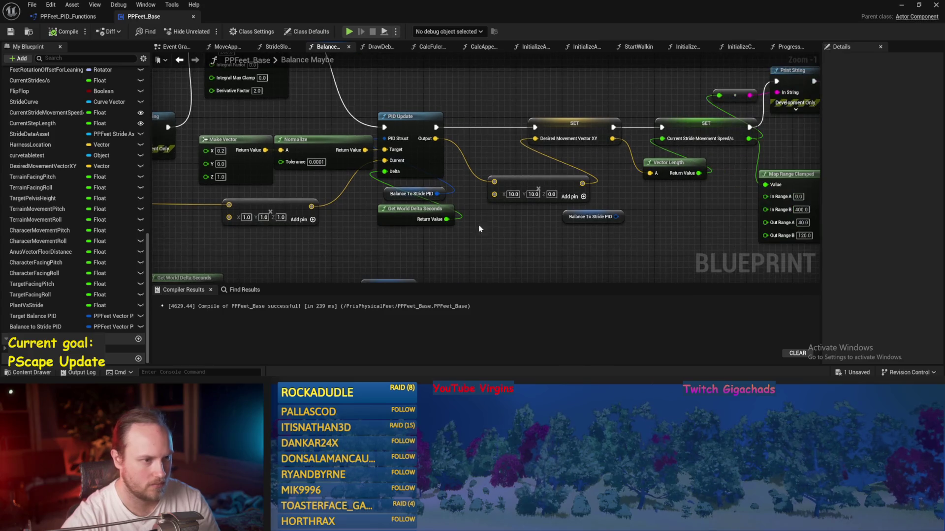
left_click_drag(536, 230, 529, 230)
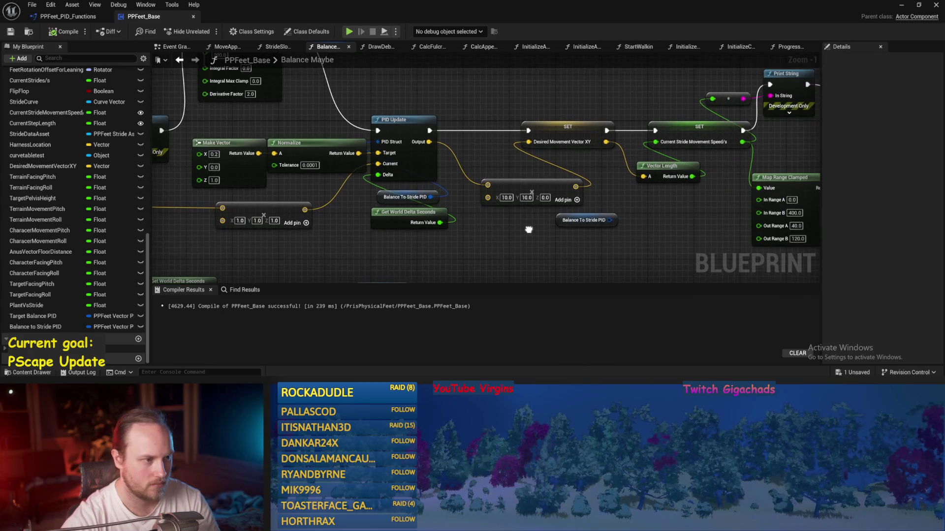
left_click(43, 33)
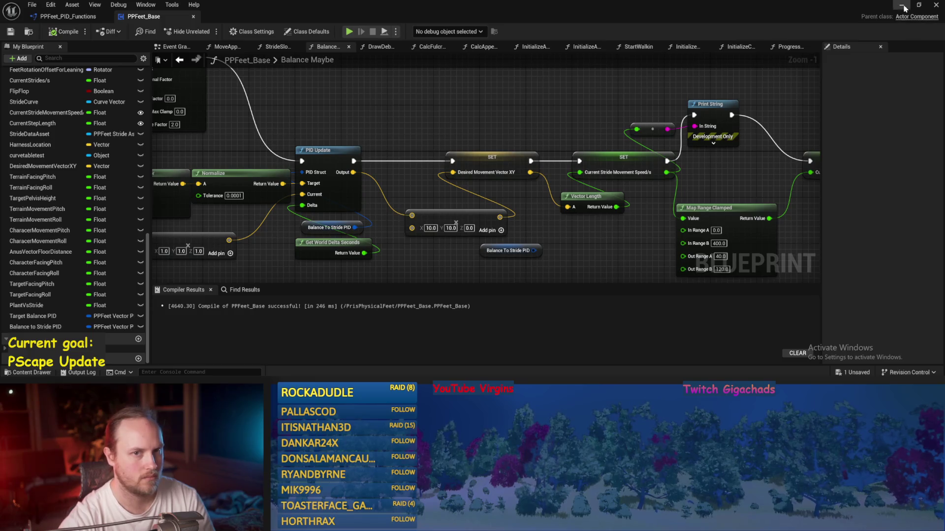
left_click(903, 6)
left_click(242, 32)
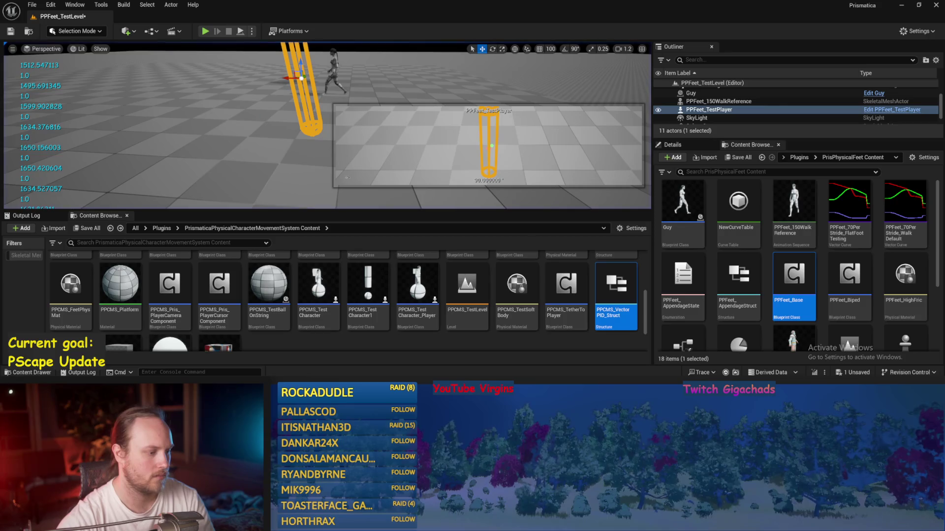
Step: Set the Balance PID Derivative Factor to 1.0, then compile and save
double_click(793, 276)
left_click_drag(373, 219, 364, 201)
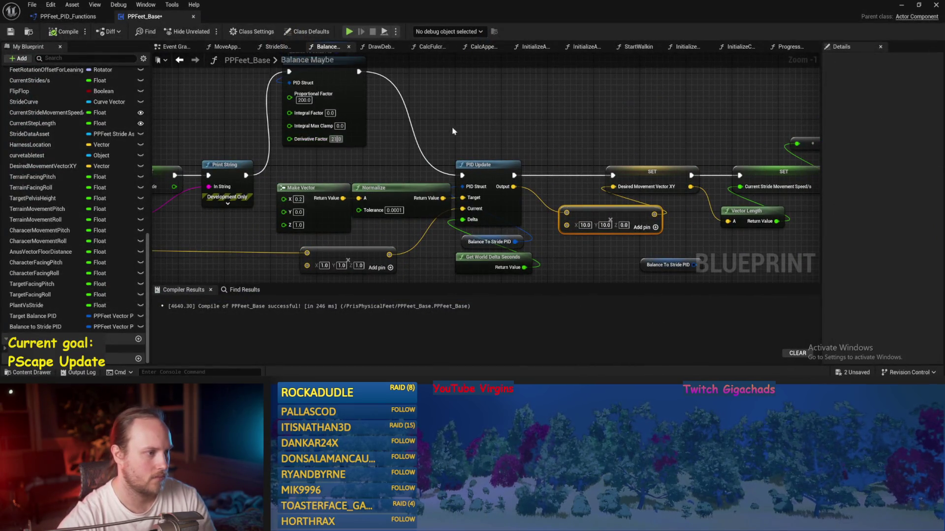
type("1")
key("Return")
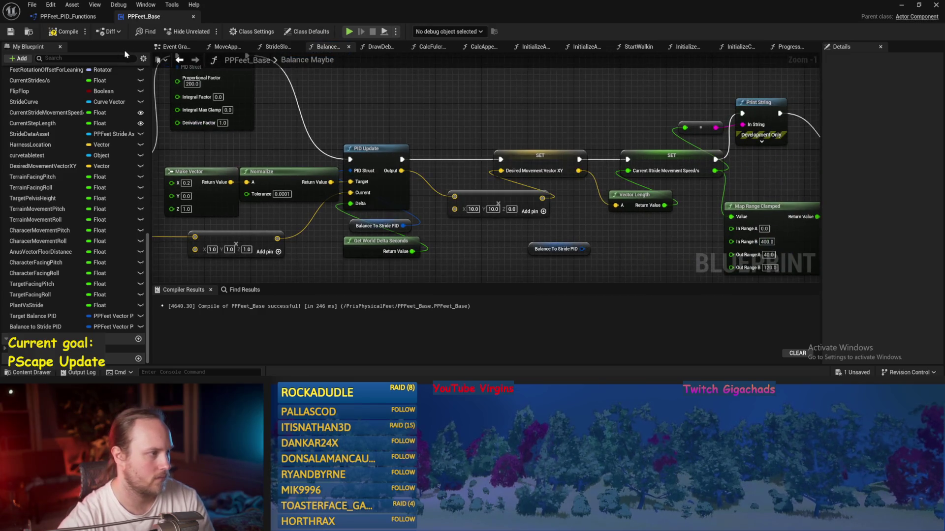
left_click(40, 36)
Step: Bring up the output scaling node and run a quick simulation of the level
left_click_drag(606, 230, 516, 209)
left_click_drag(420, 182, 409, 162)
left_click(902, 7)
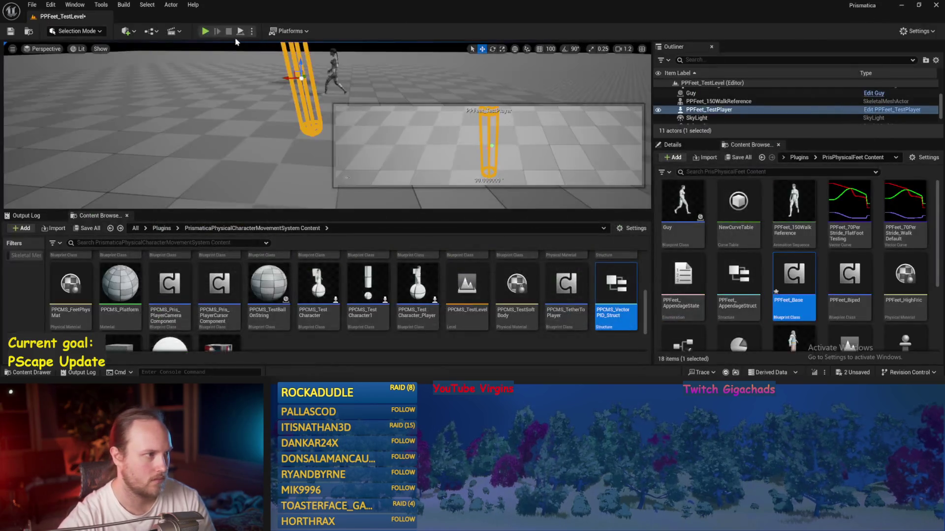
left_click(241, 31)
key("Escape")
Step: Save PPFeet_Base and play-test PPFeet_TestLevel twice more
key("alt+Tab")
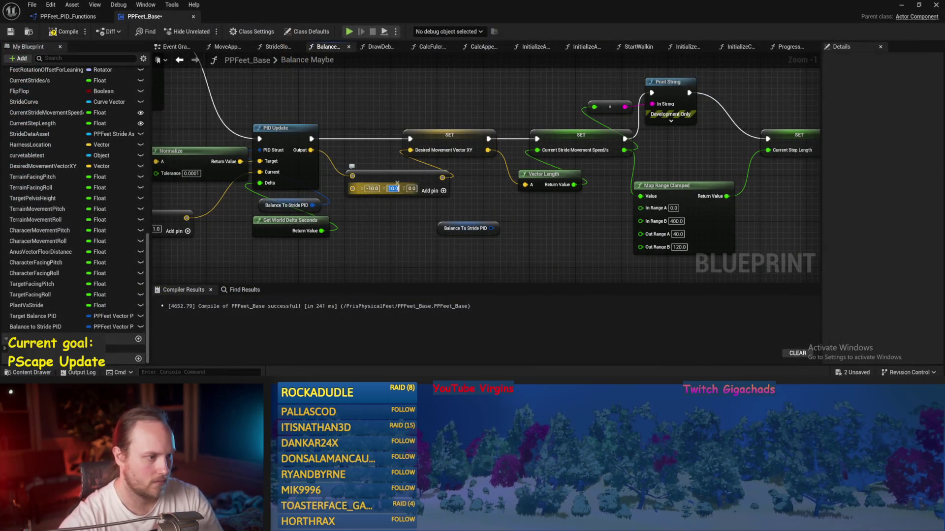
left_click(10, 32)
left_click(902, 7)
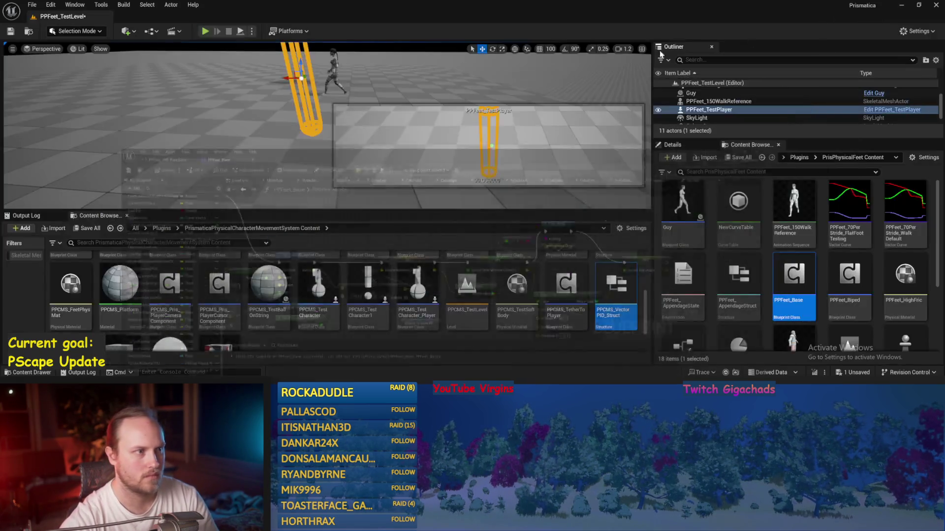
left_click(241, 32)
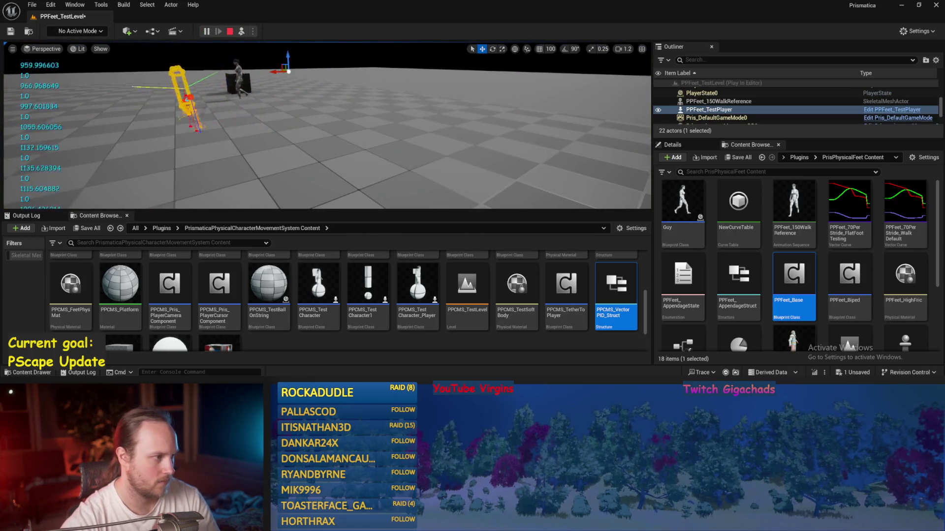
key("Escape")
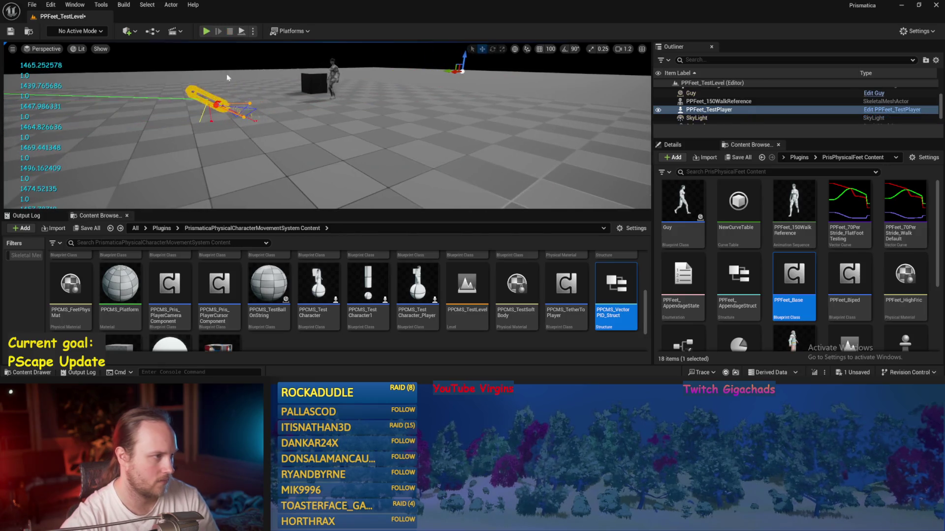
key("alt+p")
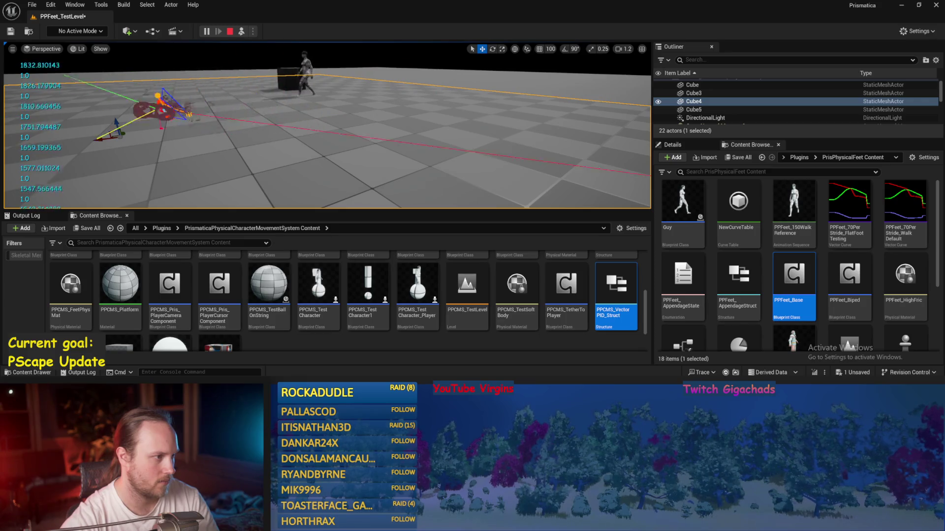
key("Escape")
right_click(283, 95)
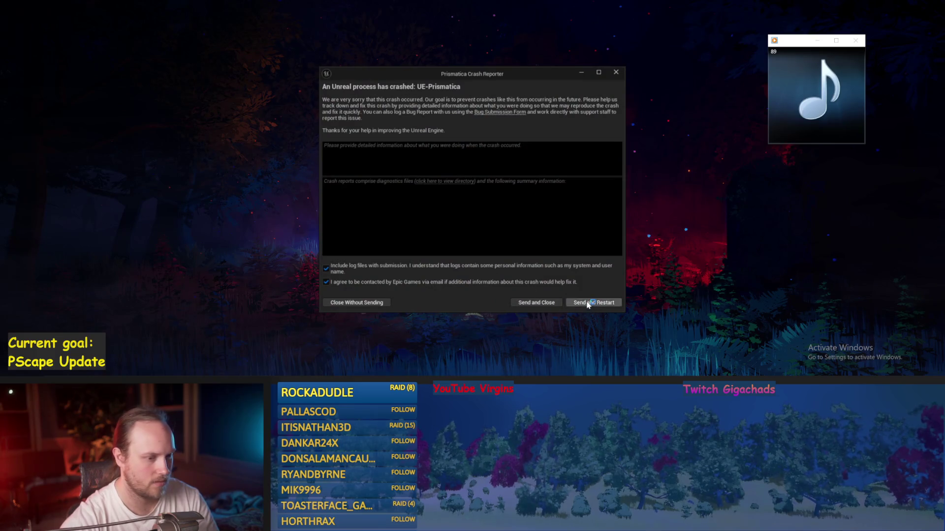
Step: Send the crash report, restart Unreal, and answer the plugin compatibility prompt
left_click(588, 303)
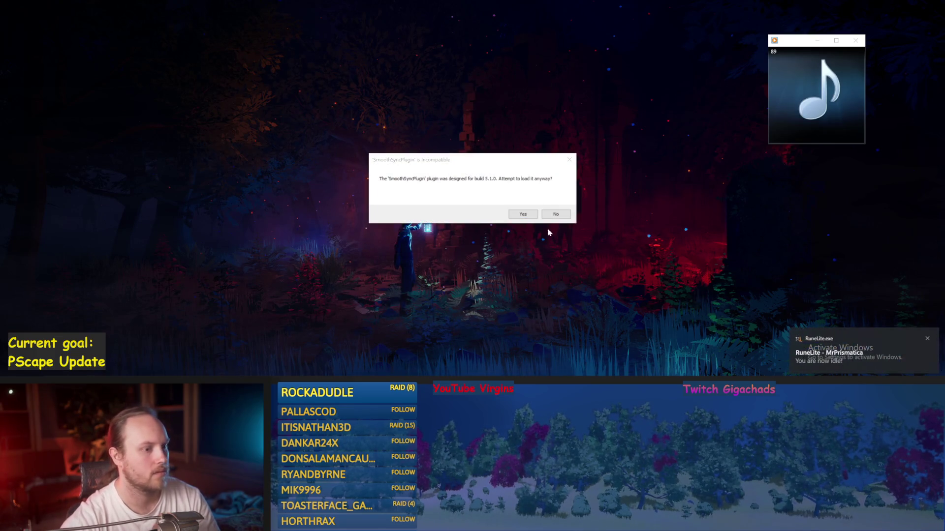
left_click(522, 217)
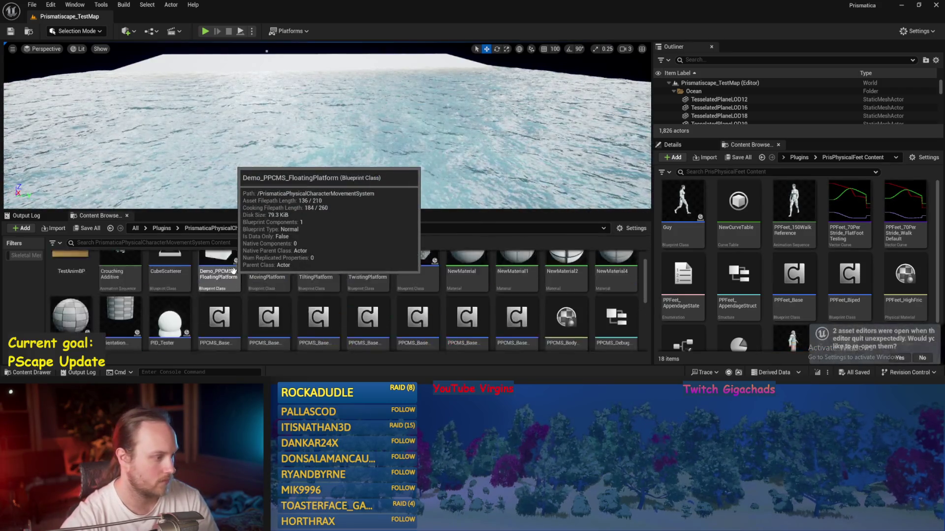
Step: Open the PPFeet_TestLevel map from Plugins > PrisPhysicalFeet Content
left_click(161, 228)
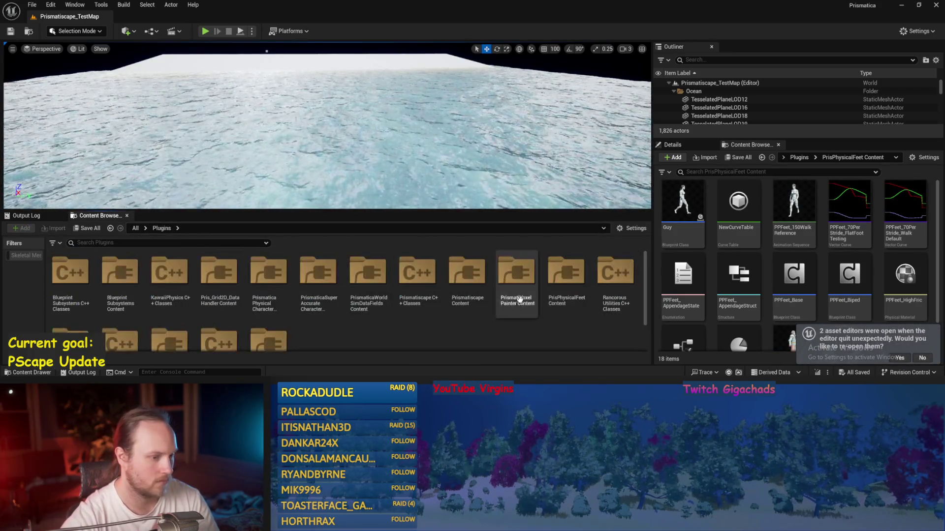
double_click(566, 271)
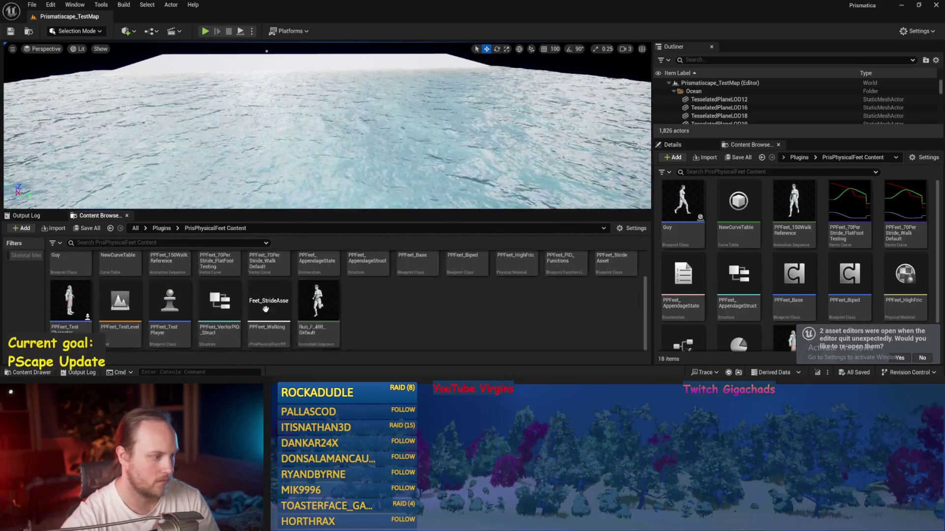
double_click(120, 300)
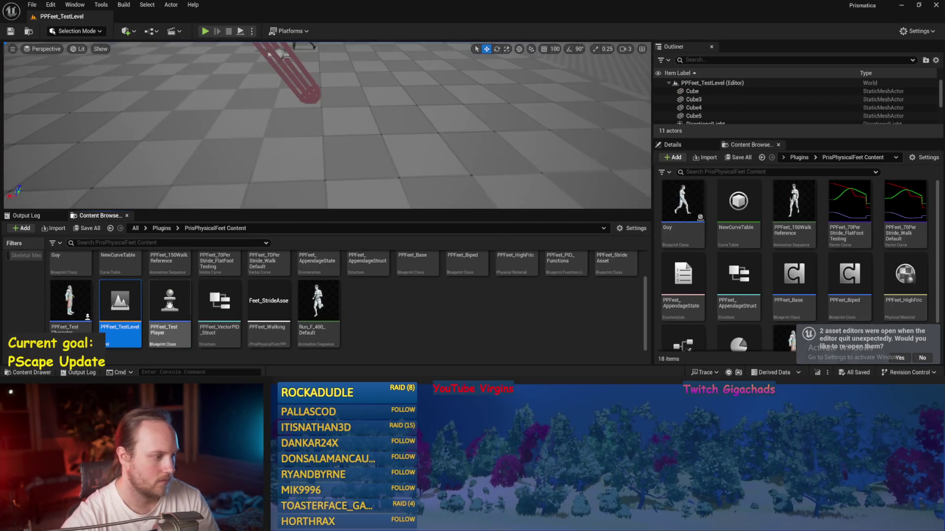
scroll(493, 322, "up", 2)
scroll(348, 155, "down", 5)
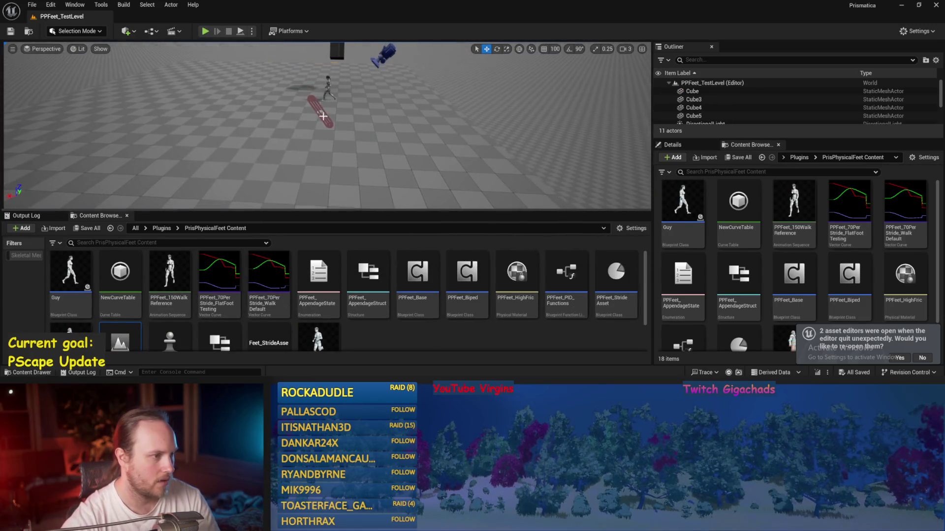
Step: Rotate the test player capsule nearly upright and play-test despite the compile-error warning
left_click(290, 101)
key("e")
left_click_drag(292, 98, 293, 86)
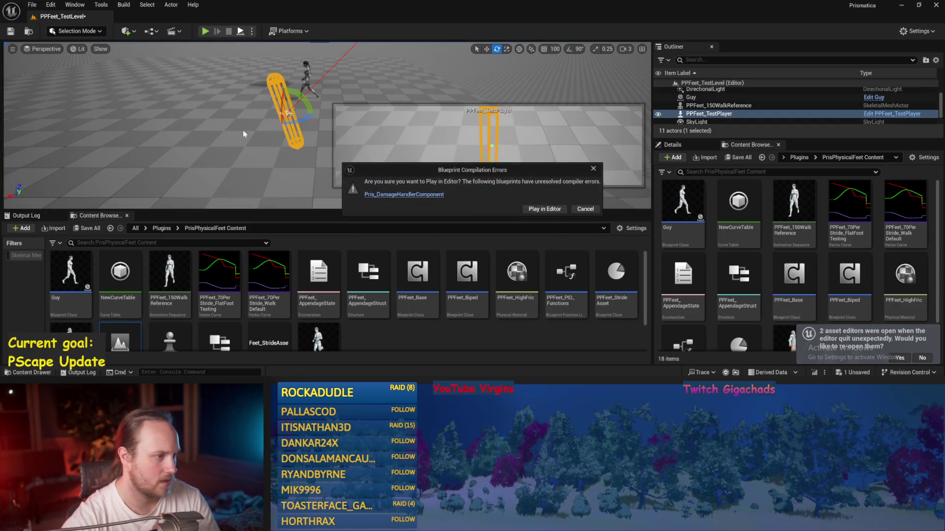
left_click(544, 208)
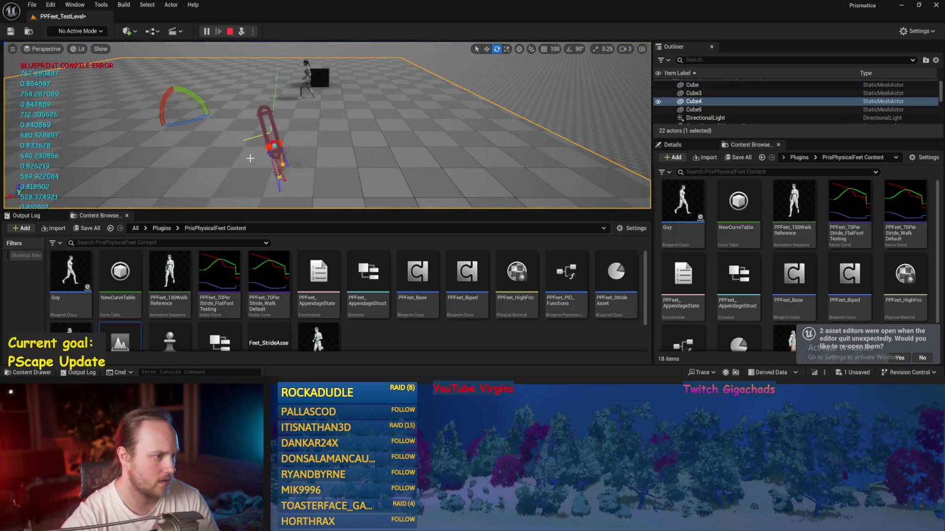
key("Escape")
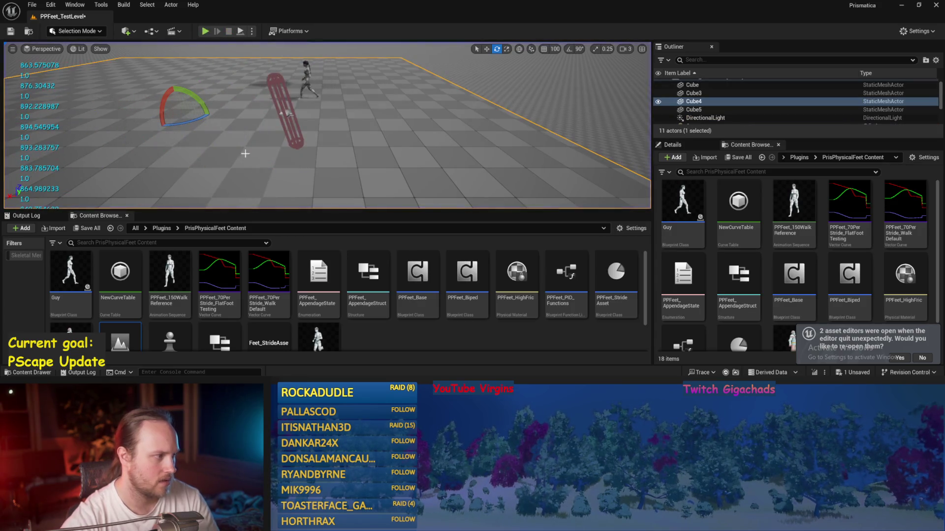
Step: Save the level and select the PPFeet_Base asset in the Content Browser
key("ctrl+s")
left_click(32, 4)
mouse_move(325, 128)
left_mouse_down()
mouse_move(295, 118)
mouse_move(345, 98)
mouse_move(377, 44)
mouse_move(387, 47)
left_mouse_up()
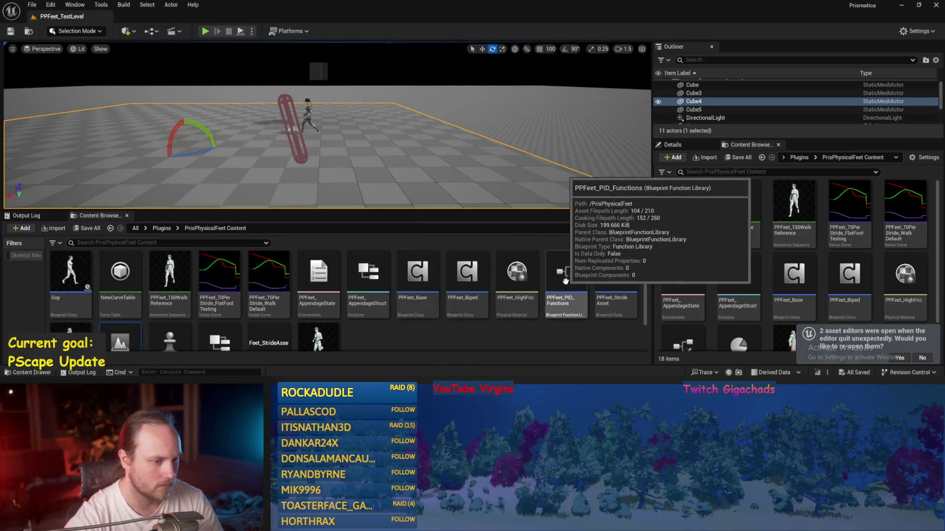
left_click(427, 279)
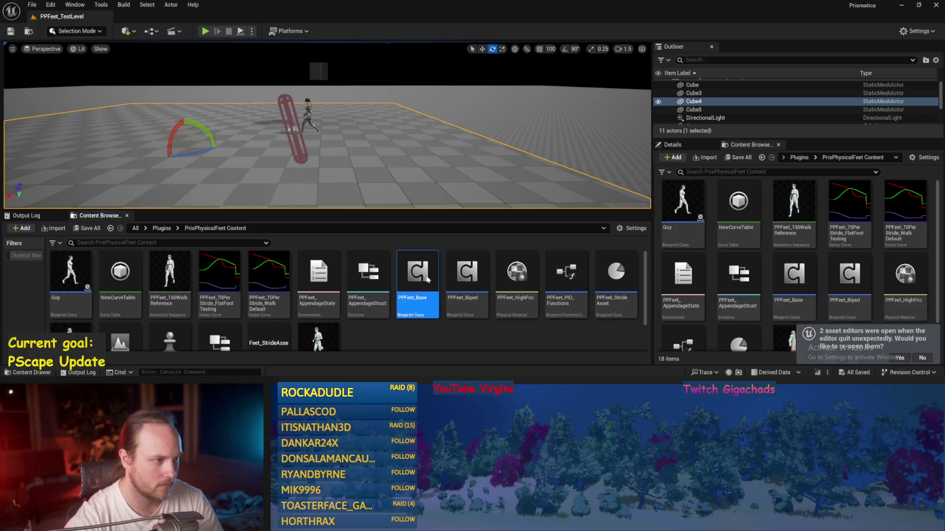
Step: In PPFeet_Base's Event Graph, set the yaw rotation multiplier to -30, then compile and save
double_click(428, 279)
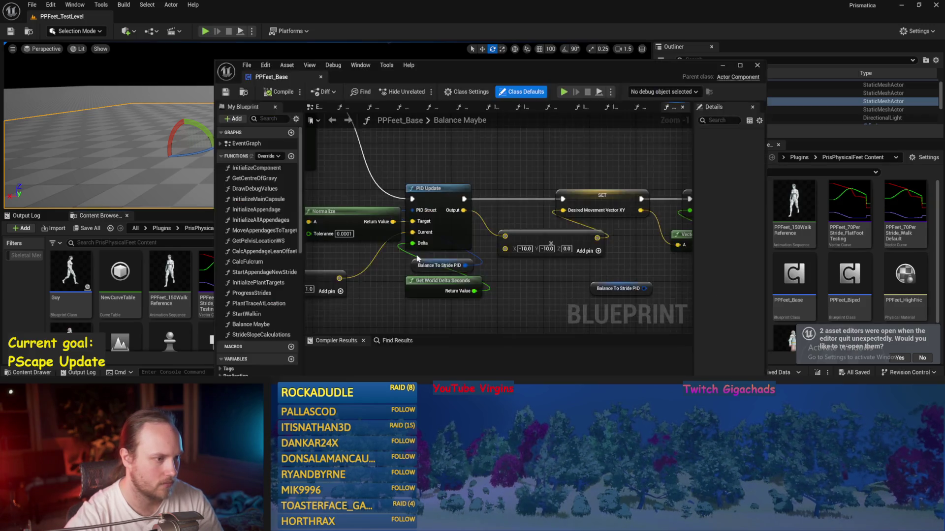
left_click(318, 109)
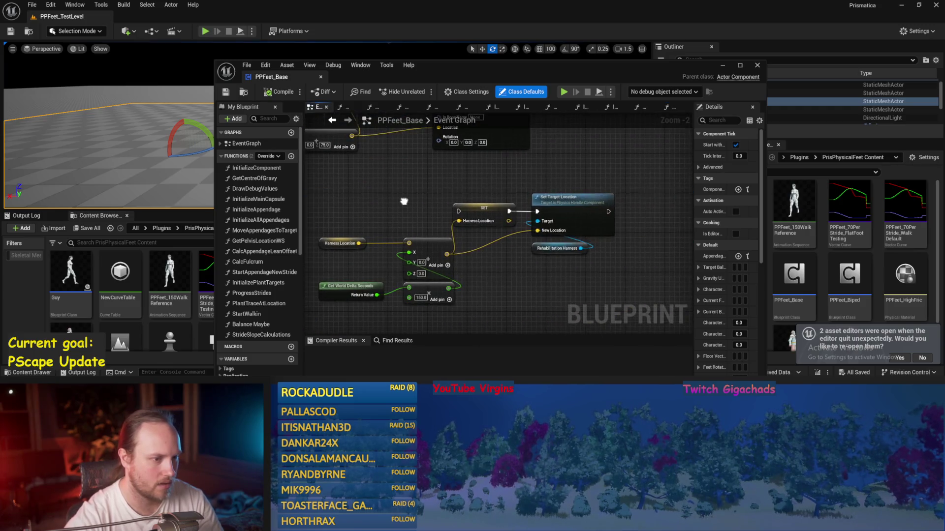
left_click_drag(403, 202, 633, 219)
left_click_drag(573, 192, 536, 113)
scroll(481, 281, "up", 1)
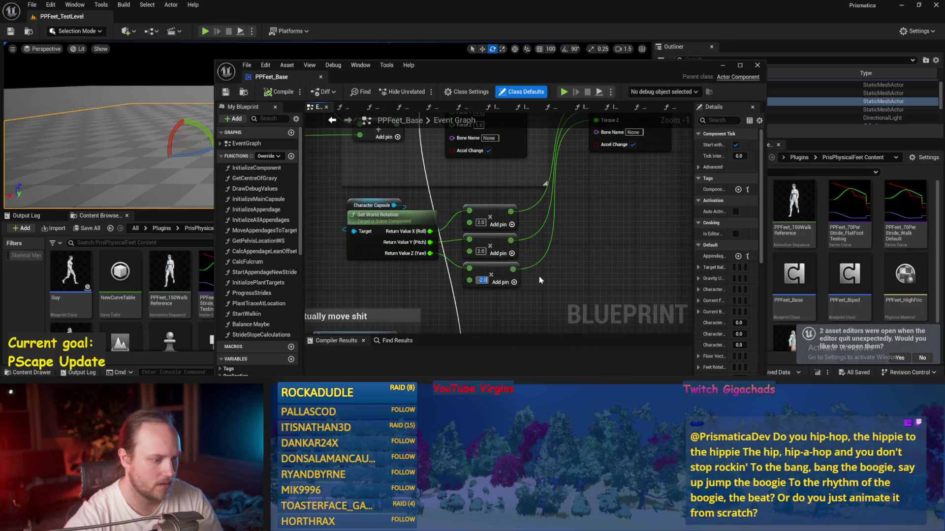
type("-30")
left_click_drag(575, 256, 487, 283)
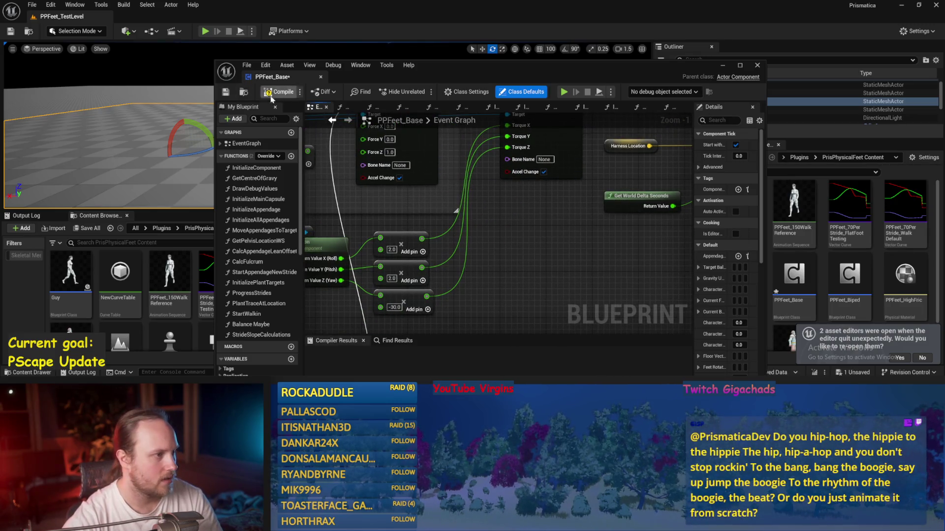
left_click(225, 93)
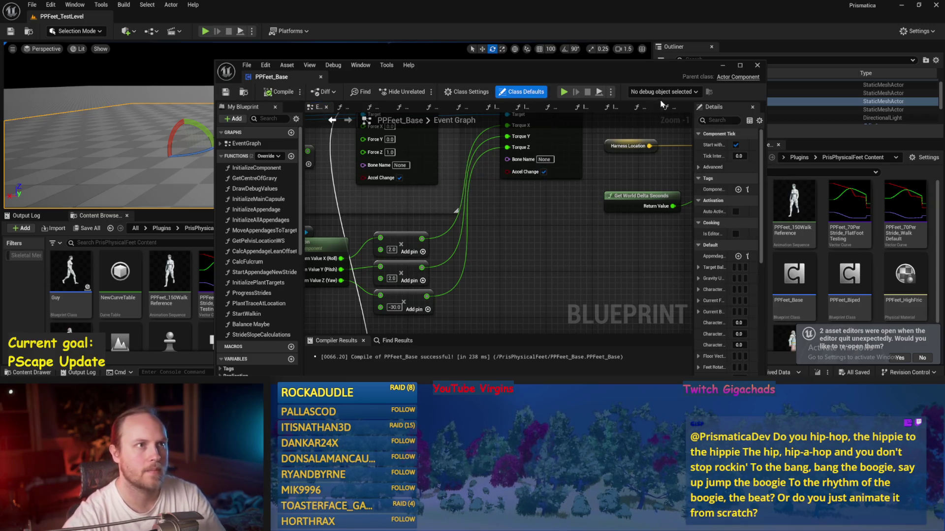
Step: Play-test the level with the -30 yaw multiplier
left_click(722, 65)
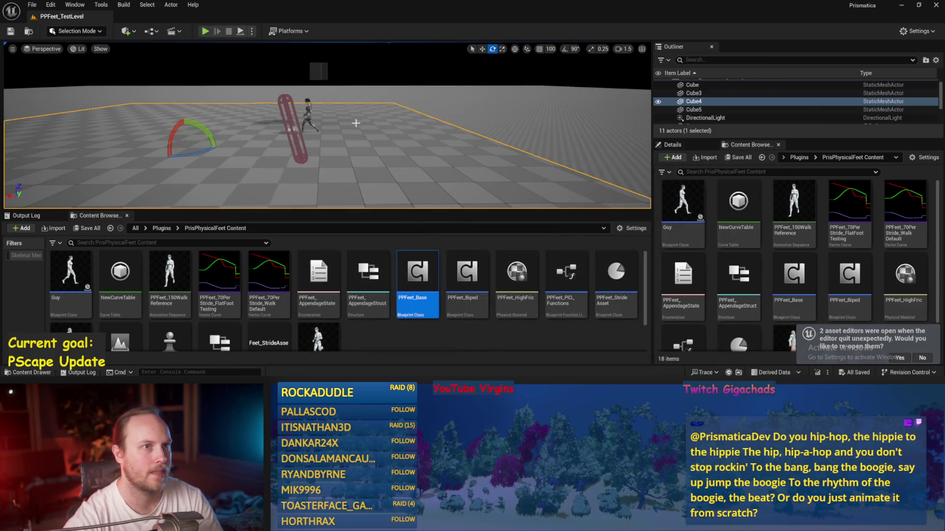
left_click_drag(356, 123, 279, 75)
key("alt+p")
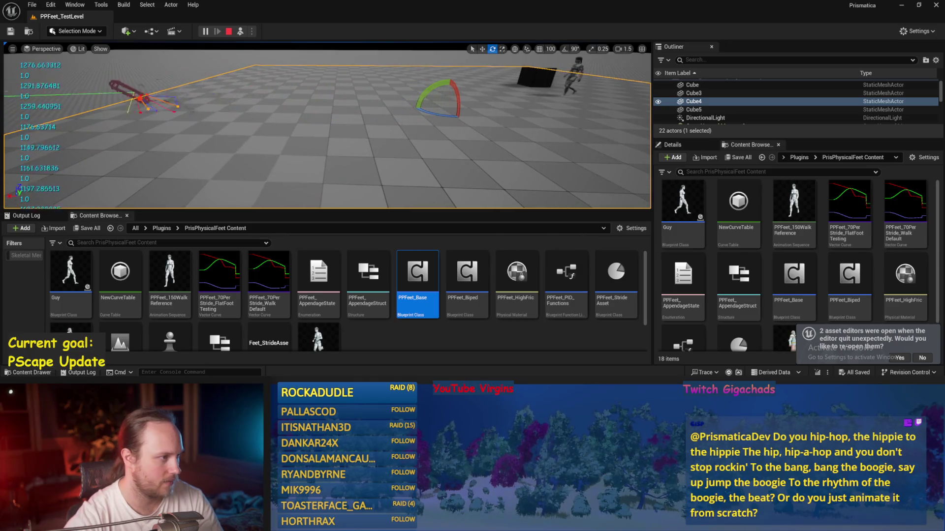
key("Escape")
Step: Reopen PPFeet_Base, recompile it, and maximize the Blueprint editor
double_click(418, 273)
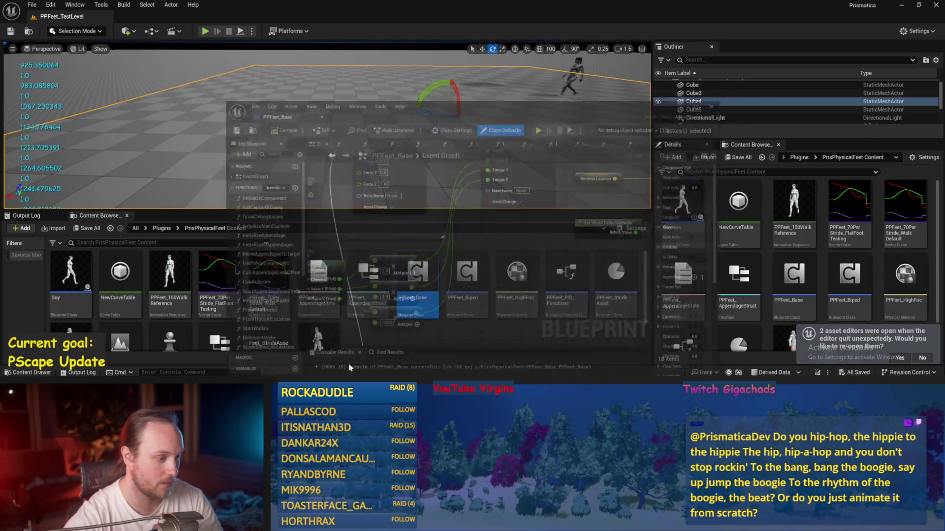
left_click(265, 94)
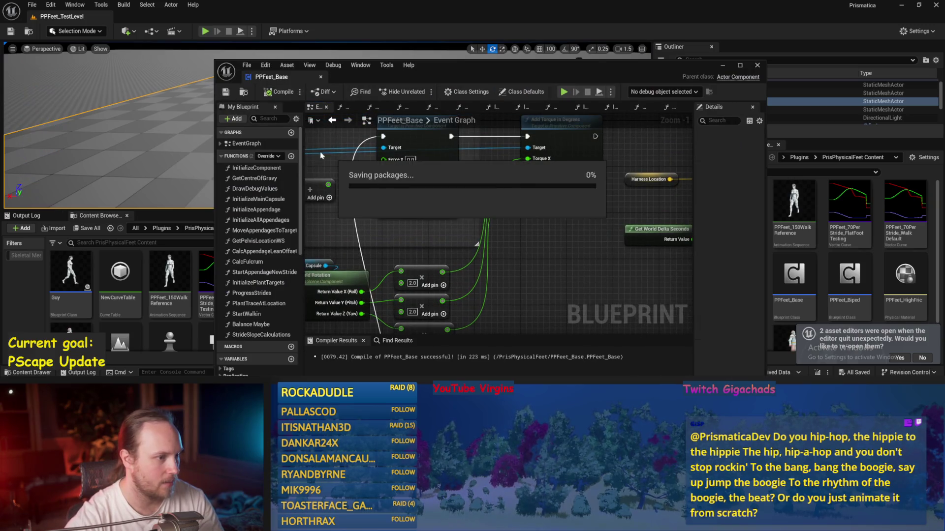
scroll(577, 206, "down", 2)
left_click_drag(577, 205, 503, 213)
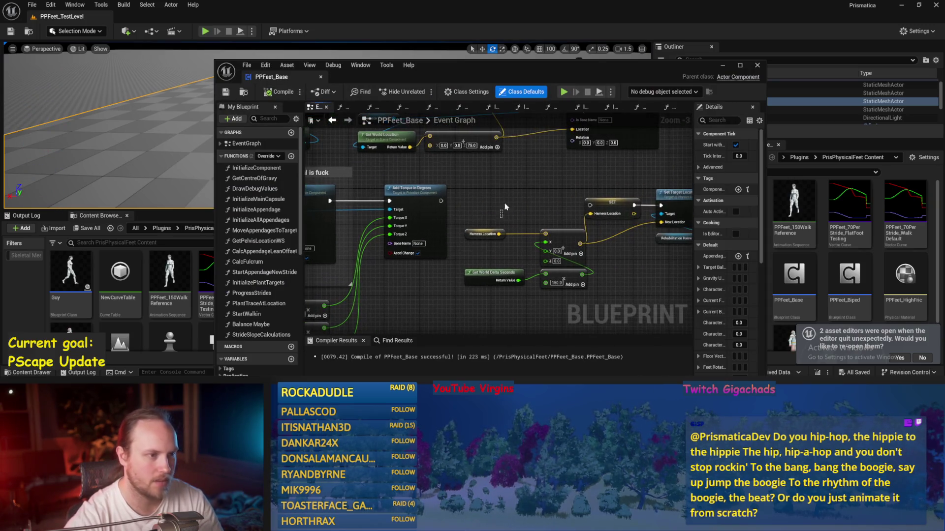
left_click(745, 65)
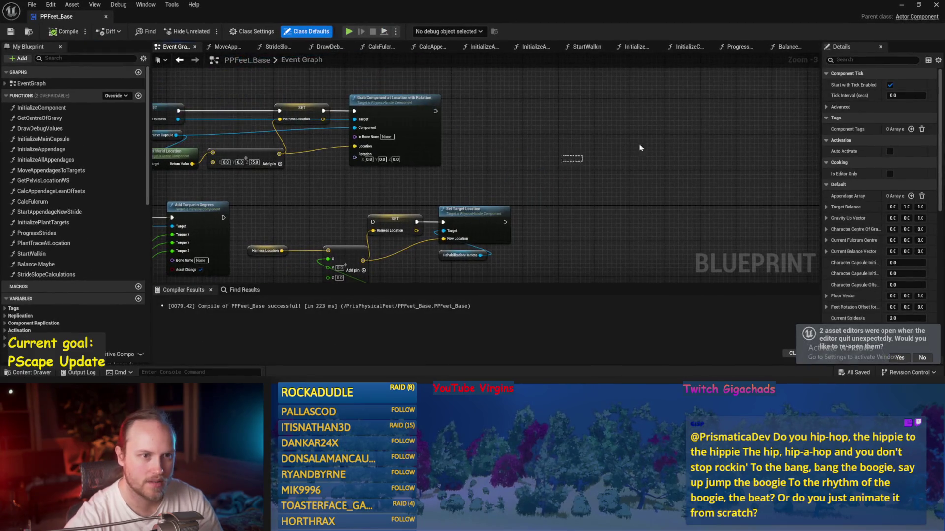
Step: In ProgressStrides, cut the roll and pitch stabilization links into their Add nodes and compile
left_click(786, 48)
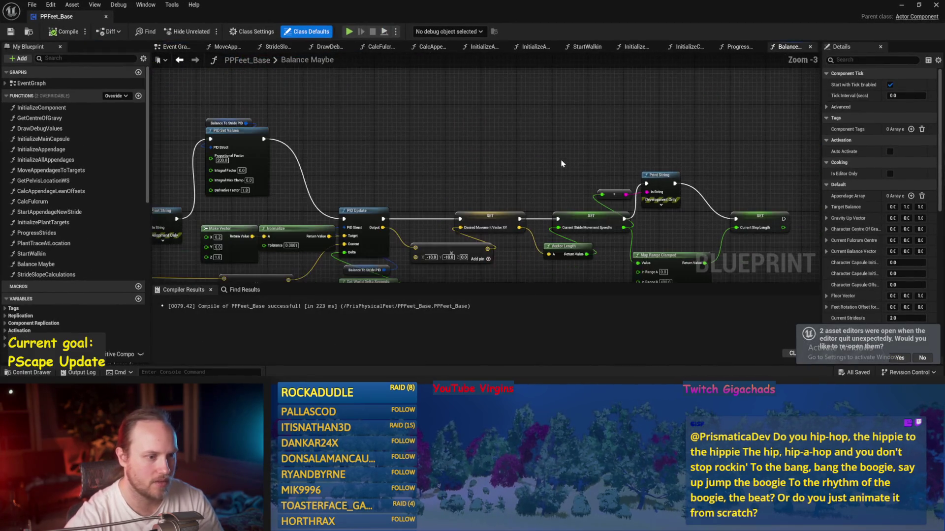
left_click(740, 48)
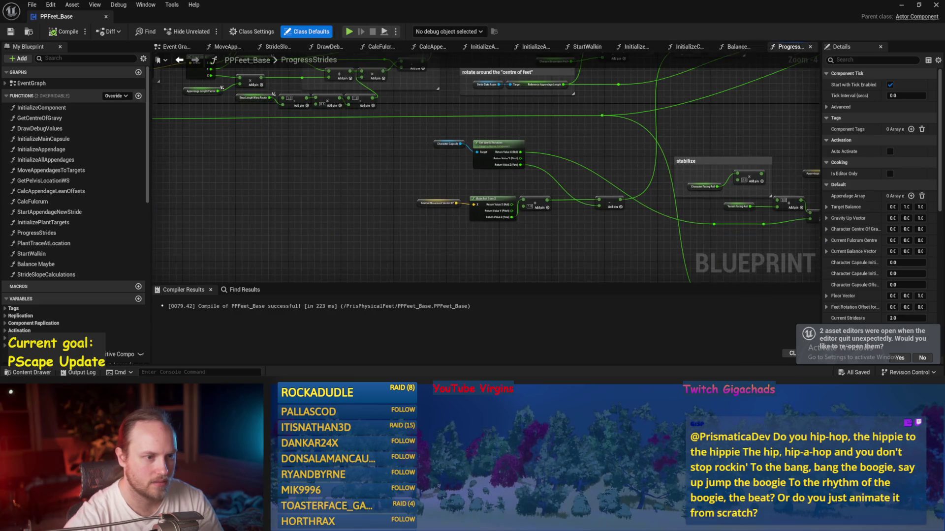
scroll(406, 183, "up", 2)
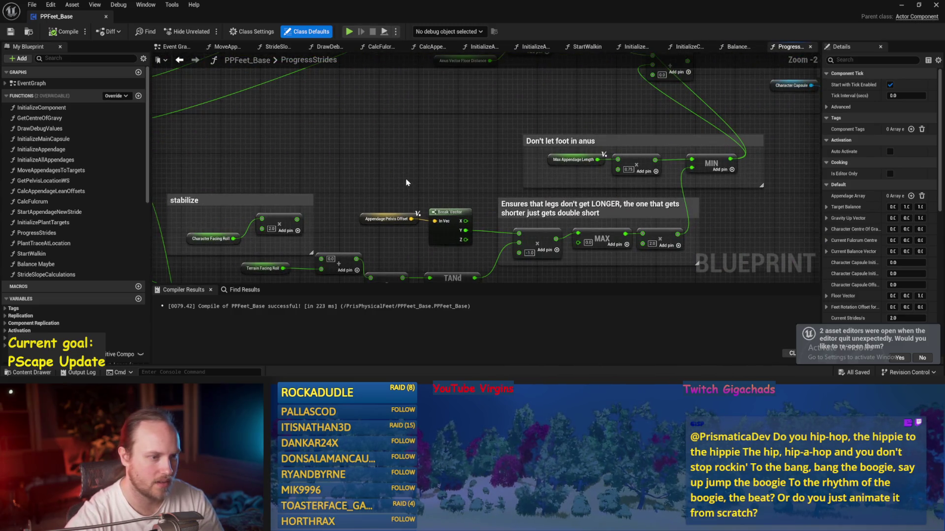
scroll(406, 182, "up", 2)
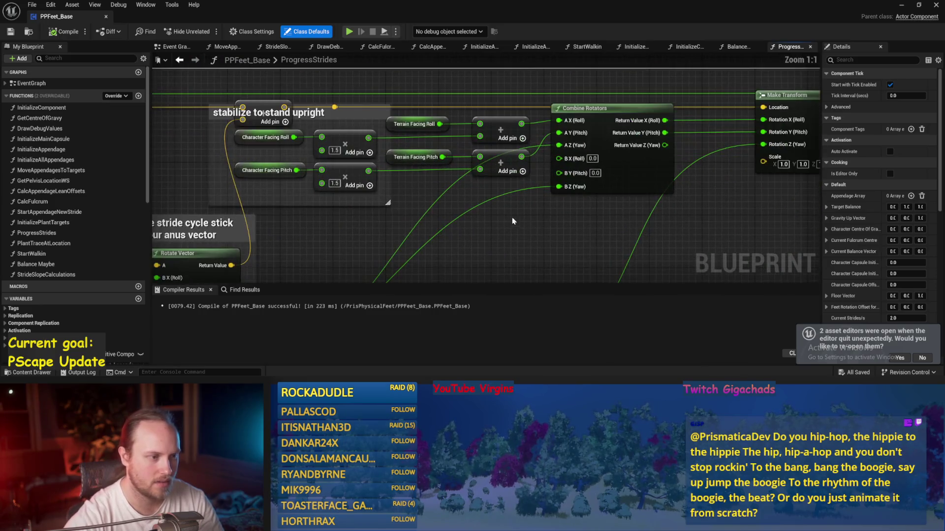
left_click(480, 169, "alt")
left_click(479, 137, "alt")
key("F7")
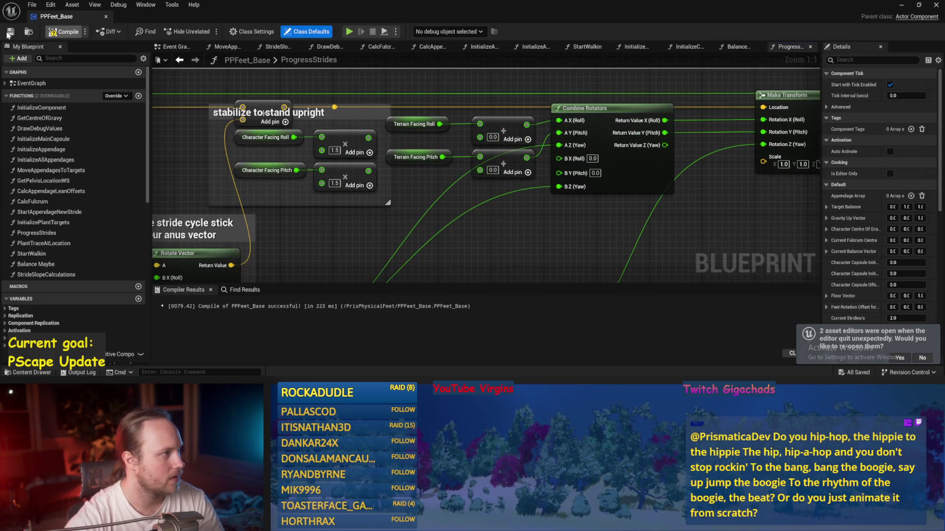
Step: Play-test the level without the stabilization links and save the Blueprint
left_click(904, 8)
left_click(205, 31)
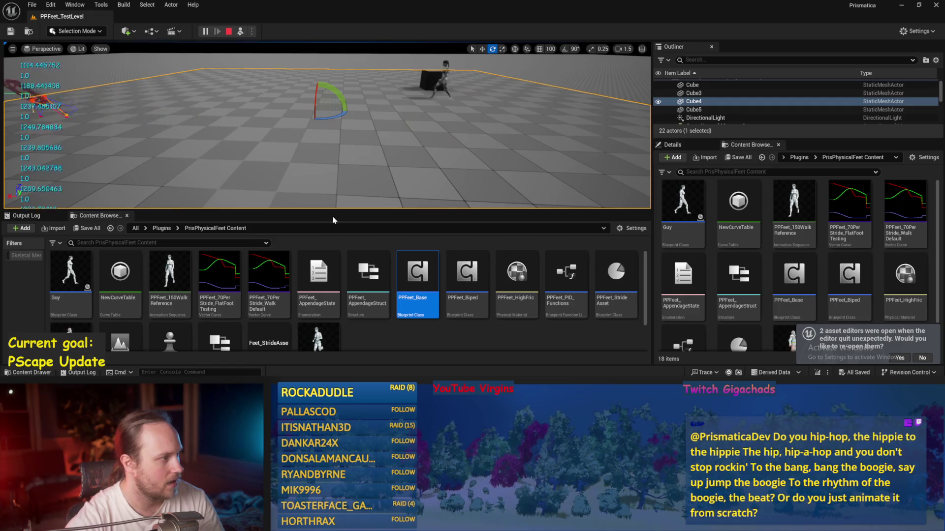
key("Escape")
key("ctrl+s")
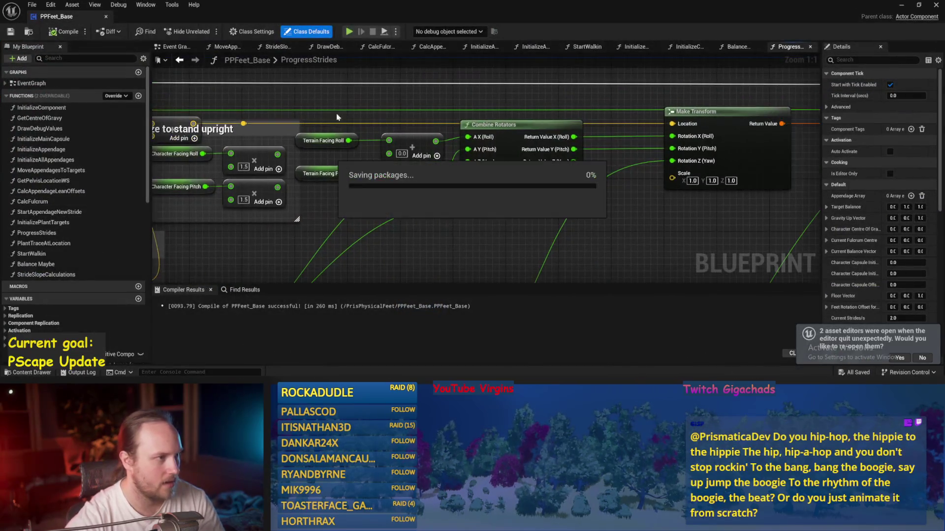
Step: Reorder the graph tabs, then compile and save PPFeet_Base from Balance Maybe
left_click(172, 46)
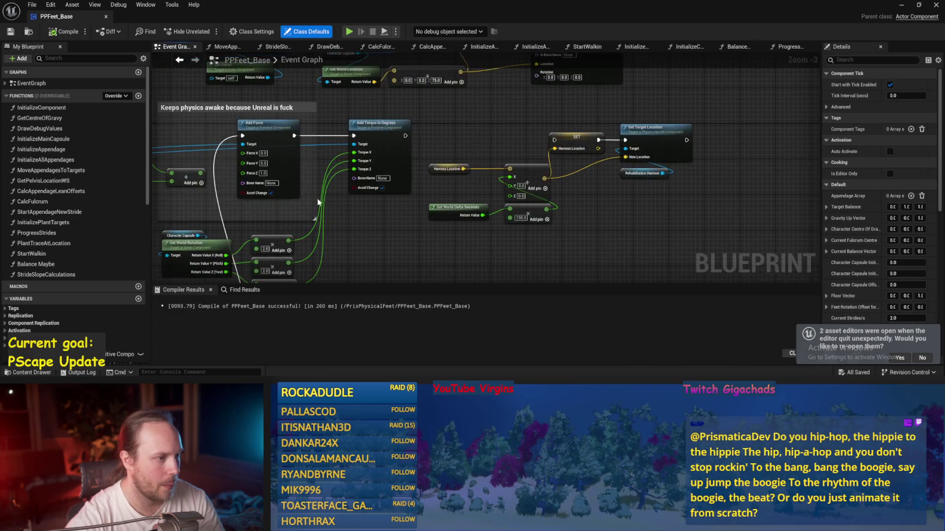
left_click_drag(330, 202, 562, 232)
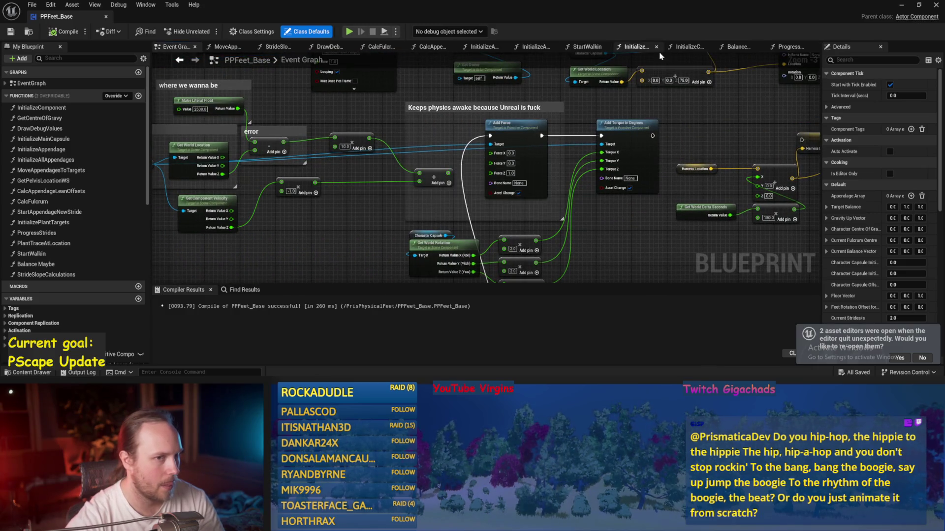
left_click_drag(783, 50, 736, 46)
left_click(787, 47)
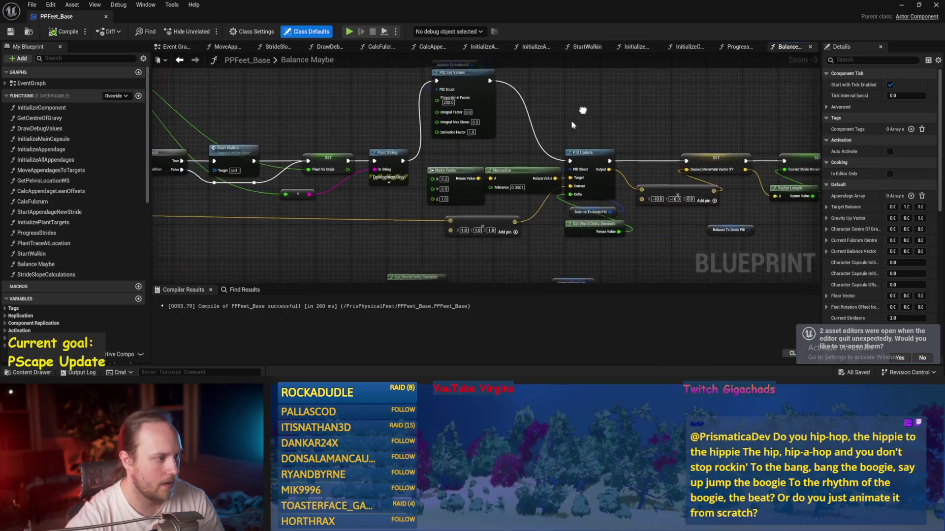
left_click(62, 34)
left_click(10, 32)
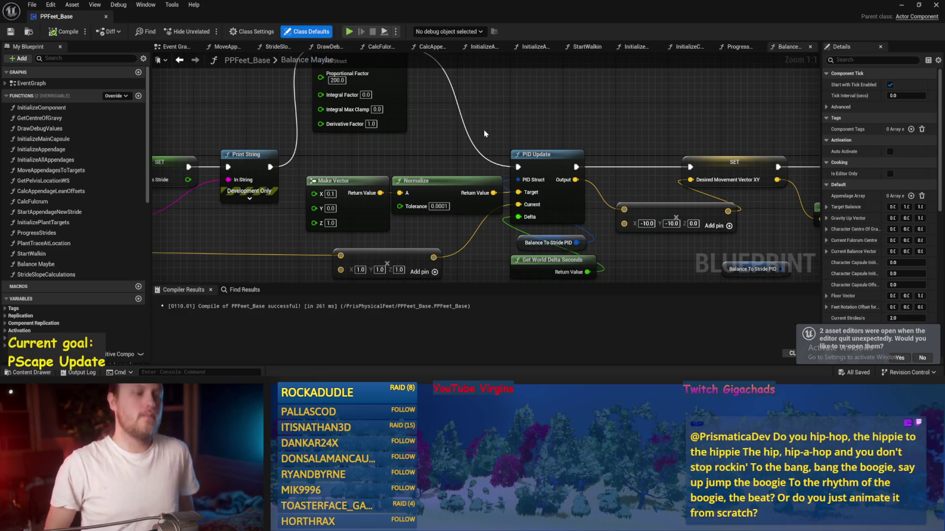
Step: Set the balance PID proportional factor to 100
mouse_move(485, 134)
left_mouse_down()
mouse_move(471, 131)
mouse_move(477, 163)
left_mouse_up()
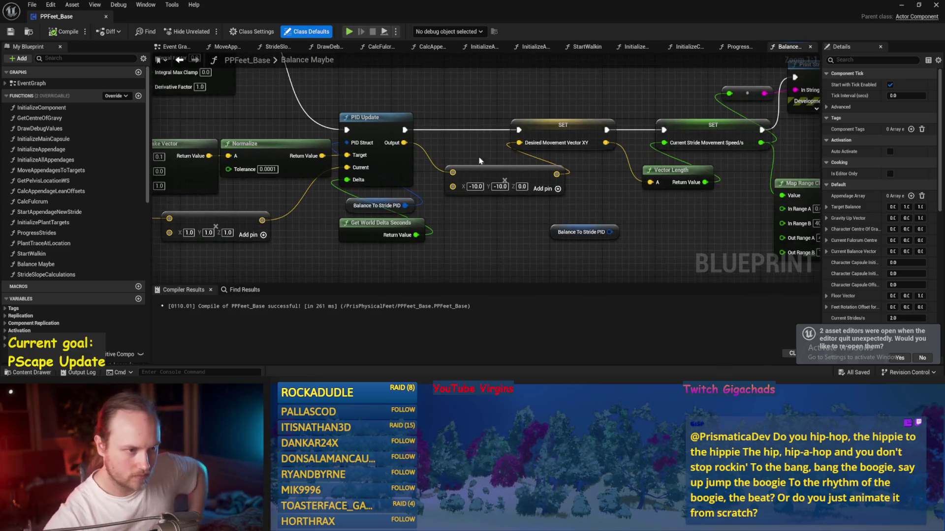
mouse_move(431, 199)
left_mouse_down()
mouse_move(392, 232)
mouse_move(438, 143)
mouse_move(355, 158)
left_mouse_up()
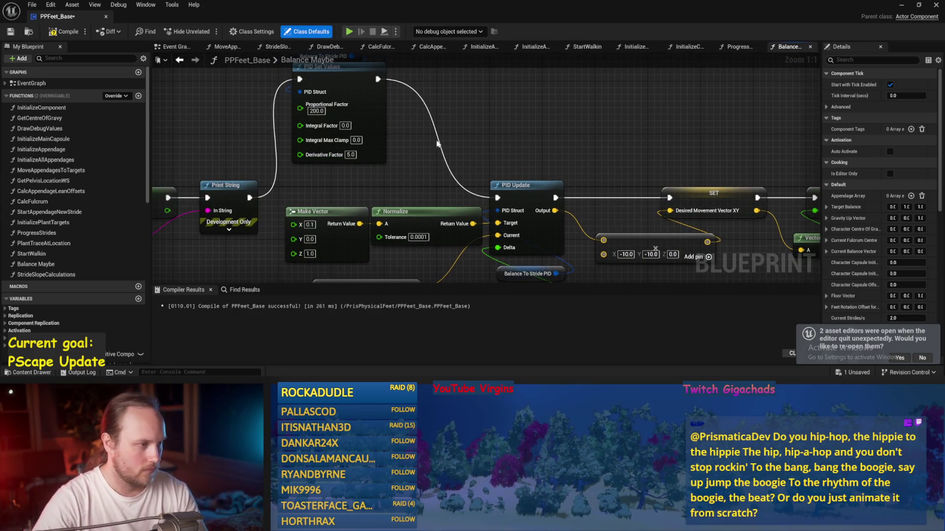
type("100")
key("Return")
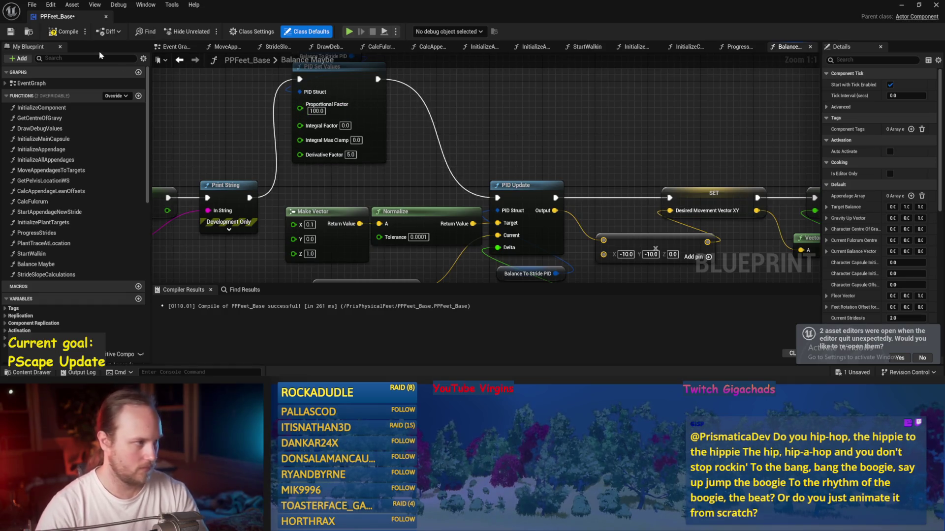
Step: Simulate the test level with the new proportional factor
left_click_drag(615, 147, 502, 158)
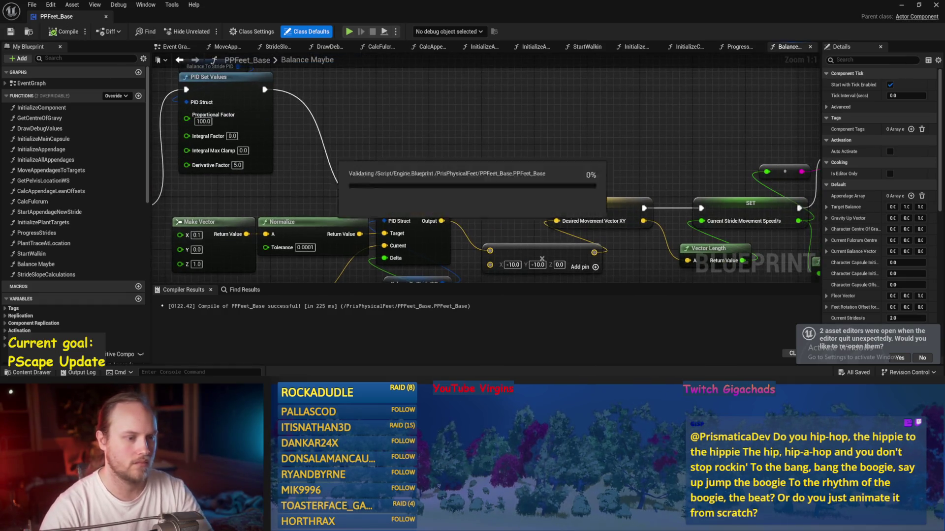
left_click(901, 6)
left_click(241, 32)
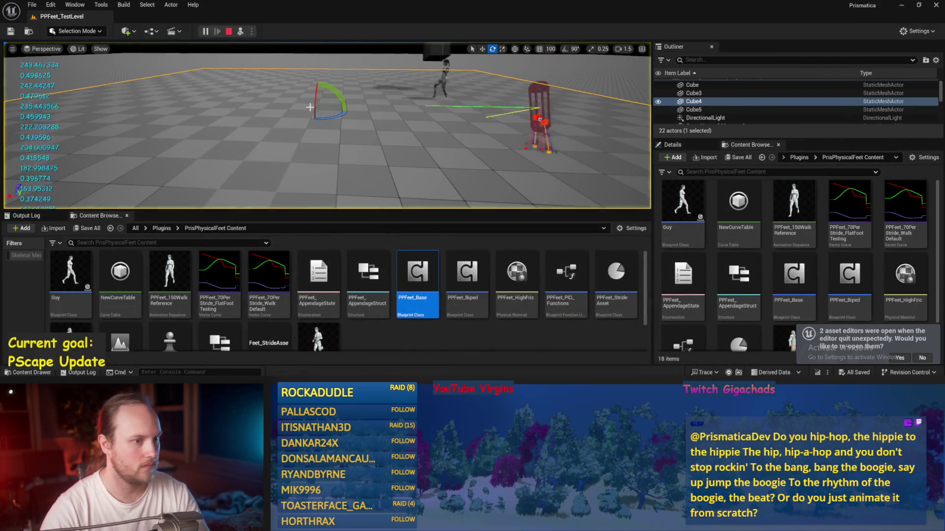
key("Escape")
Step: Enter 200 for the Map Range Clamped Out Range value and save the Blueprint
double_click(417, 275)
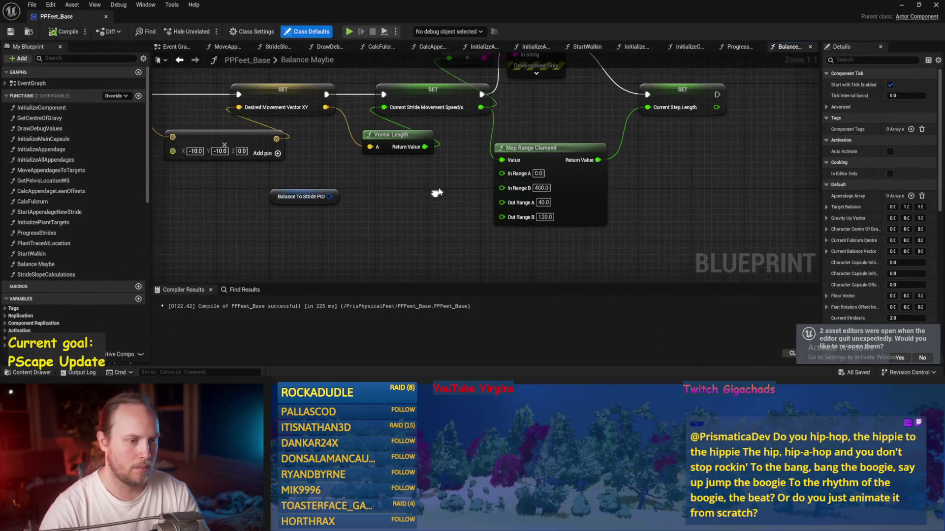
type("200")
key("Return")
type("80")
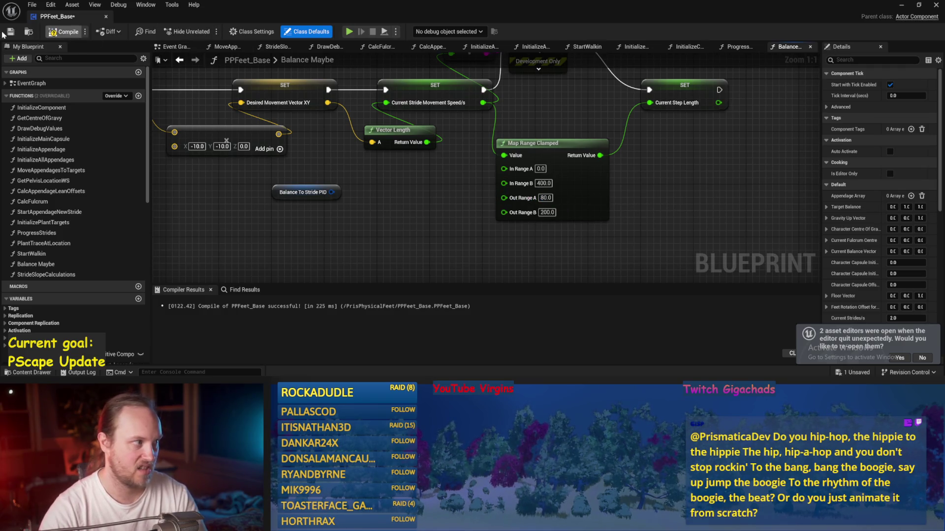
key("ctrl+s")
Step: Play and simulate the test level again, then save everything
left_click(901, 5)
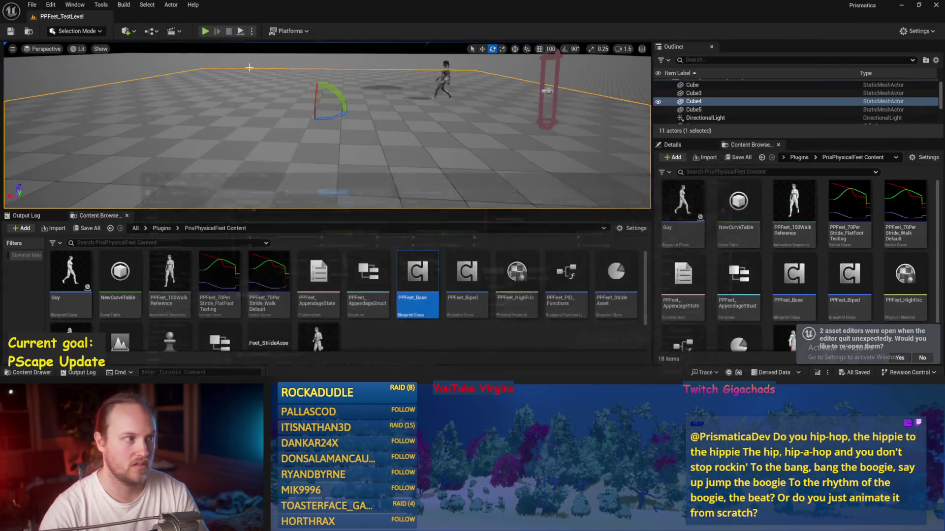
left_click(251, 31)
left_click(276, 61)
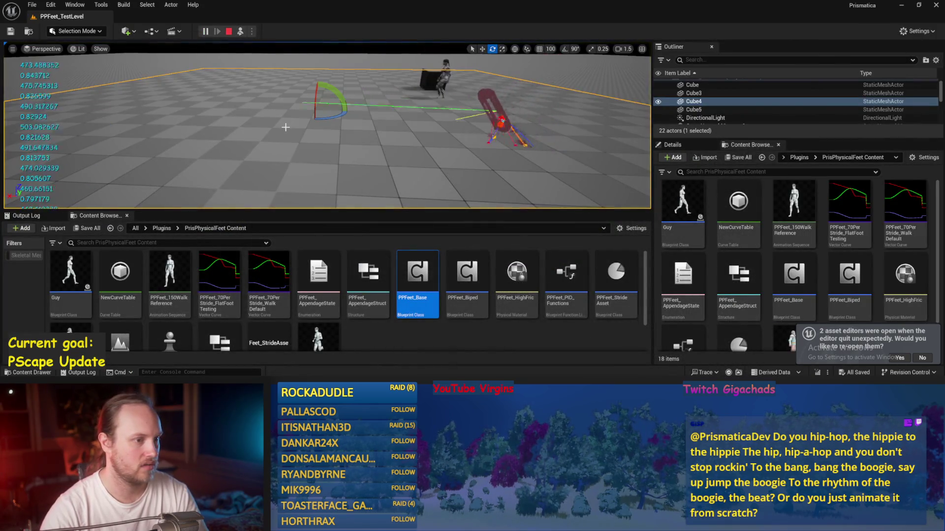
key("Escape")
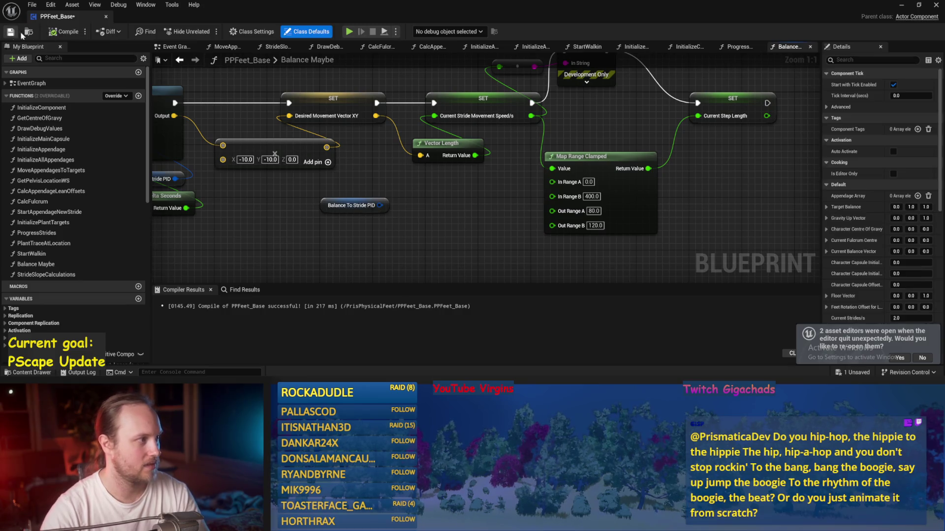
left_click(901, 5)
left_click(240, 31)
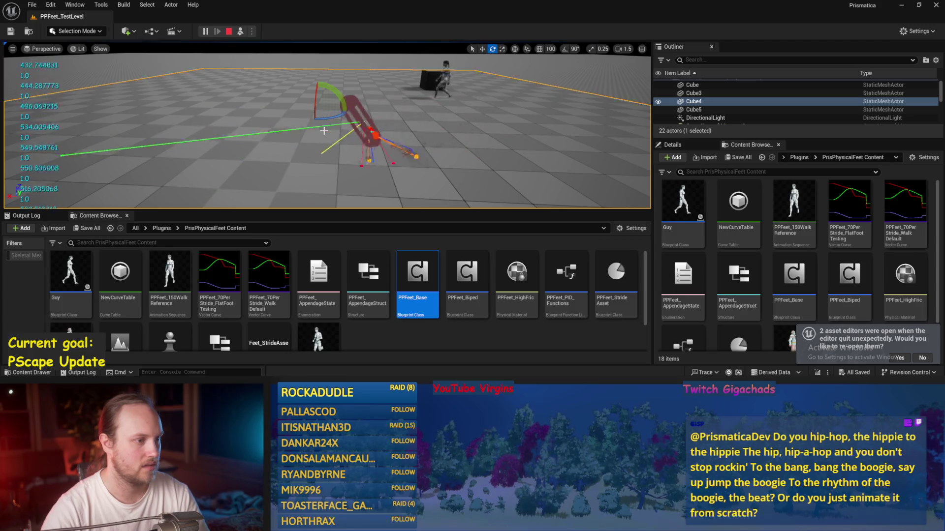
key("ctrl+s")
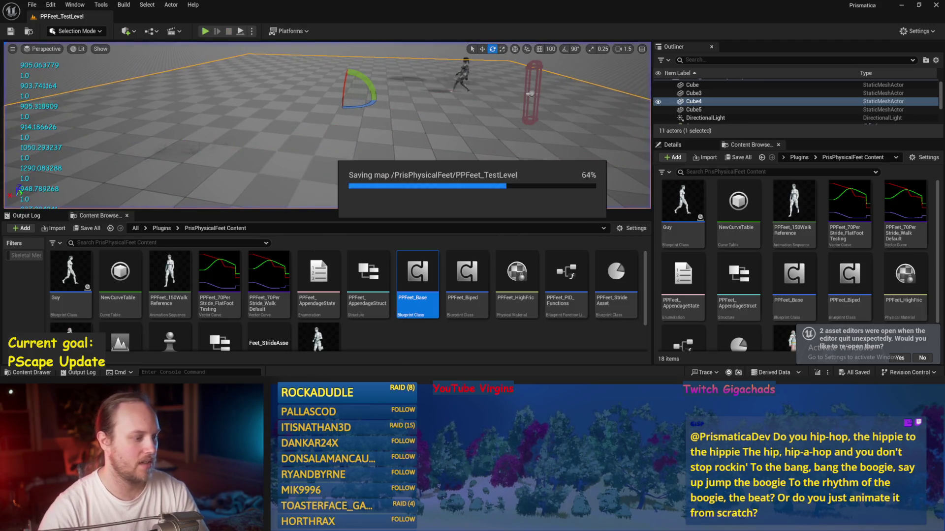
Step: Enter -30 on the output scaling node, save, and play-test the level
left_click_drag(502, 222, 558, 235)
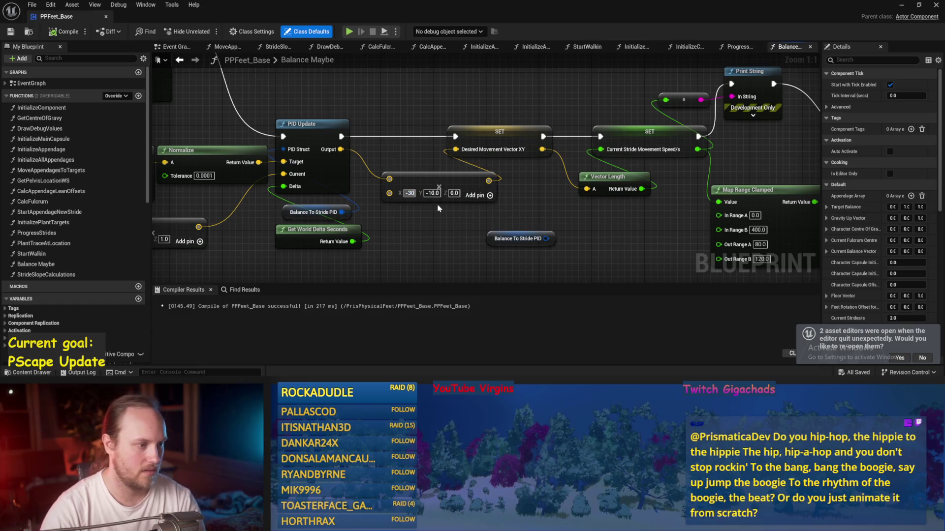
type("-30")
left_click(10, 32)
left_click(28, 31)
left_click(243, 32)
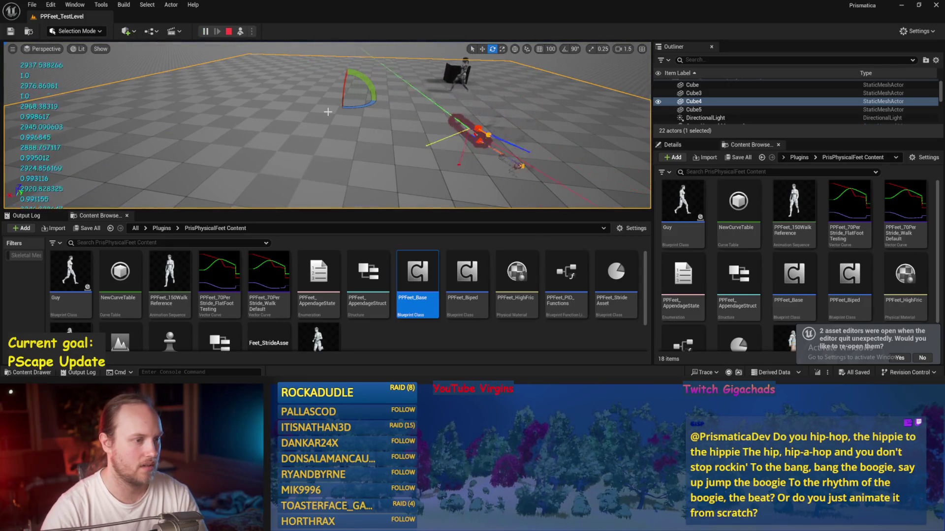
key("Escape")
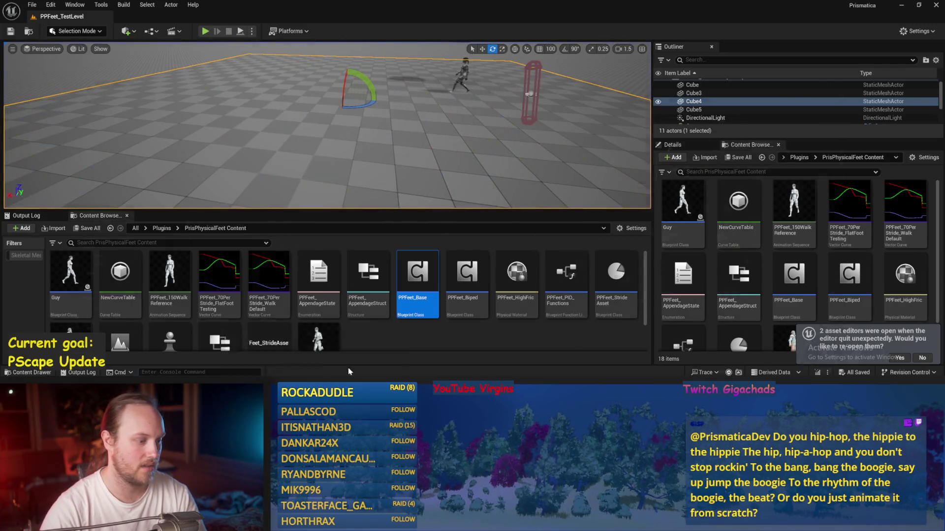
Step: Set output scaling X to -10 and the PID Derivative Factor to 50, then save
double_click(413, 280)
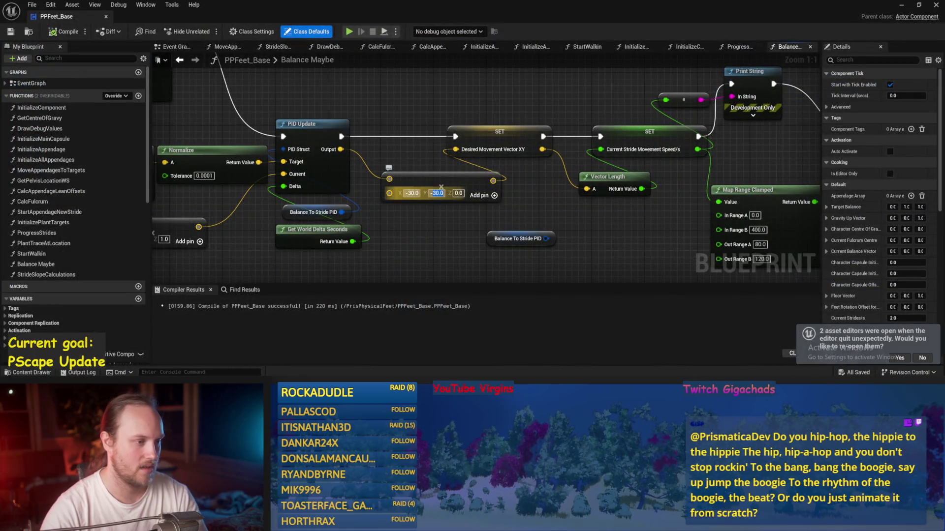
type("-10")
key("Return")
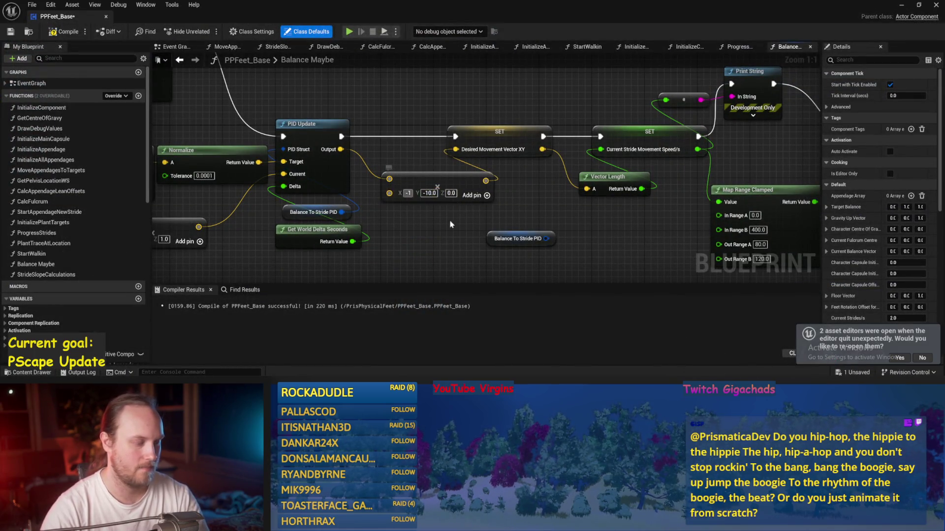
left_click_drag(282, 153, 405, 176)
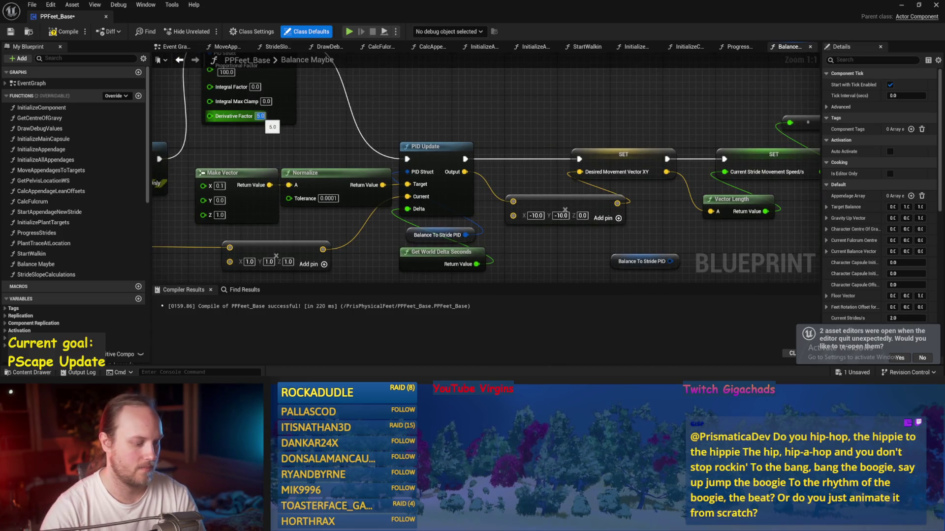
type("0")
key("Return")
left_click_drag(265, 126, 303, 167)
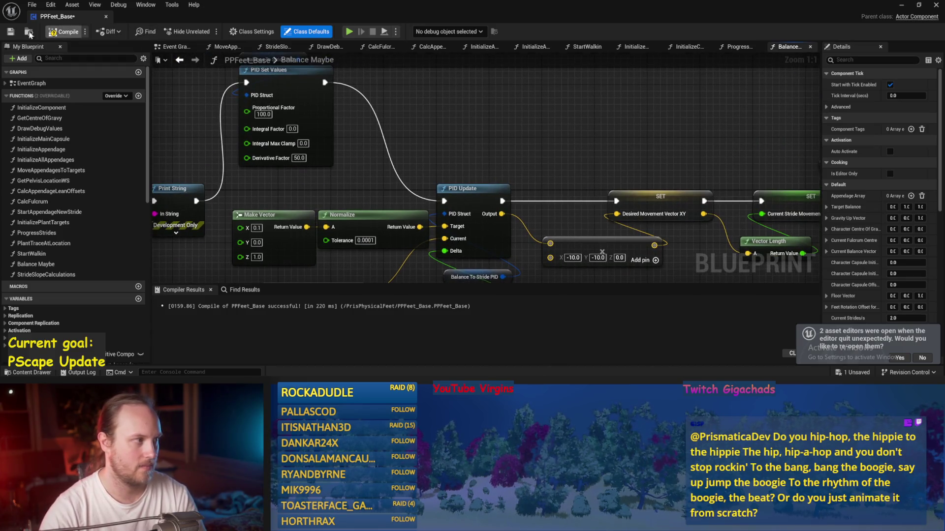
left_click(9, 33)
Step: Play and simulate the test level, then reopen PPFeet_Base on Balance Maybe
key("alt+p")
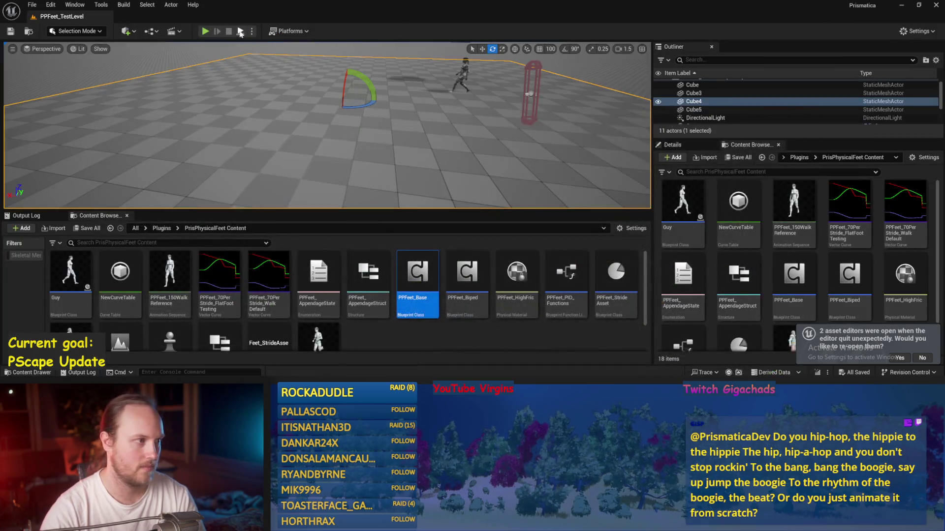
left_click(228, 33)
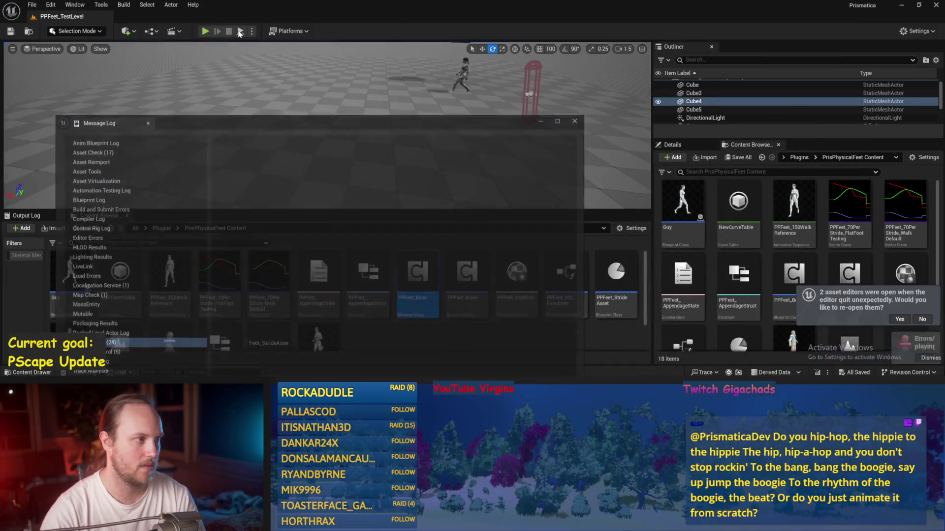
key("alt+s")
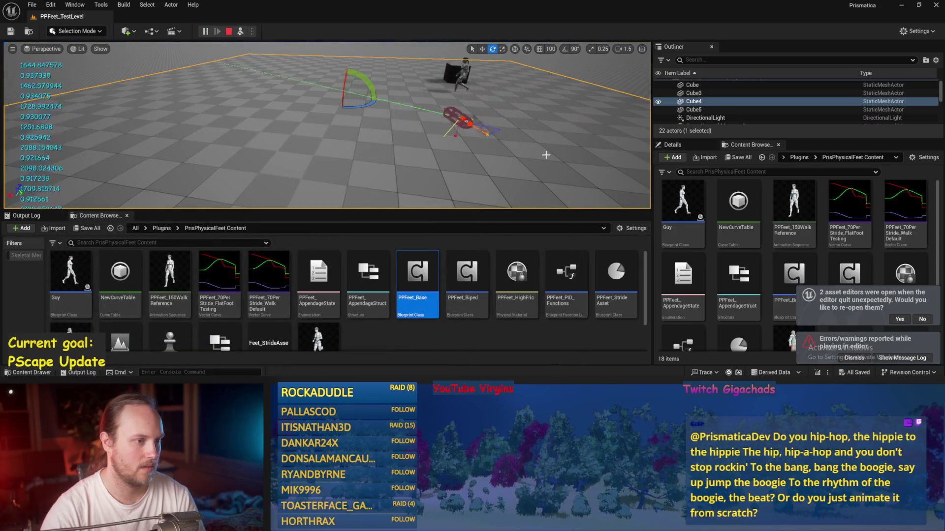
key("Escape")
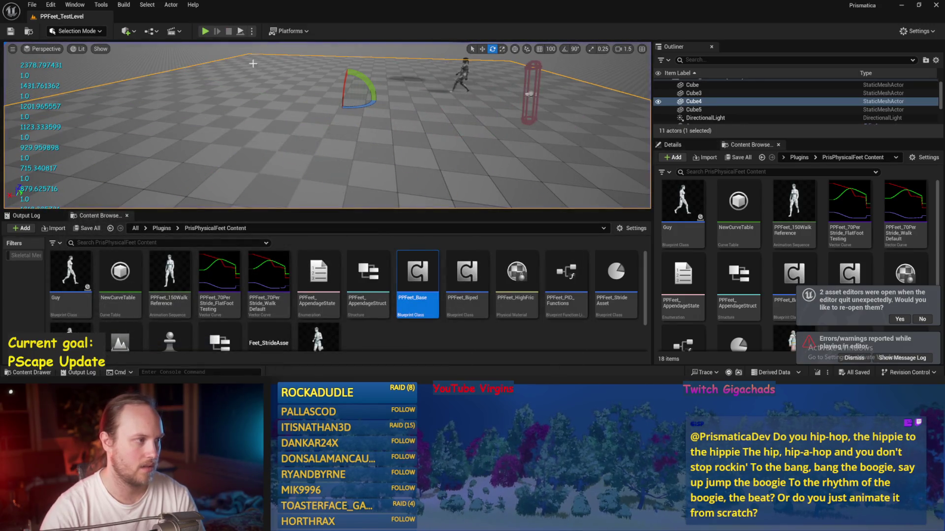
double_click(417, 275)
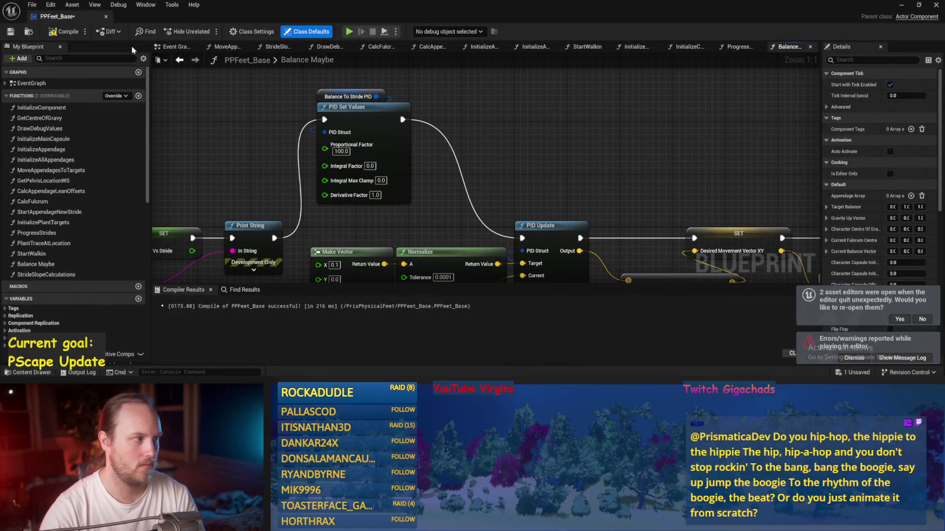
Step: Compile PPFeet_Base, move the Print String node onto the PID Update execution line, and save
left_click(64, 33)
scroll(590, 132, "down", 2)
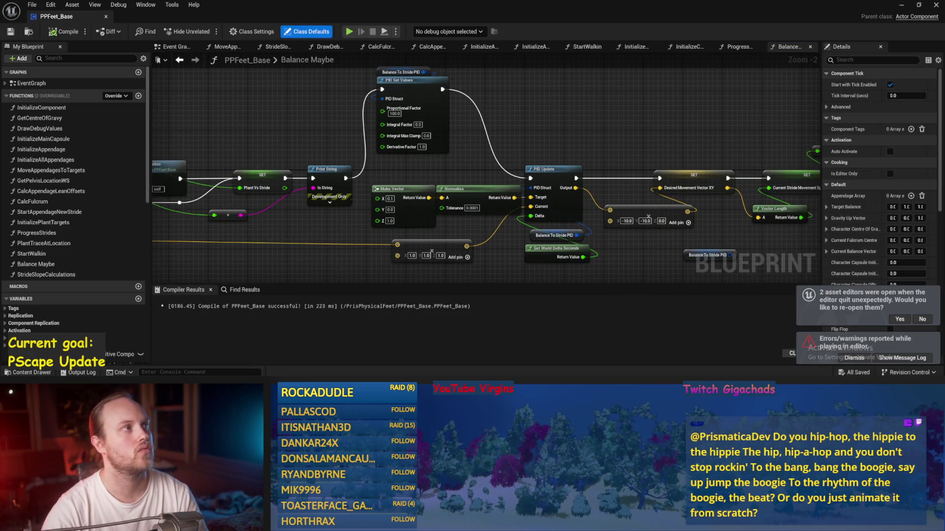
mouse_move(567, 164)
left_mouse_down()
mouse_move(489, 105)
mouse_move(715, 107)
left_mouse_up()
mouse_move(625, 102)
left_mouse_down()
mouse_move(643, 153)
mouse_move(652, 142)
left_mouse_up()
left_click_drag(732, 145, 741, 145)
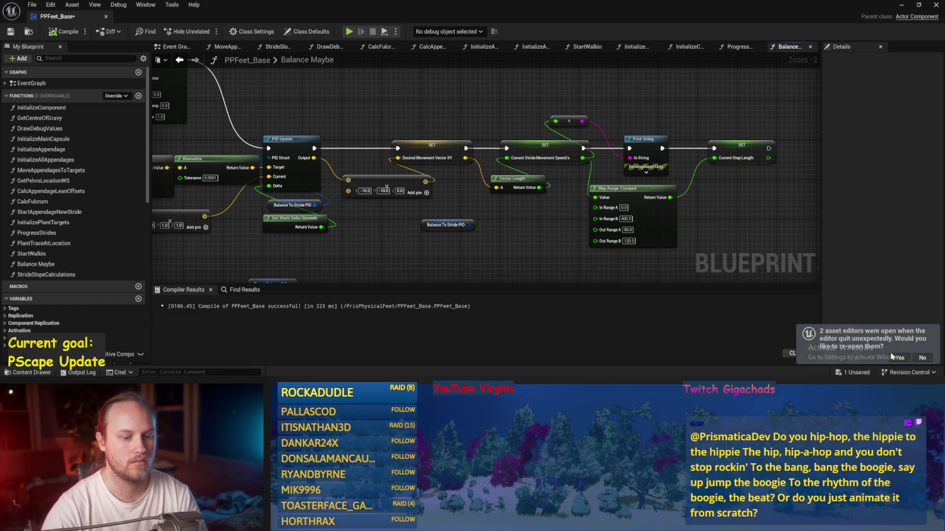
left_click_drag(770, 230, 675, 204)
key("ctrl+s")
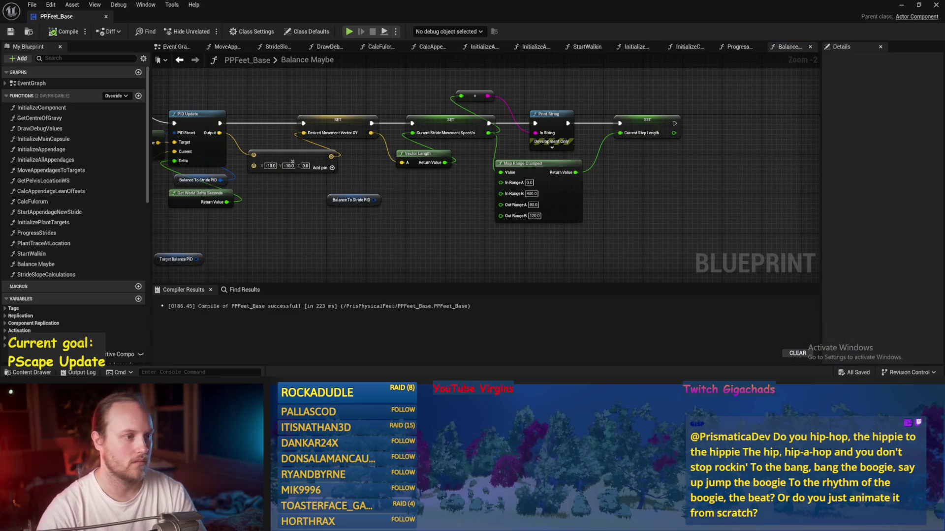
Step: Nudge the Target Balance PID node into place and save the Blueprint
scroll(401, 133, "down", 1)
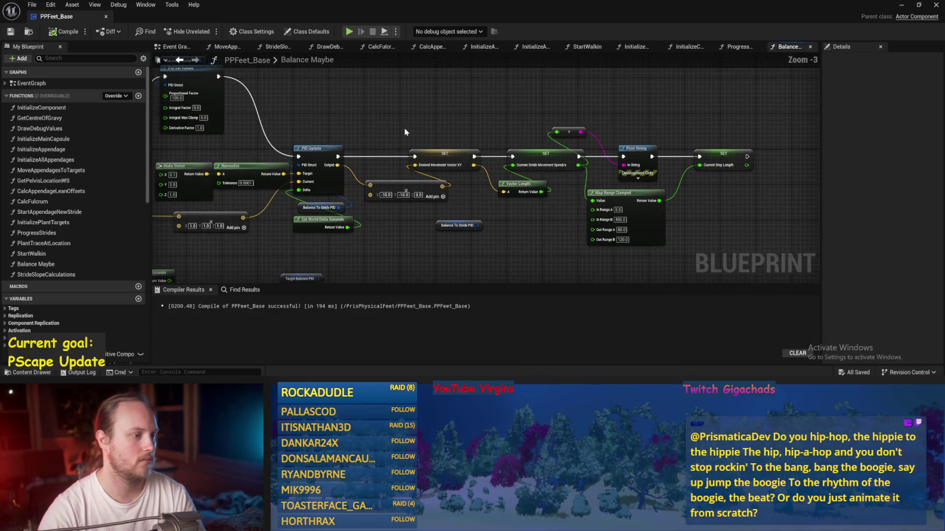
left_click_drag(376, 132, 506, 188)
left_click_drag(422, 224, 491, 198)
key("ctrl+s")
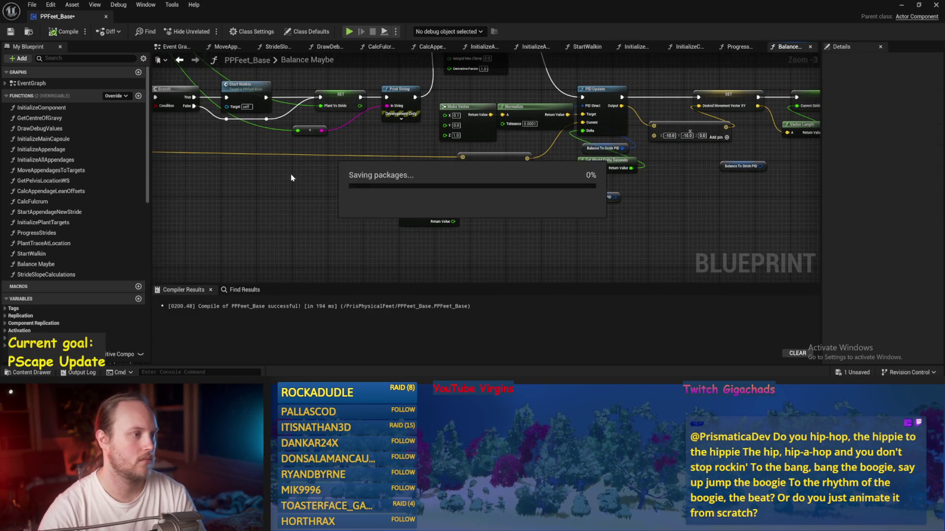
left_click_drag(291, 175, 388, 205)
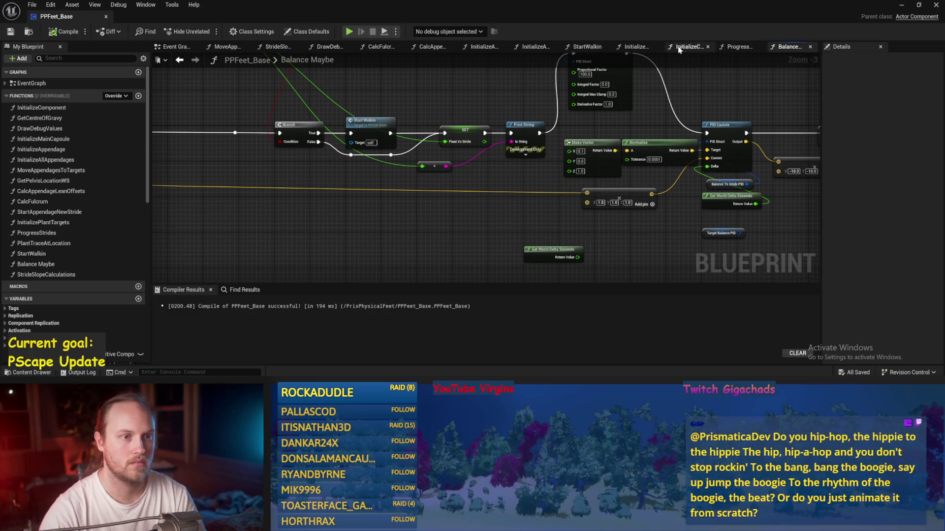
left_click(738, 47)
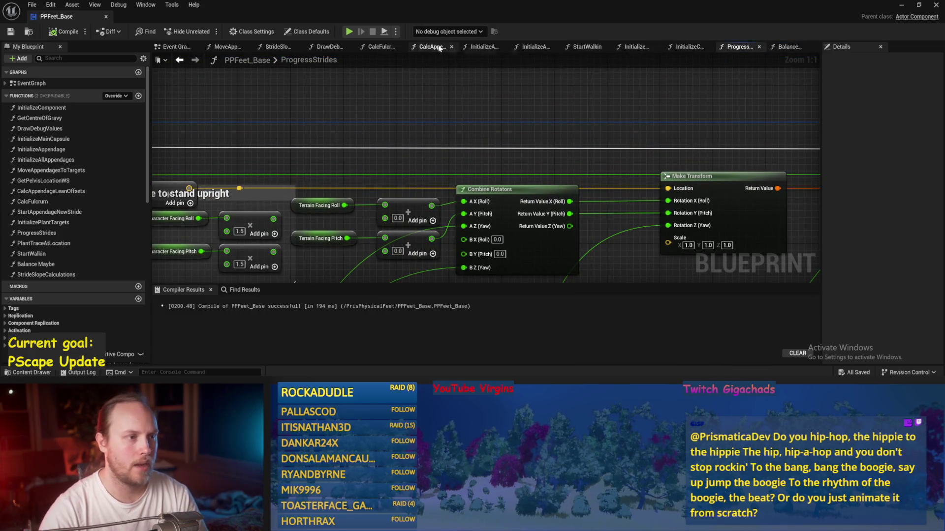
Step: Browse InitializeComponent, InitializeMainCapsule, StartWalkin and InitializeAllAppendages, then open InitializeAppendage
left_click(688, 47)
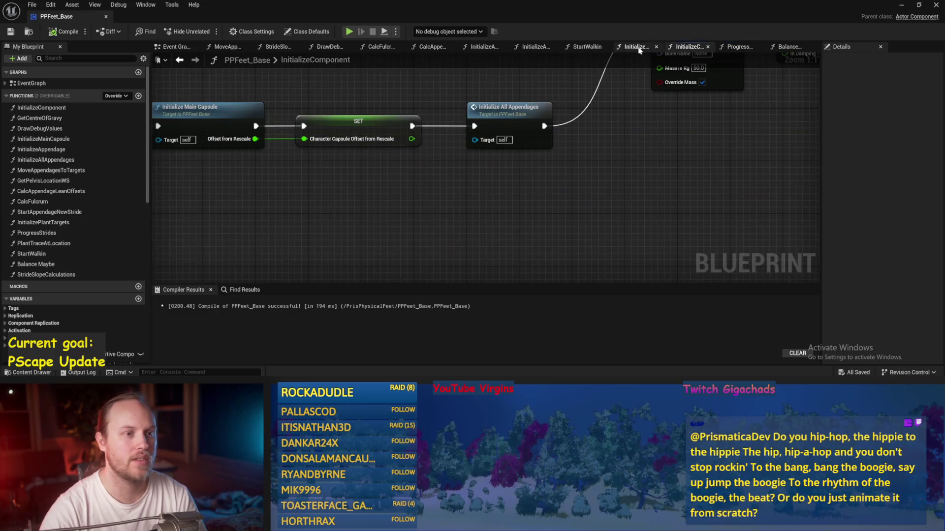
left_click(636, 46)
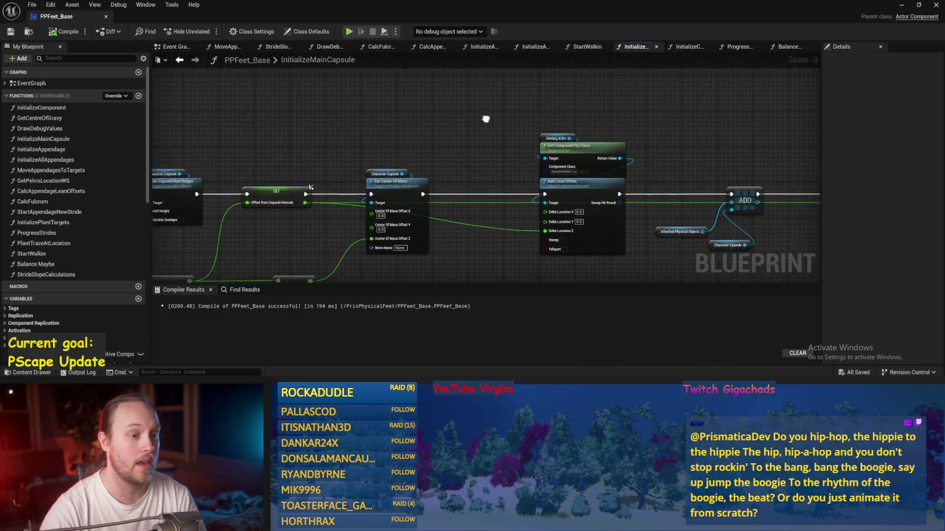
left_click(567, 48)
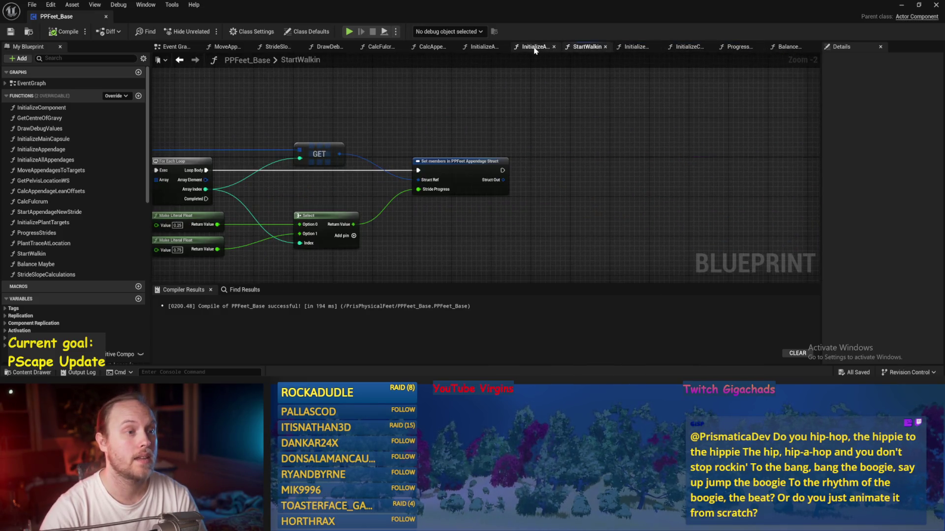
left_click(531, 48)
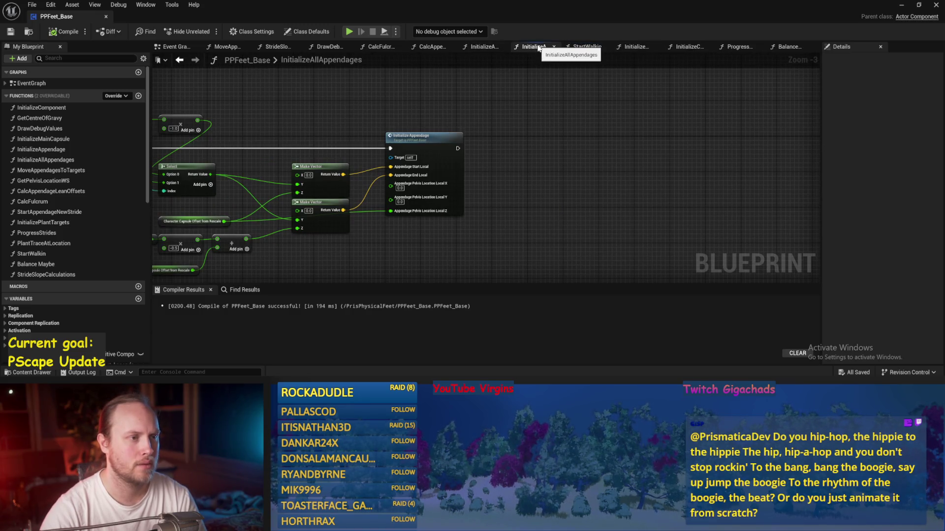
double_click(432, 139)
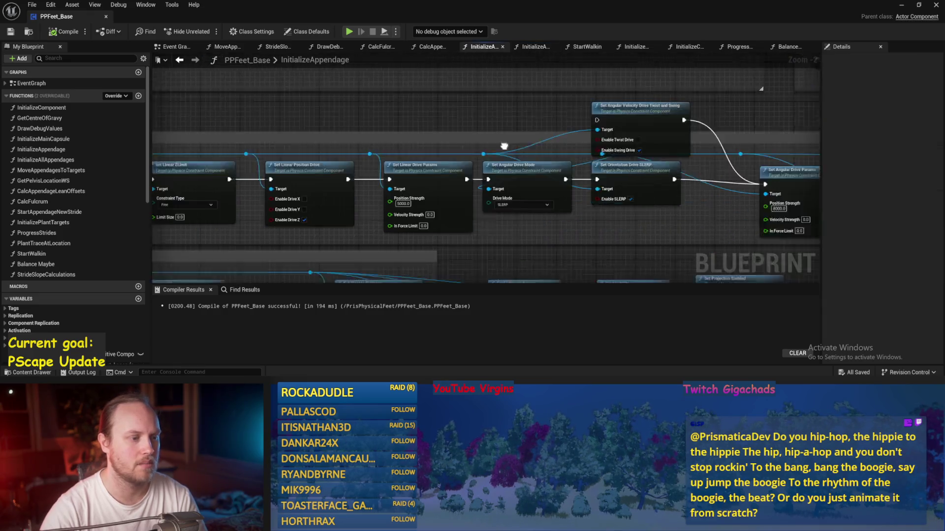
scroll(425, 149, "up", 2)
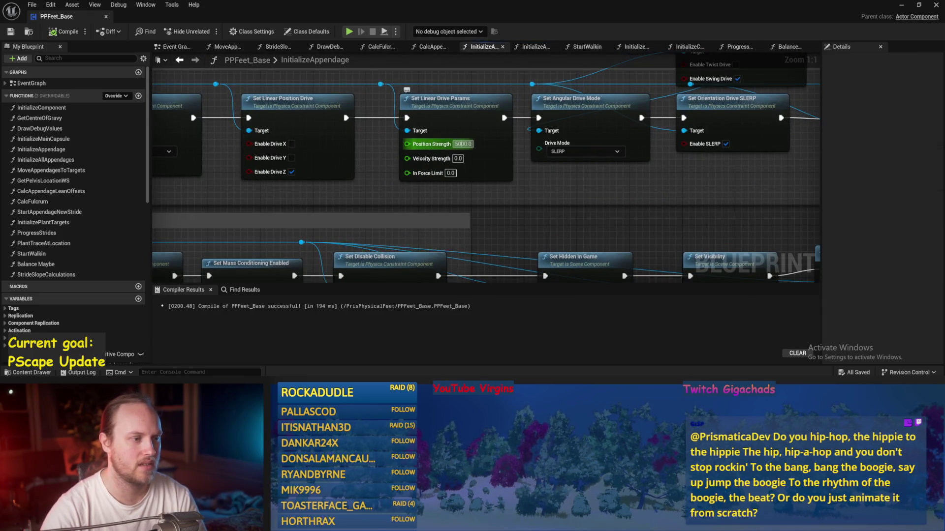
Step: Set linear drive Position Strength to 10000 and angular drive Position Strength to 20000, then save
type("10000")
key("Return")
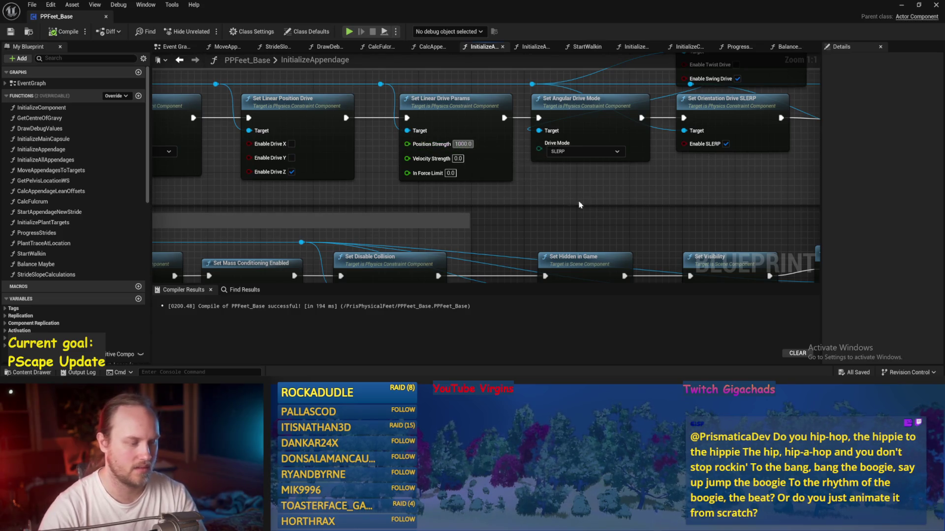
scroll(728, 215, "down", 1)
mouse_move(730, 215)
left_mouse_down()
mouse_move(382, 196)
mouse_move(529, 163)
left_mouse_up()
scroll(539, 167, "up", 1)
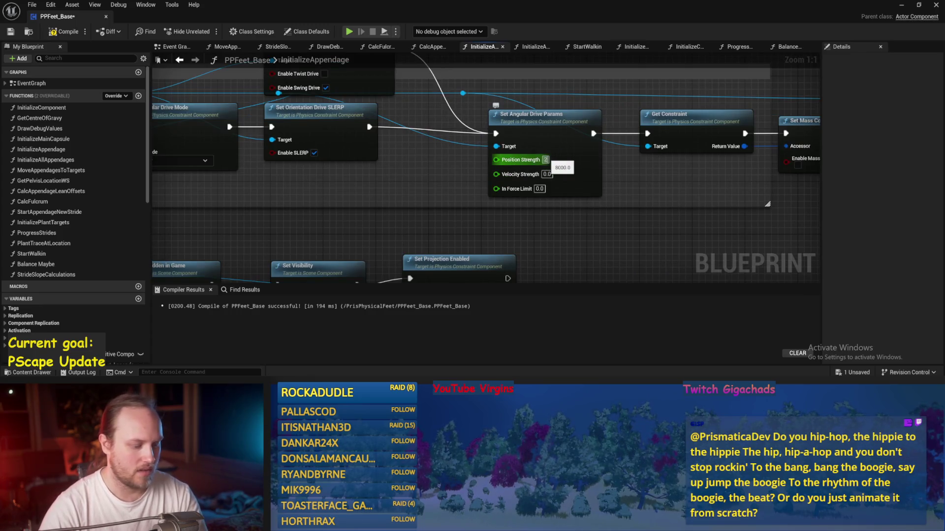
type("200")
key("Return")
scroll(453, 188, "down", 2)
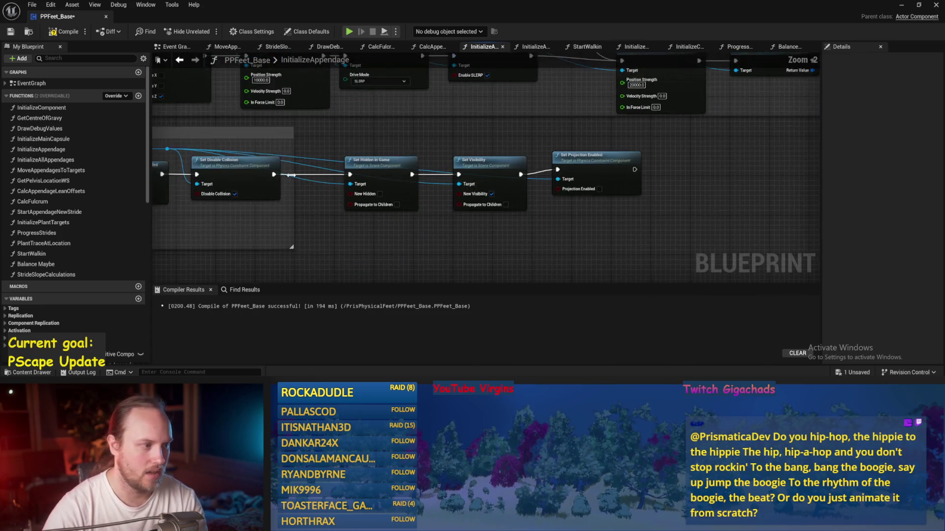
scroll(513, 215, "up", 2)
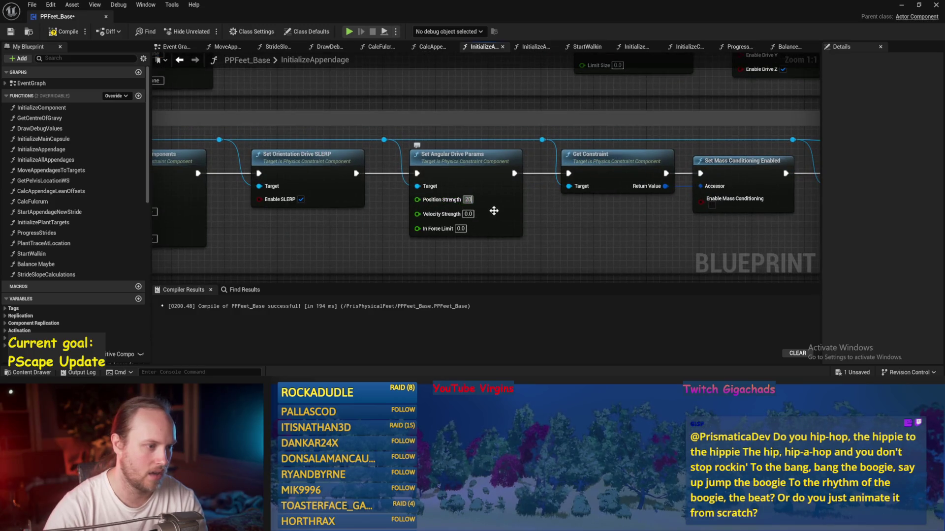
type("00")
key("Return")
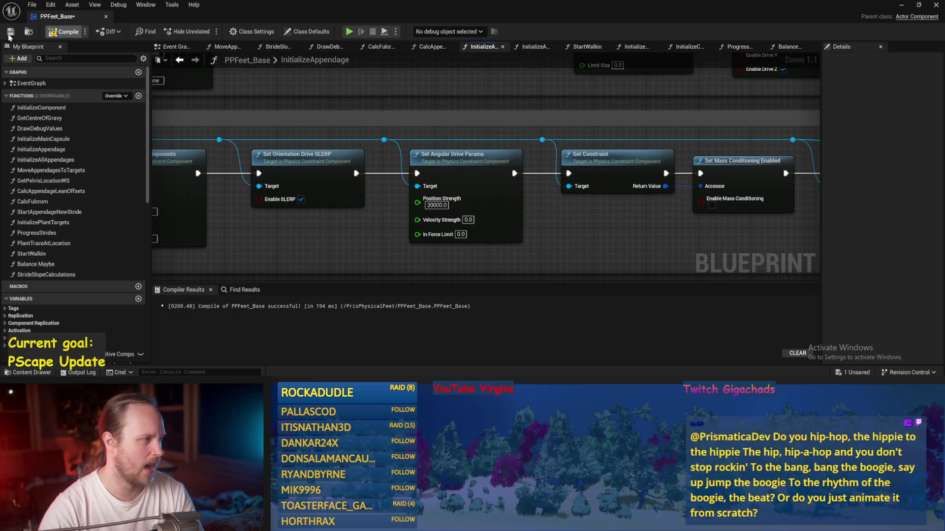
left_click(11, 33)
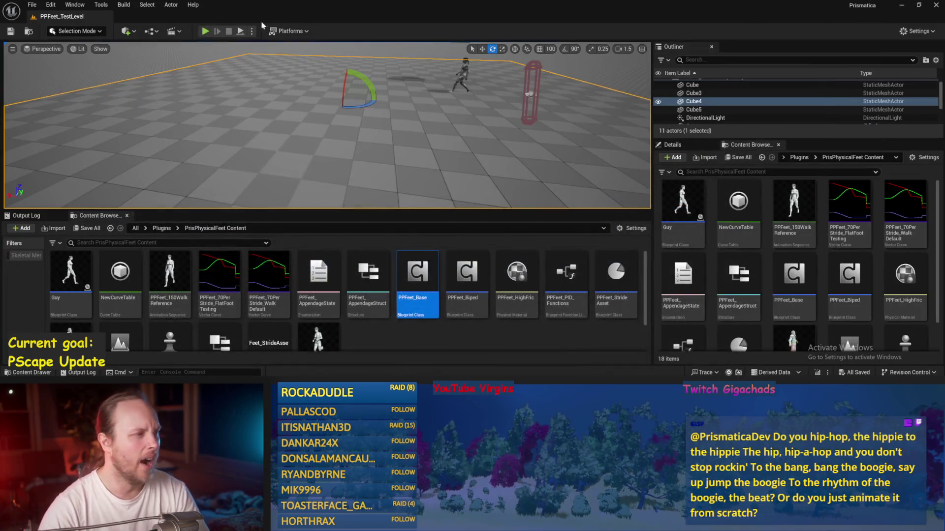
Step: Play-test the level four times with the stiffer appendage drive strengths
left_click(241, 32)
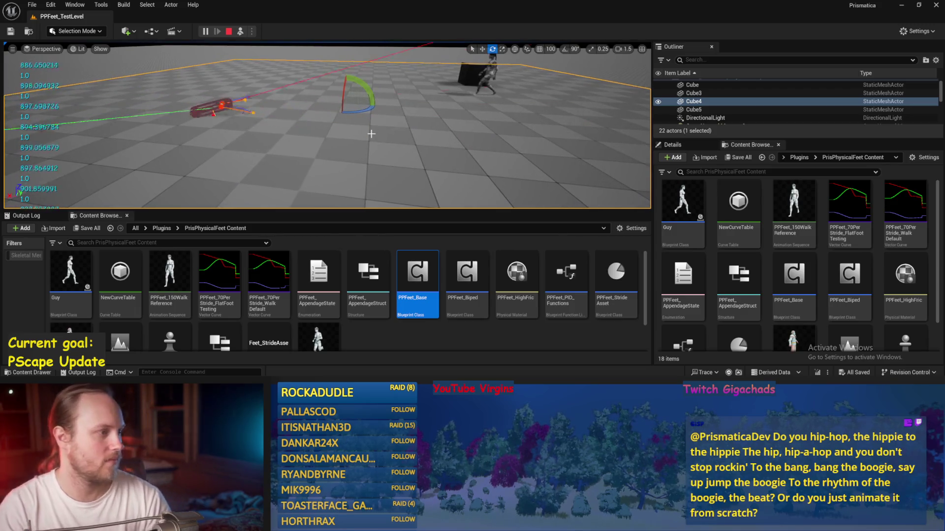
key("Escape")
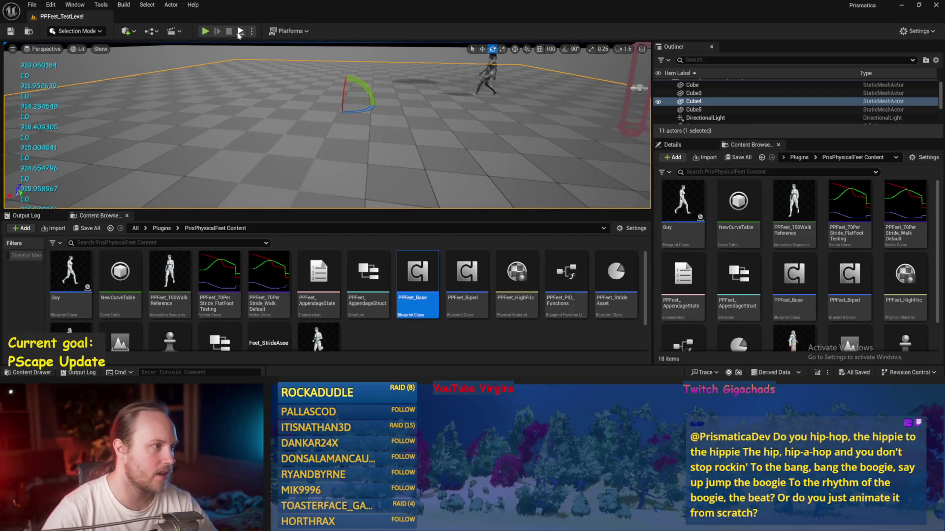
key("alt+p")
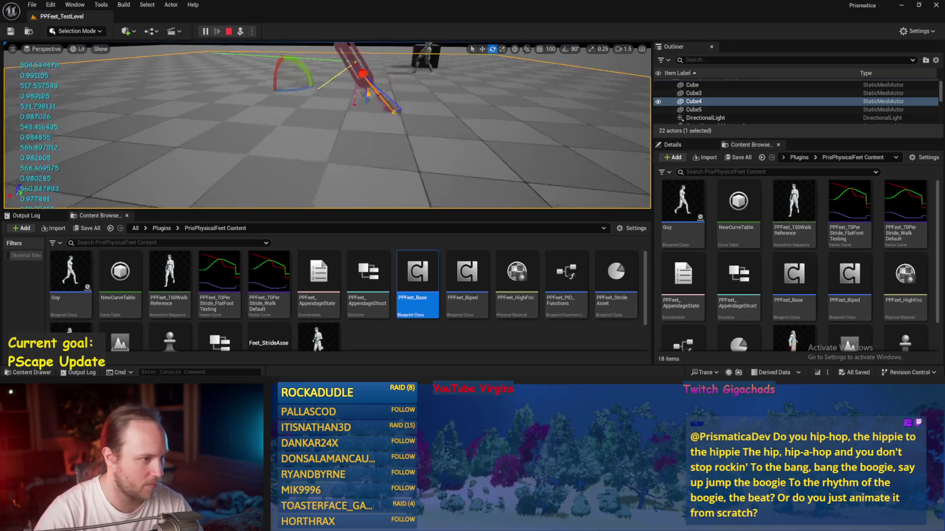
key("Escape")
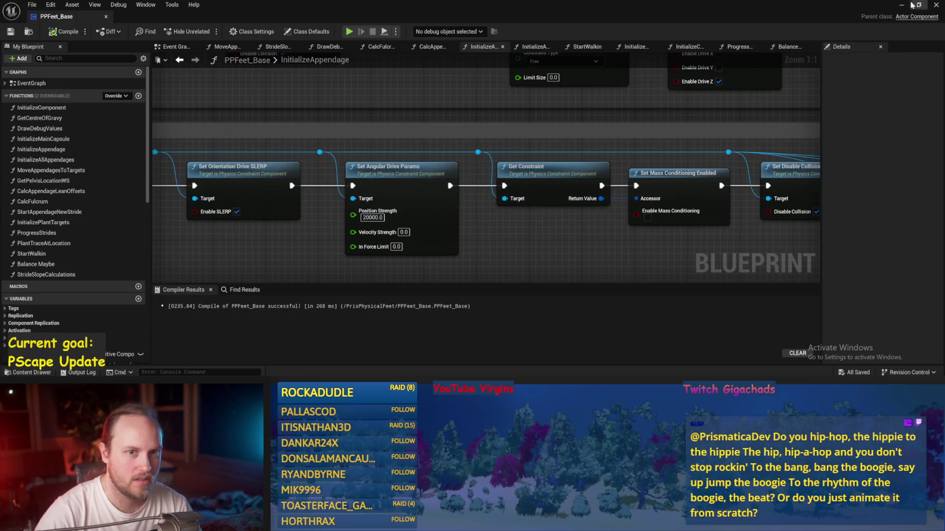
left_click(287, 10)
left_click(245, 32)
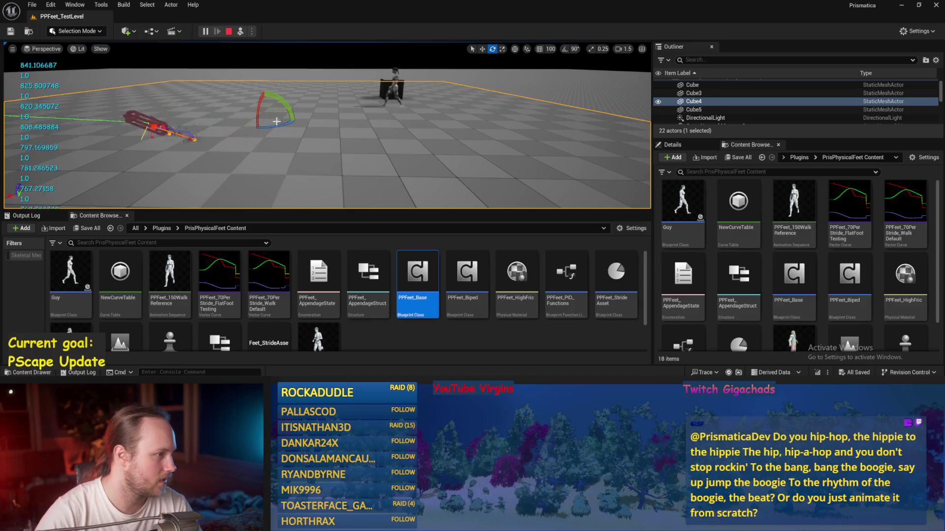
key("Escape")
key("alt+p")
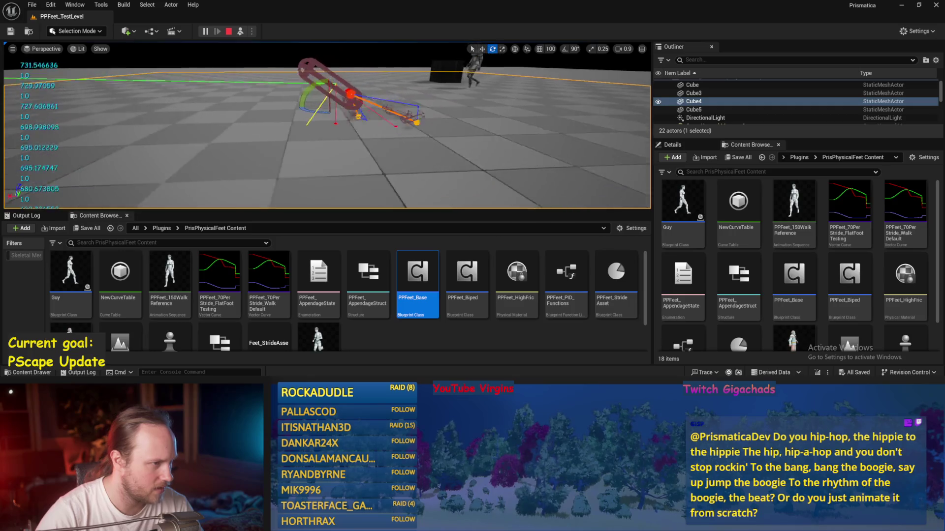
key("Escape")
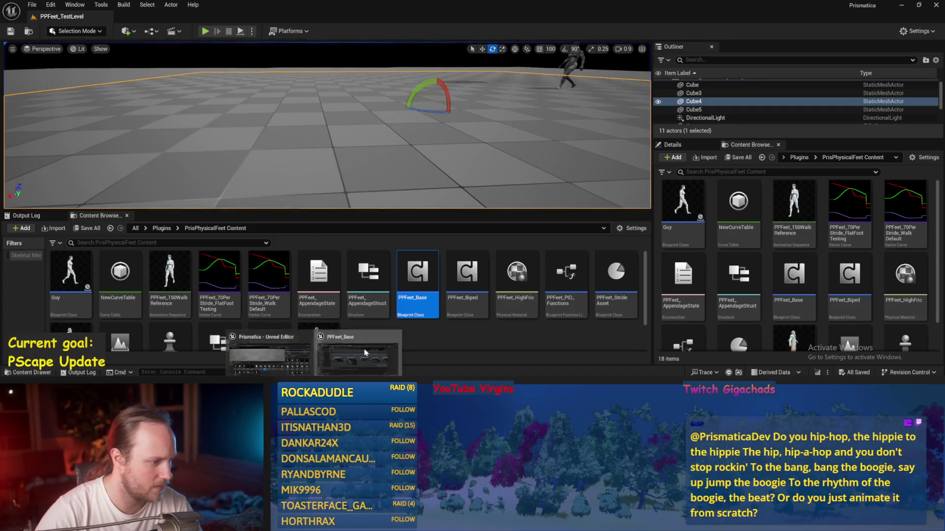
Step: Bring the PPFeet_Base editor forward, then hide it to show the test level
double_click(417, 273)
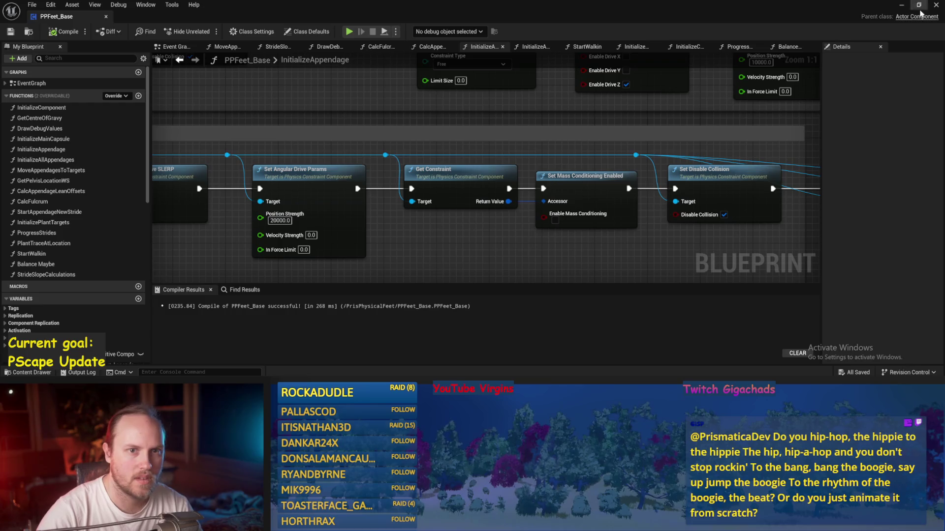
left_click(905, 7)
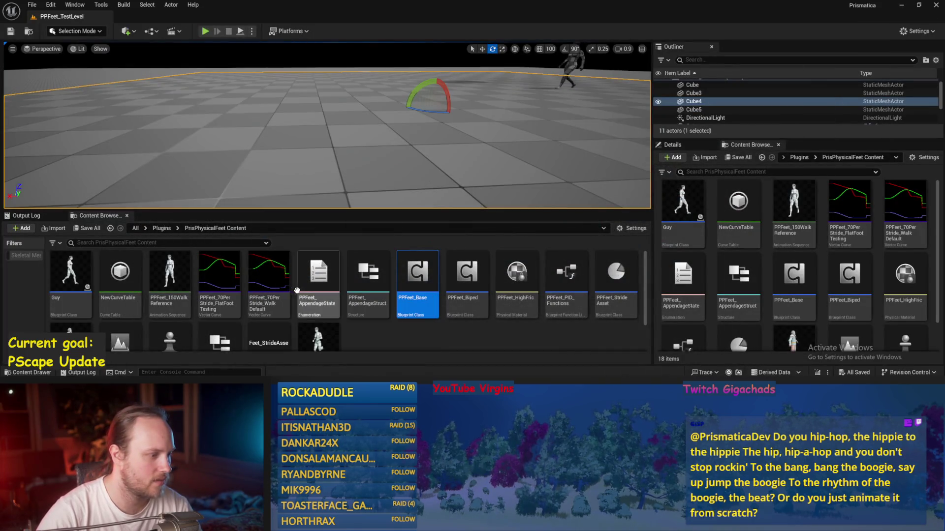
scroll(246, 295, "down", 2)
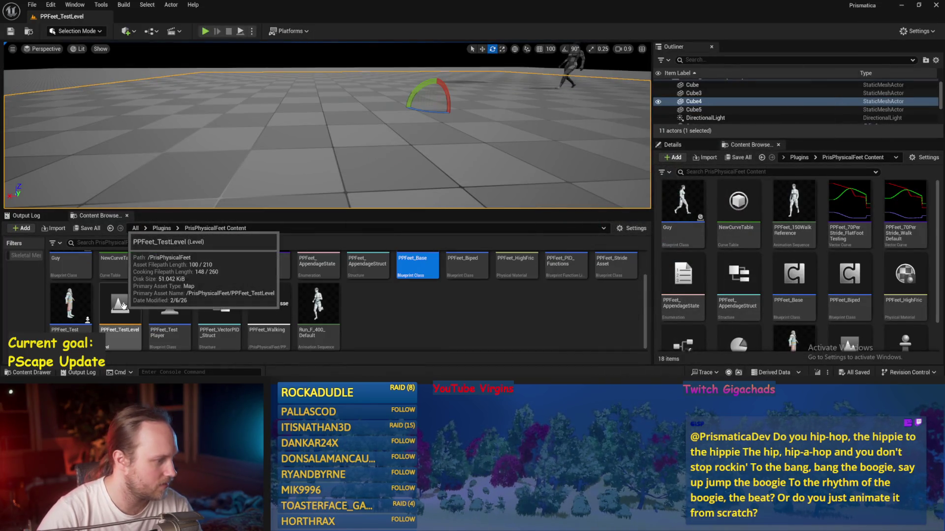
scroll(265, 340, "up", 2)
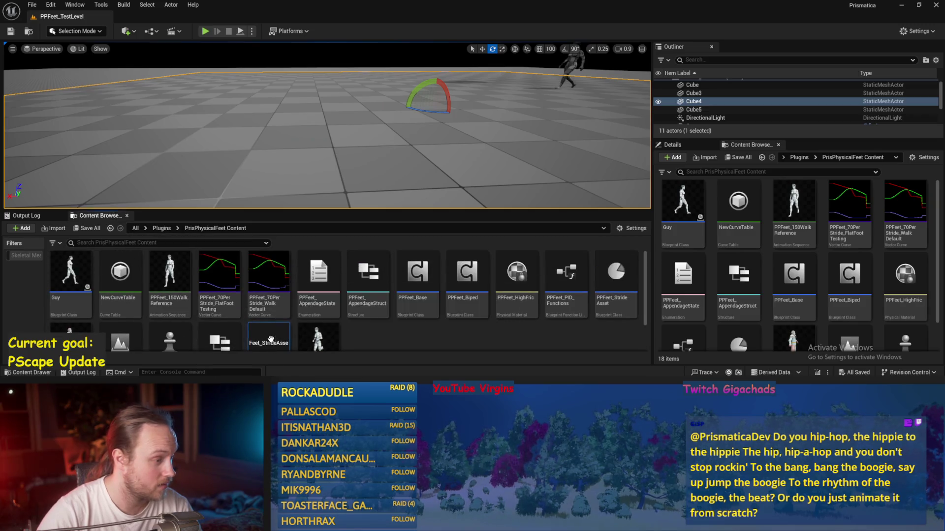
Step: Set PPFeet_Walking's Stride Curve to PPFeet_70PerStride_WalkDefault
double_click(271, 340)
left_click(448, 155)
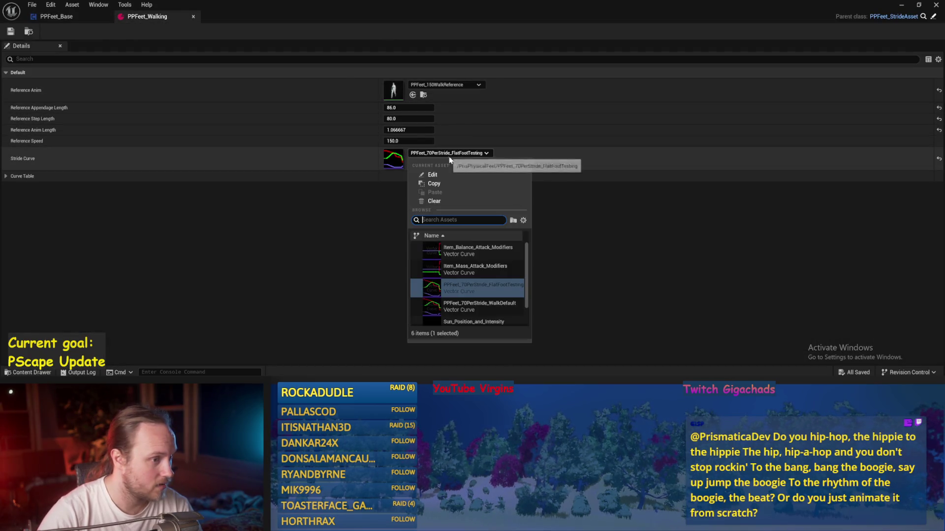
left_click(487, 305)
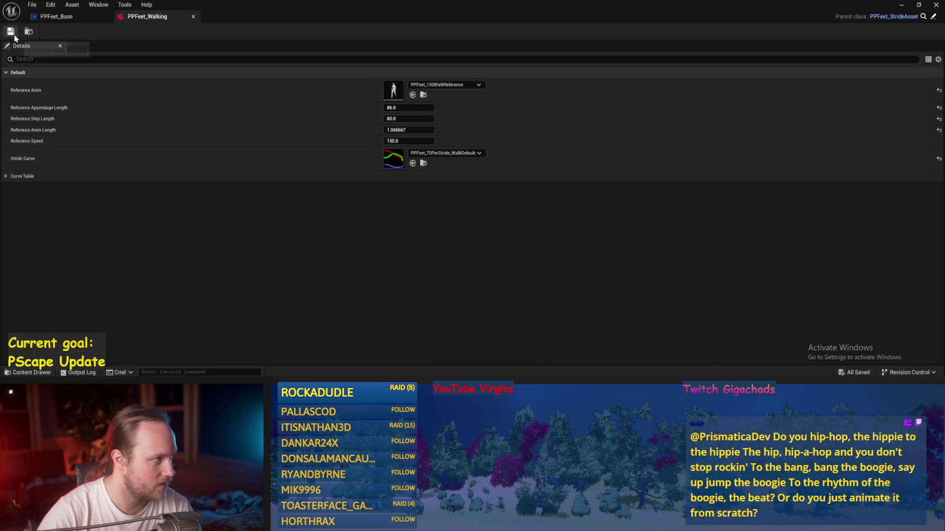
Step: Play-test the level with the WalkDefault stride curve
left_click(902, 5)
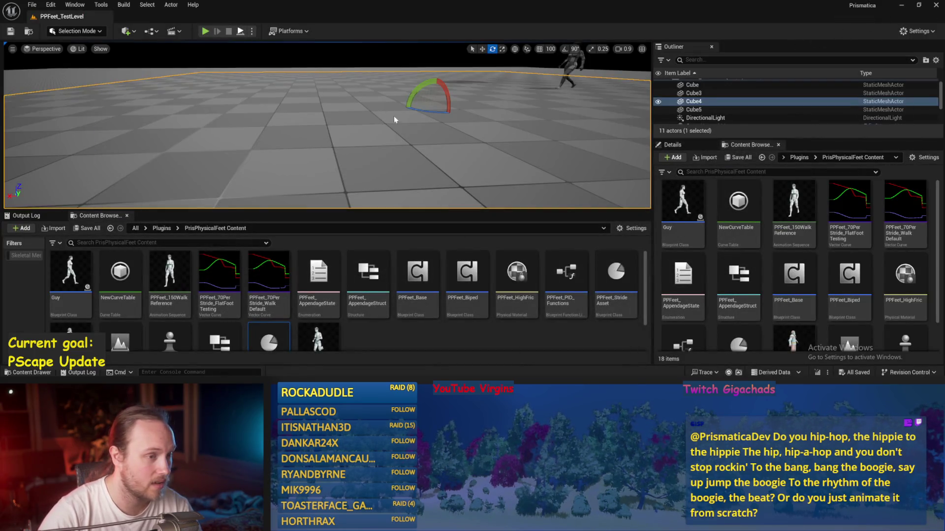
key("alt+p")
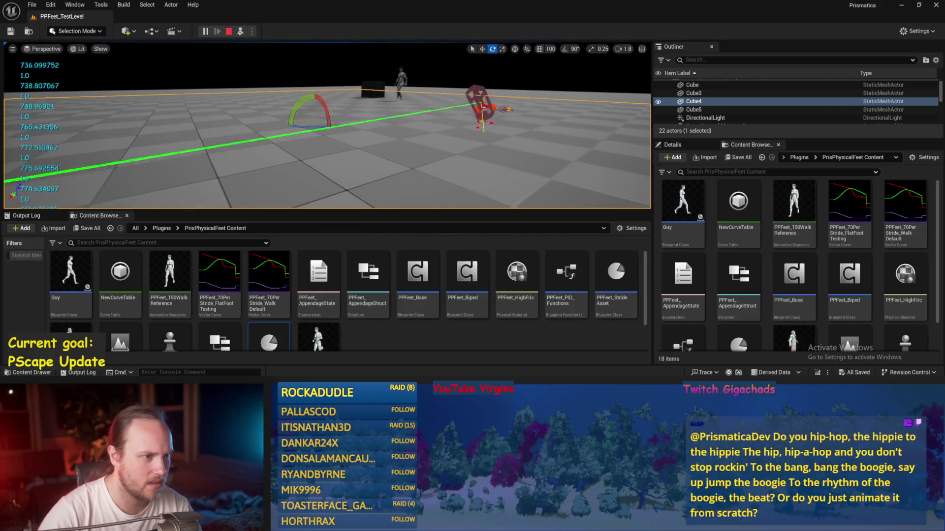
left_click(229, 31)
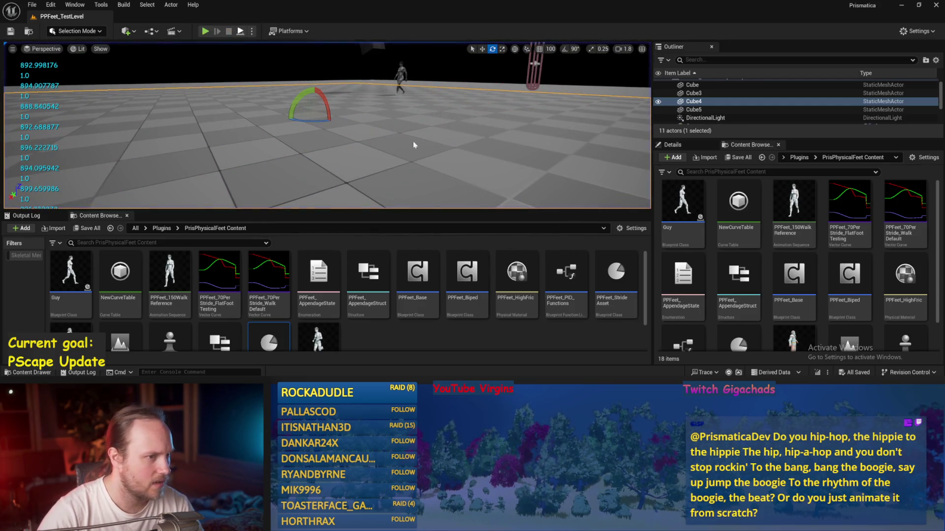
key("alt+p")
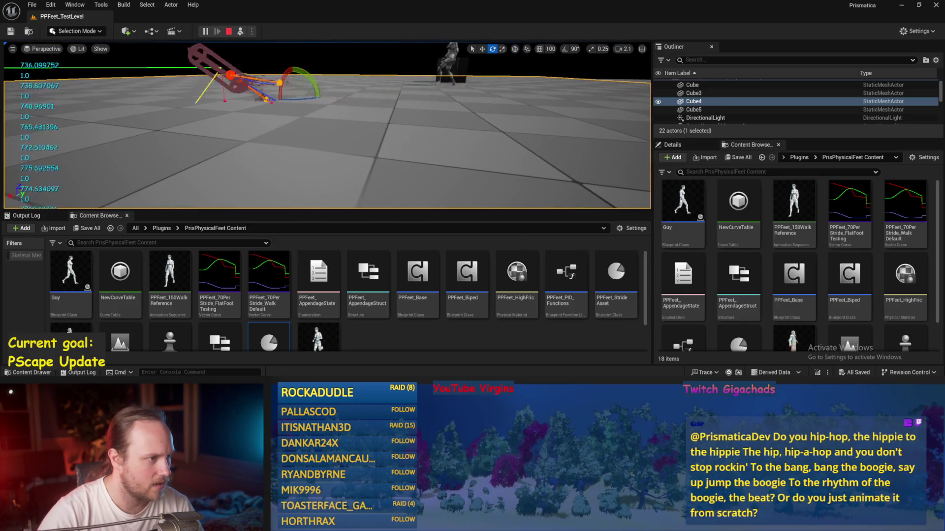
Step: Restore PPFeet_Walking's Stride Curve to PPFeet_70PerStride_FlatFootTesting and save the asset
scroll(295, 295, "down", 1)
double_click(268, 317)
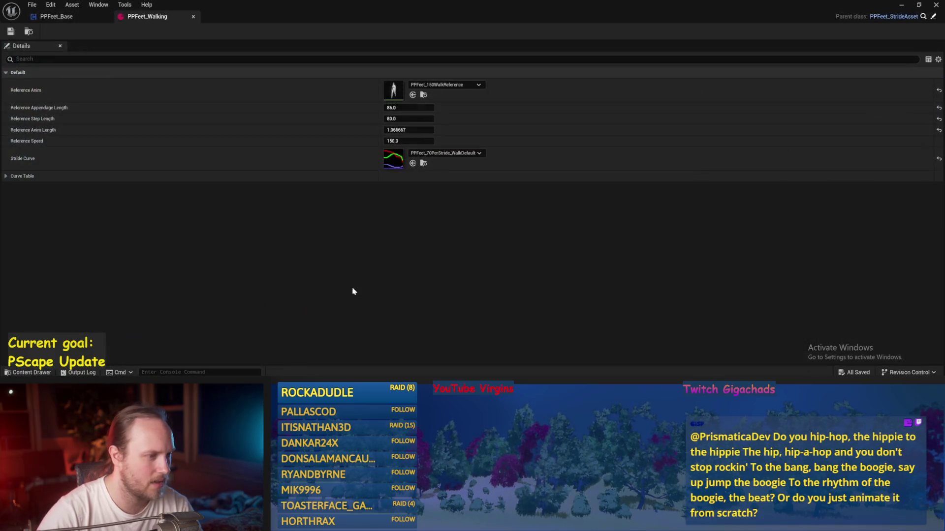
left_click(445, 153)
left_click(492, 284)
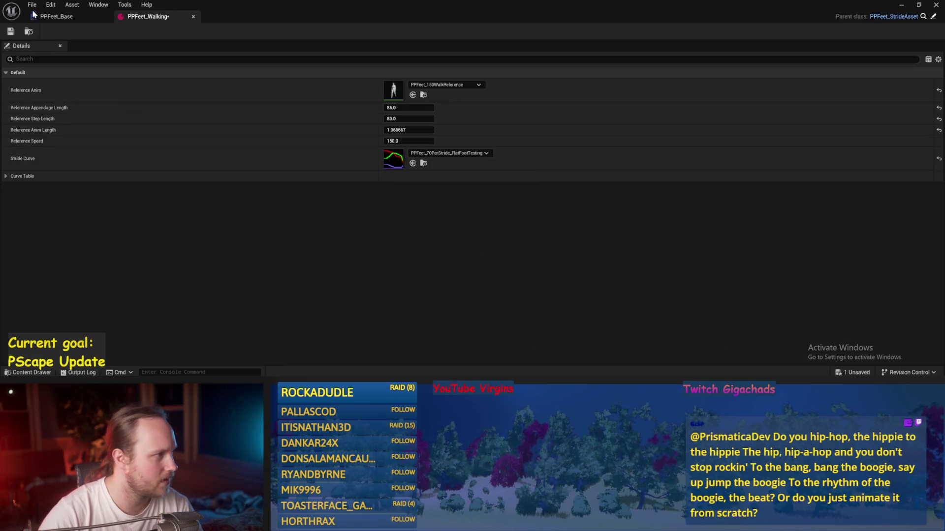
left_click(11, 33)
left_click(54, 17)
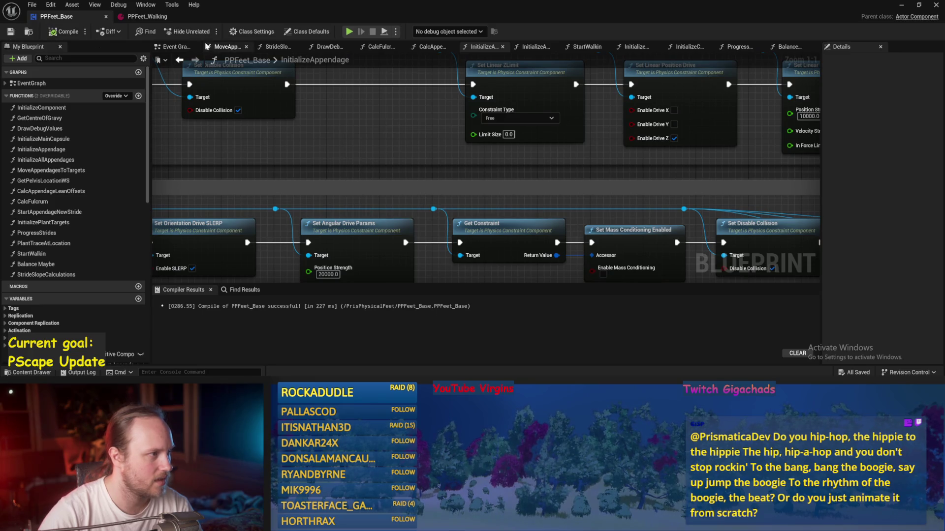
Step: Browse the ProgressStrides and Balance Maybe graphs to find the balance output Make Vector
scroll(379, 158, "down", 3)
mouse_move(643, 243)
left_mouse_down()
mouse_move(595, 187)
mouse_move(602, 204)
left_mouse_up()
left_click(778, 47)
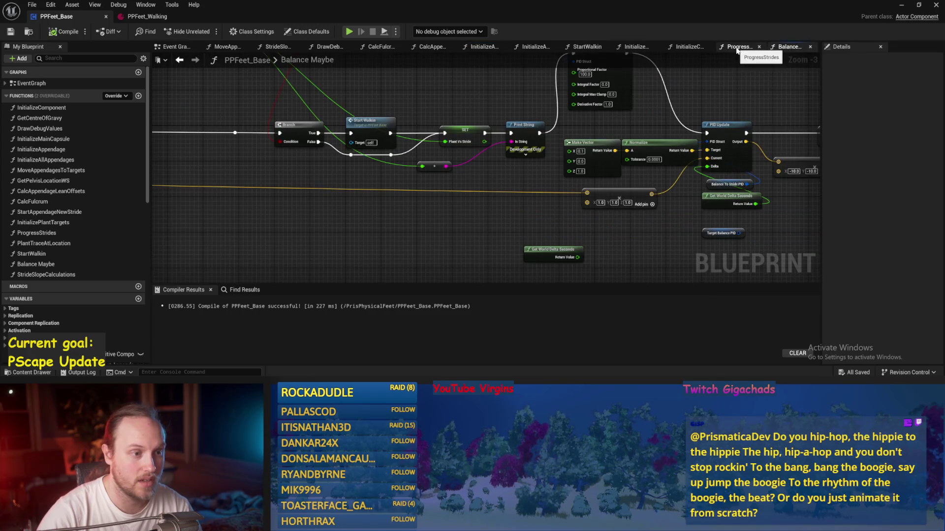
left_click(737, 47)
scroll(558, 117, "up", 1)
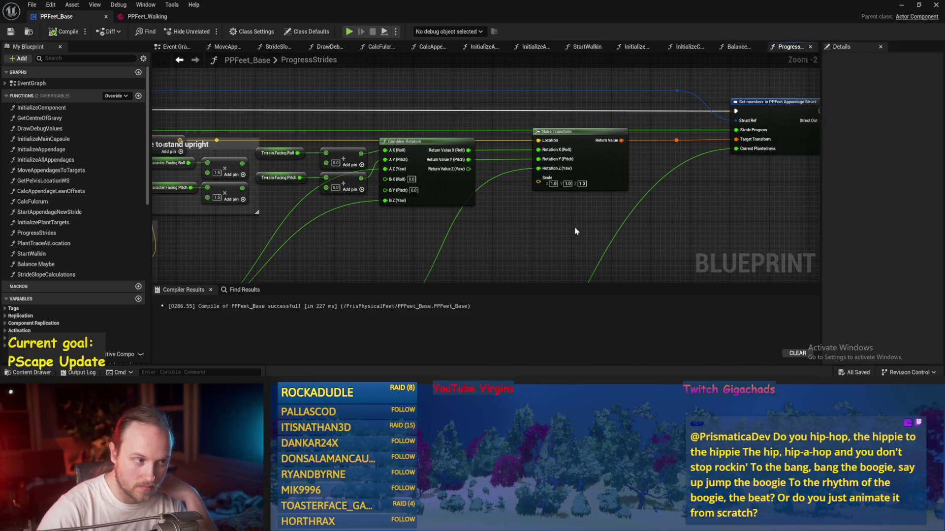
left_click_drag(579, 230, 682, 181)
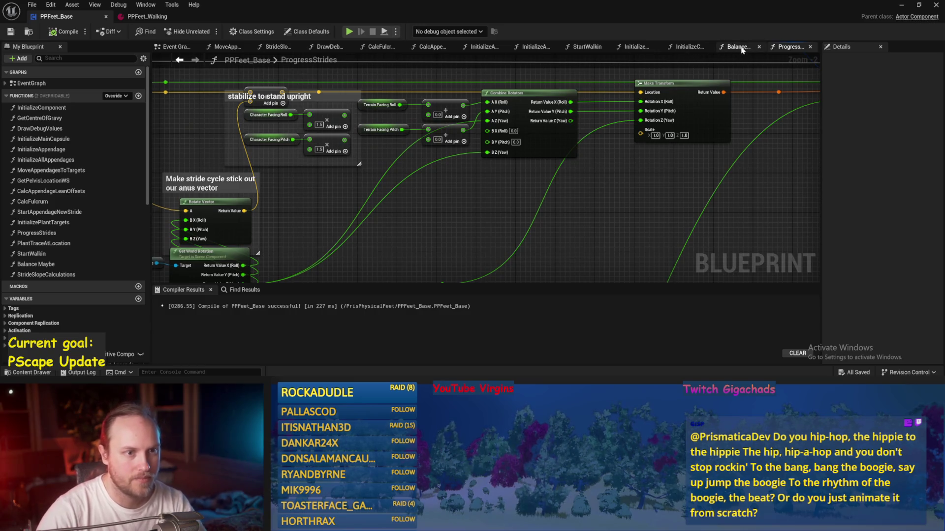
left_click(738, 47)
scroll(374, 207, "down", 1)
scroll(486, 223, "up", 3)
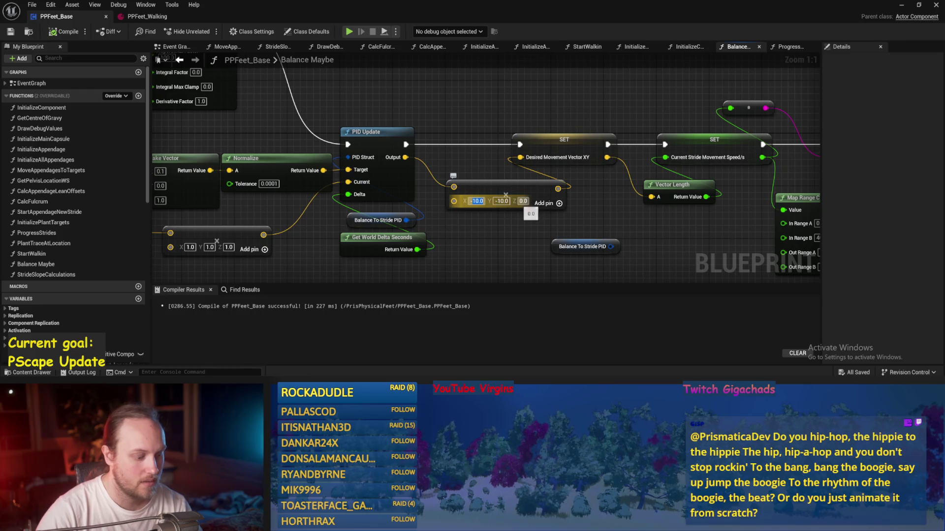
Step: Set the balance output Make Vector to X -20, Y -20, save, and play-test
type("-20")
key("Tab")
type("-20")
key("Return")
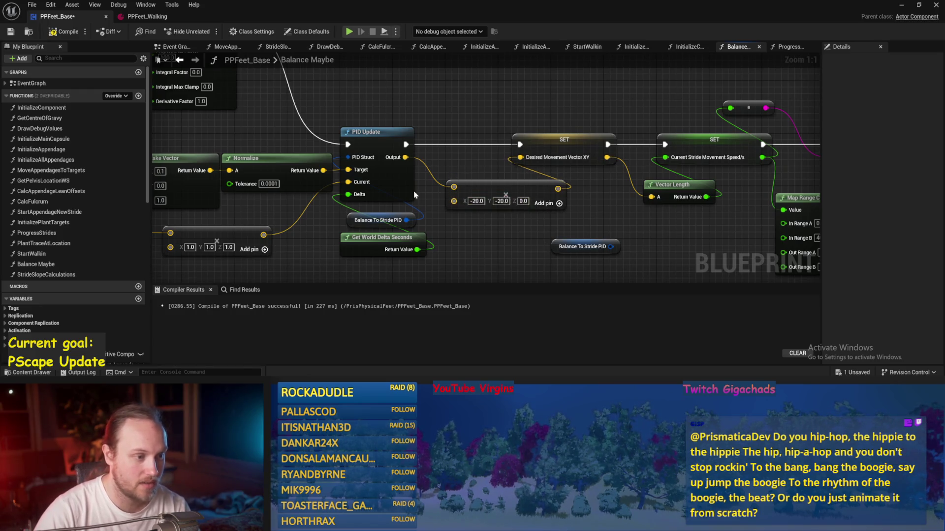
left_click(10, 33)
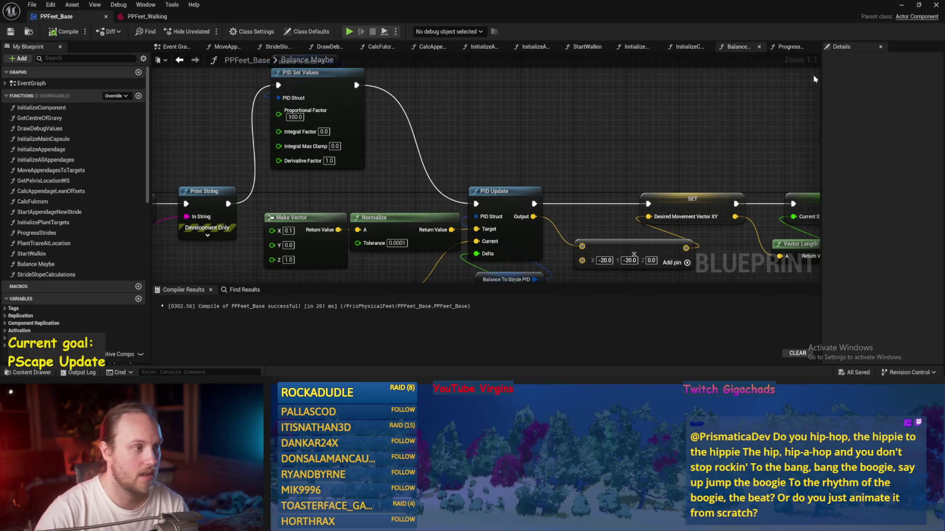
left_click(918, 7)
key("alt+p")
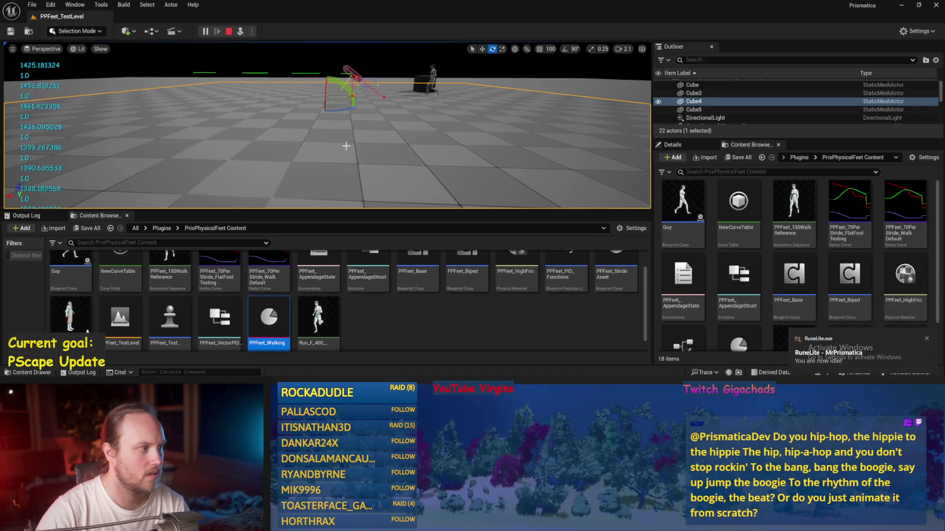
key("Escape")
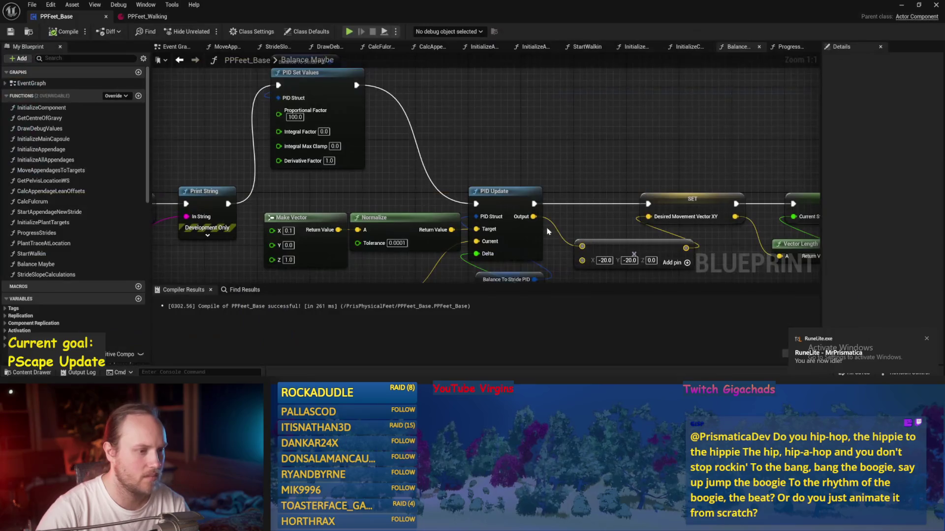
Step: Restore the output scaling to -10, -10 and compile and save PPFeet_Base with PID factors at 1.0
type("-10")
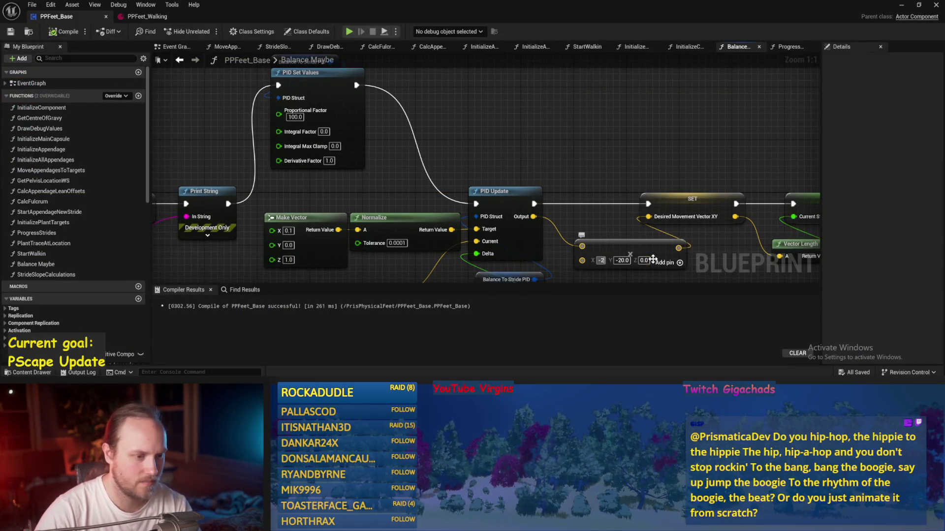
type("-10")
key("Return")
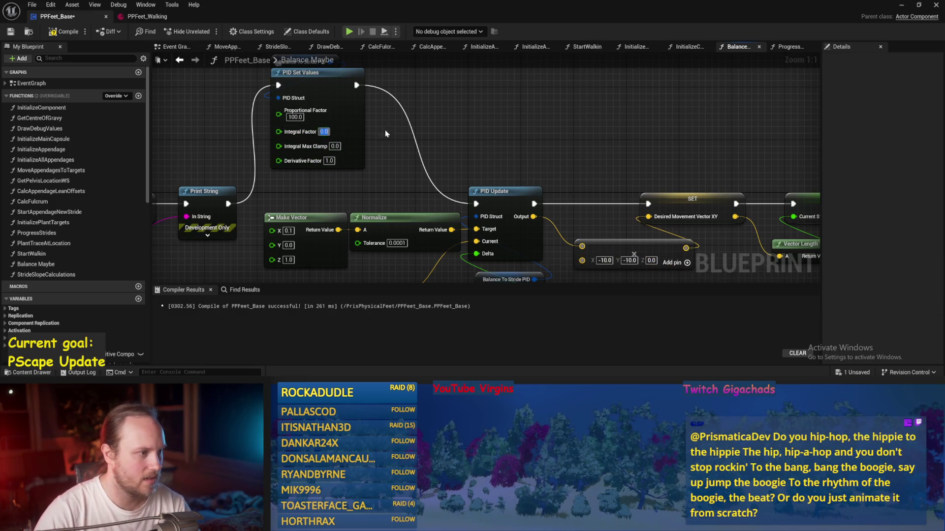
left_click(64, 32)
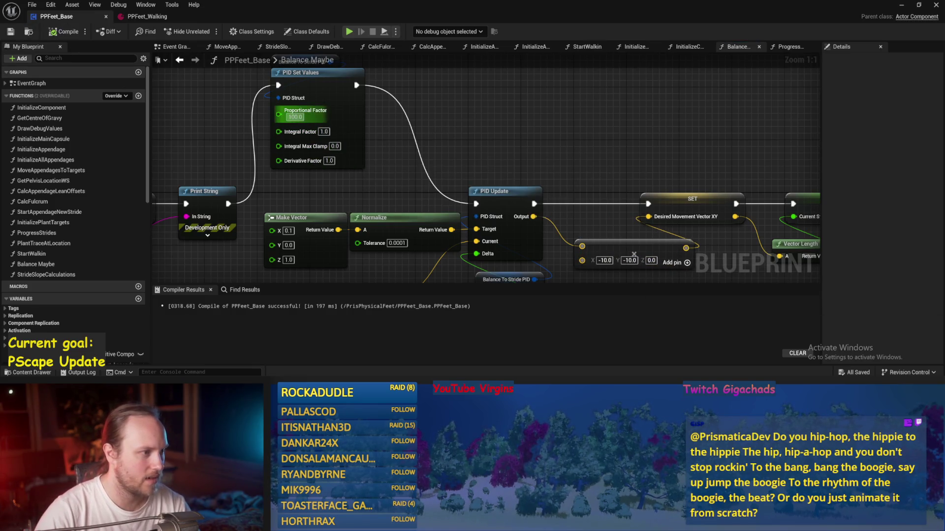
left_click(64, 31)
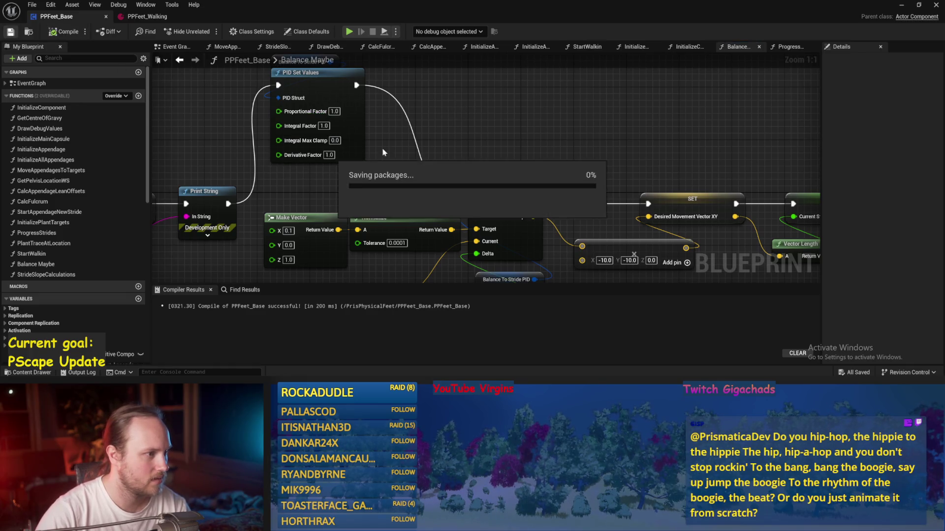
left_click(901, 7)
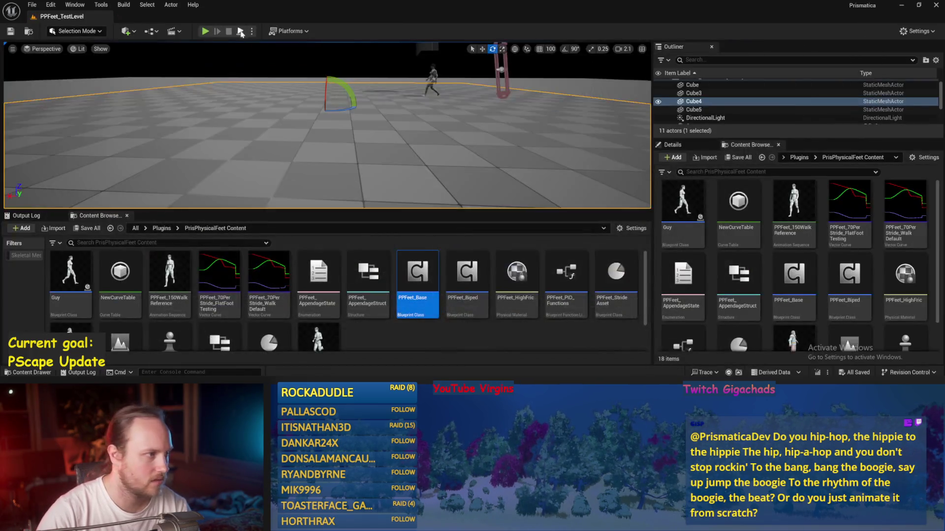
Step: Play-test with all PID gains at 1.0, then enter 10 as the Proportional Factor in PPFeet_Base
key("alt+p")
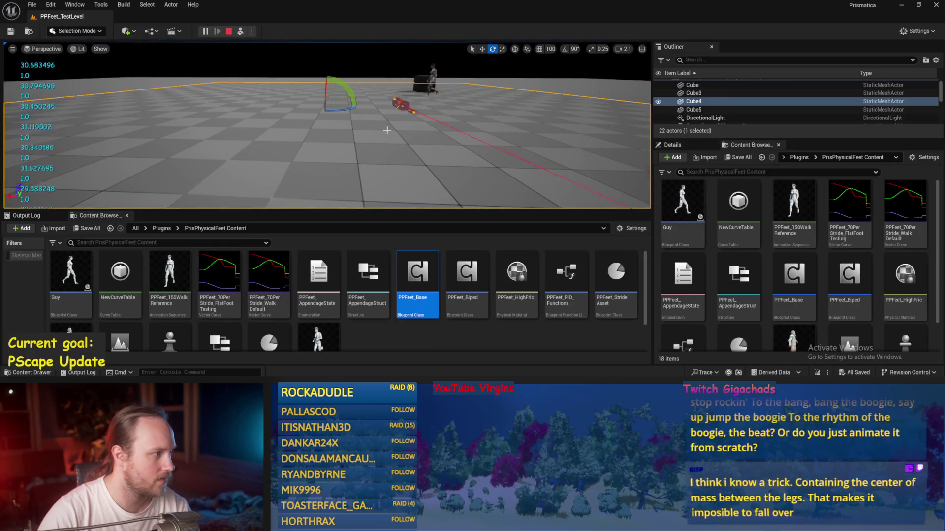
key("Escape")
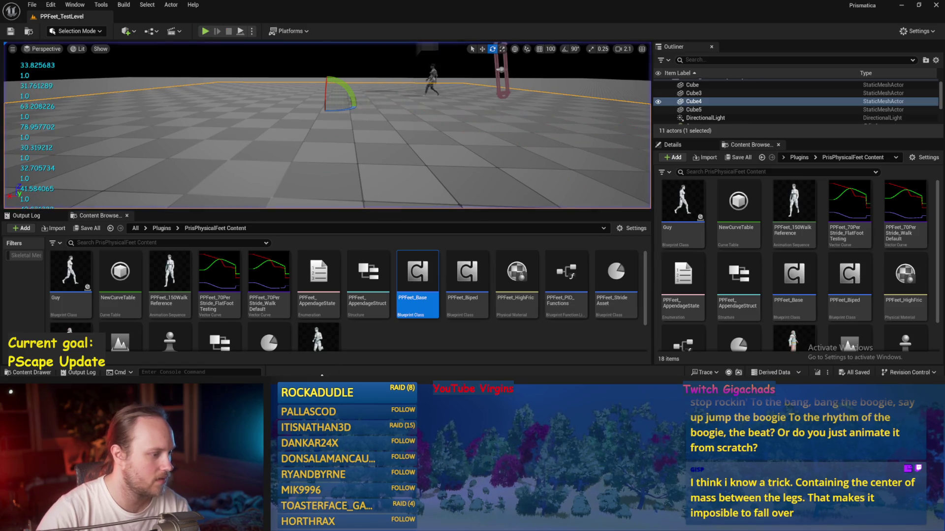
left_click(364, 358)
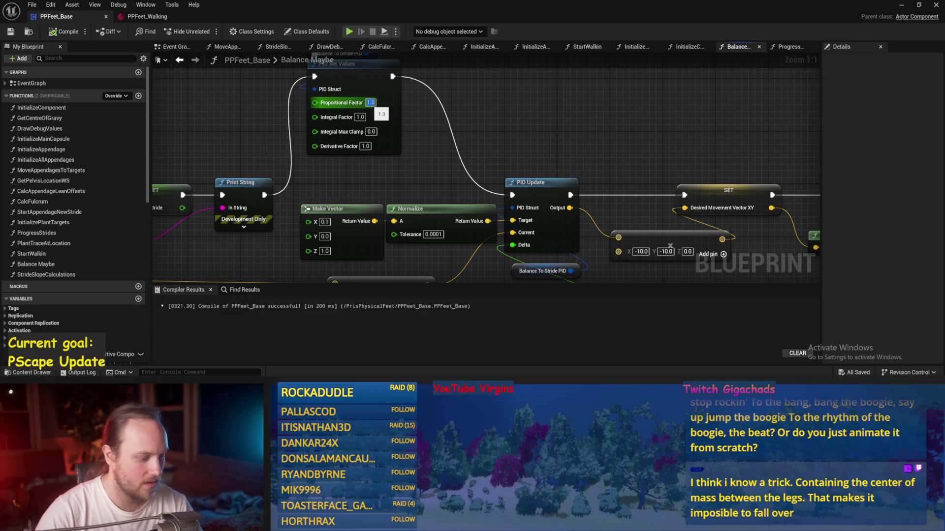
type("10")
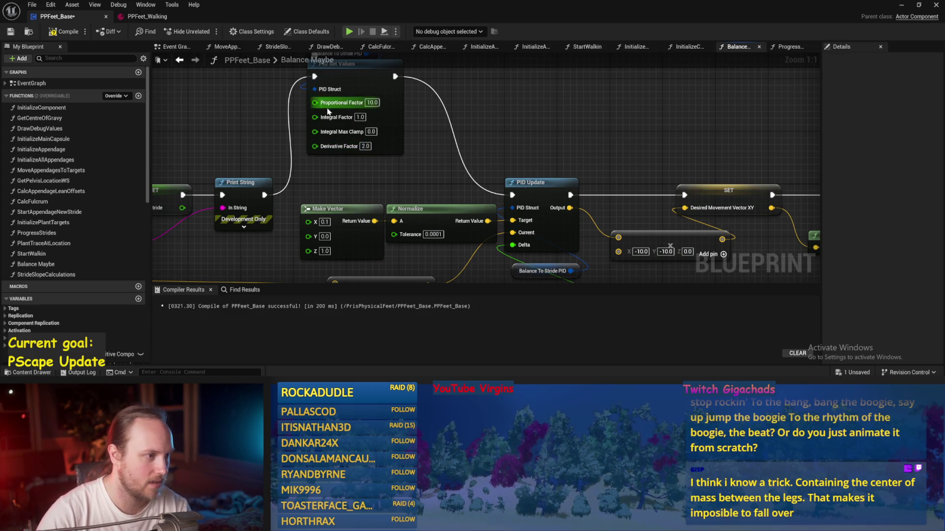
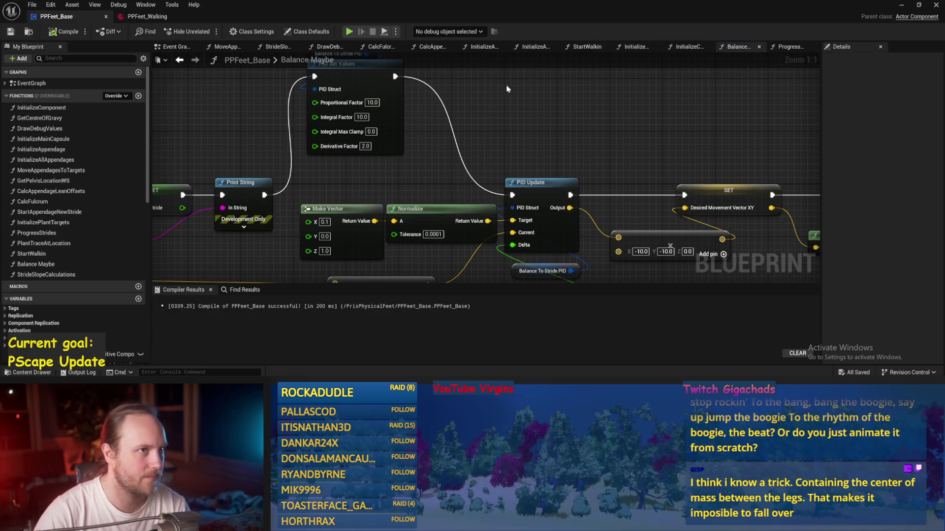
Step: Save PPFeet_Base and playtest the test level twice
key("ctrl+s")
left_click_drag(534, 119, 599, 118)
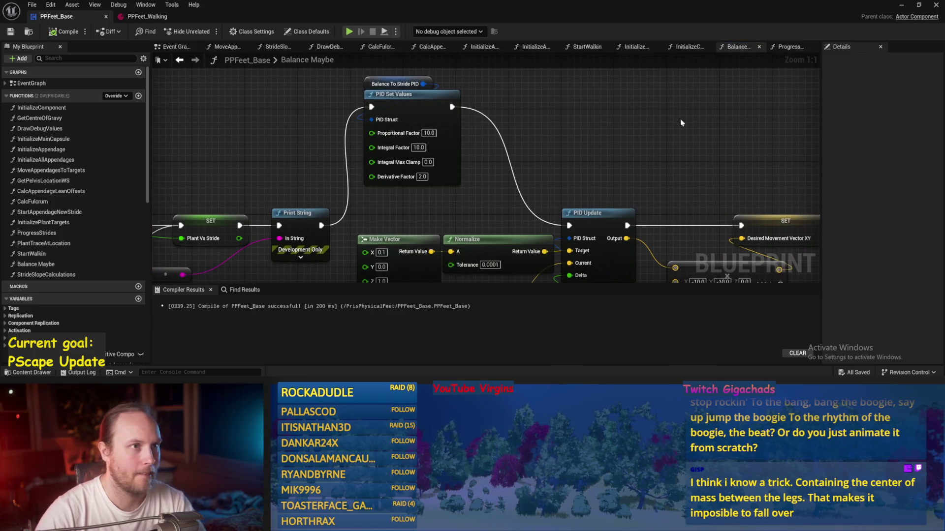
left_click(902, 6)
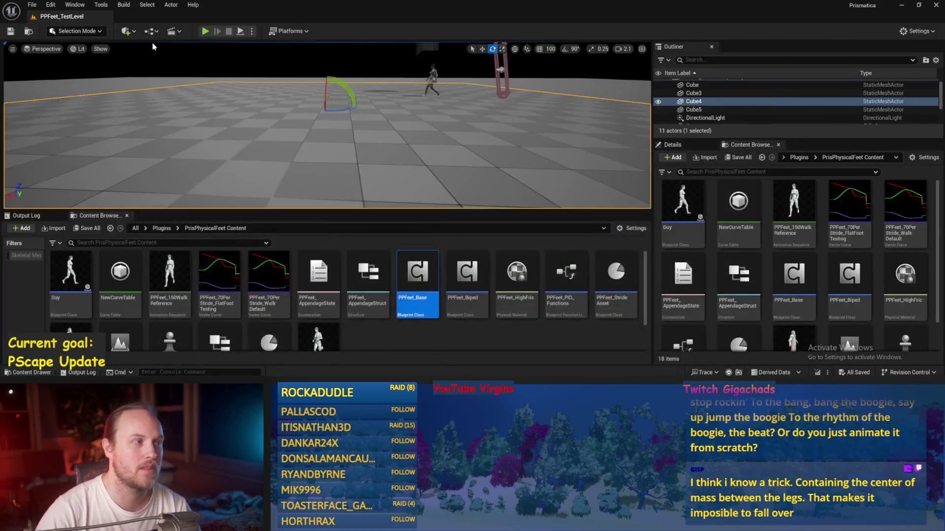
left_click(241, 31)
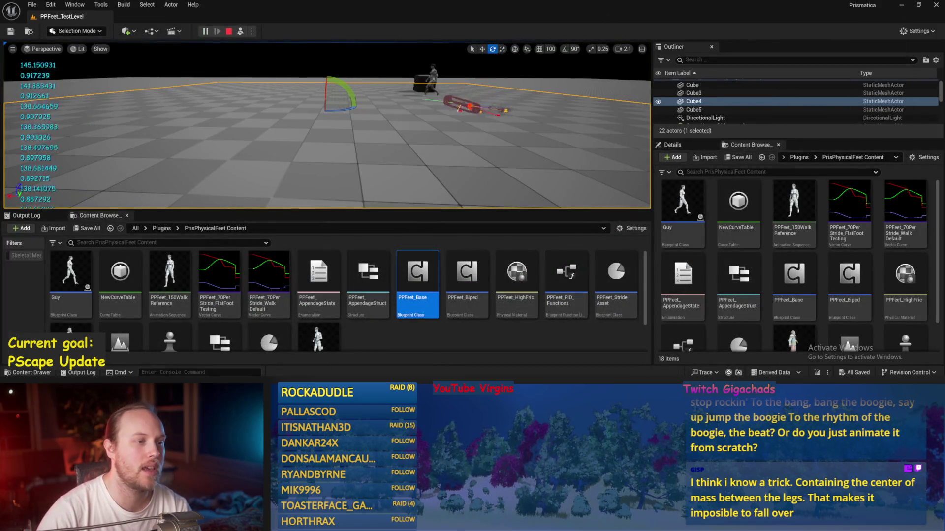
key("Escape")
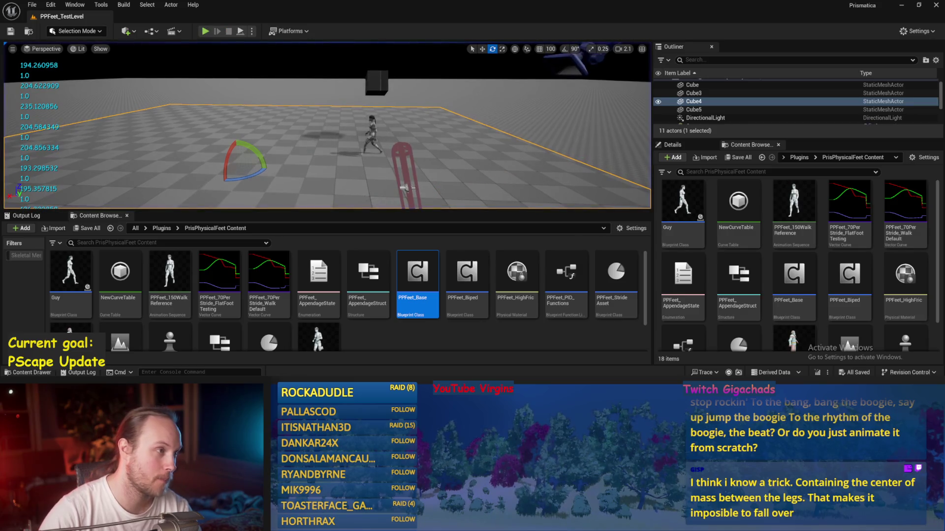
left_click(241, 31)
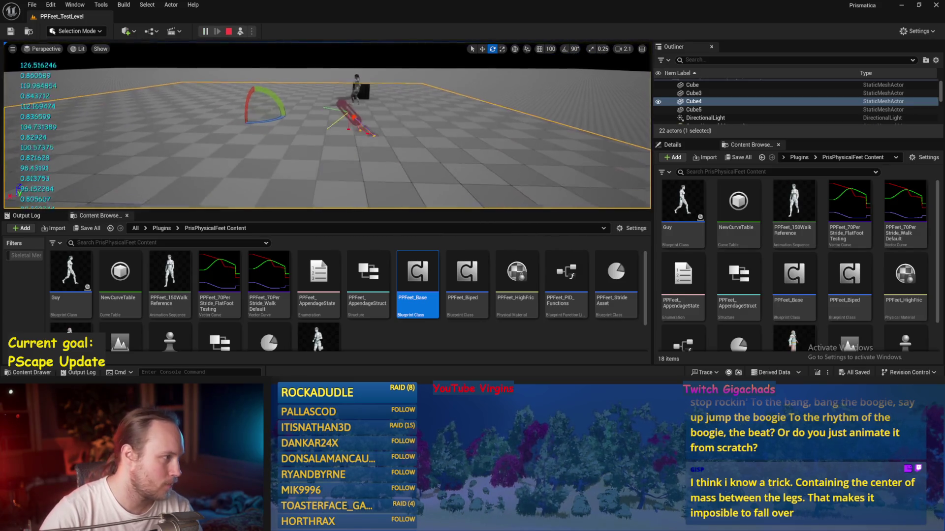
Step: Recompile PPFeet_Base with Proportional Factor 100 and playtest the level
double_click(417, 272)
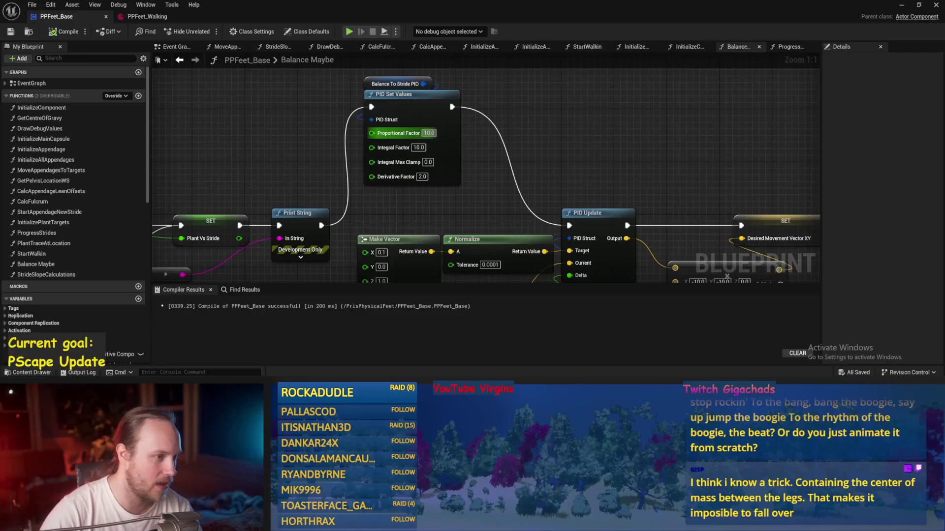
mouse_move(488, 168)
left_mouse_down()
mouse_move(500, 80)
mouse_move(448, 150)
left_mouse_up()
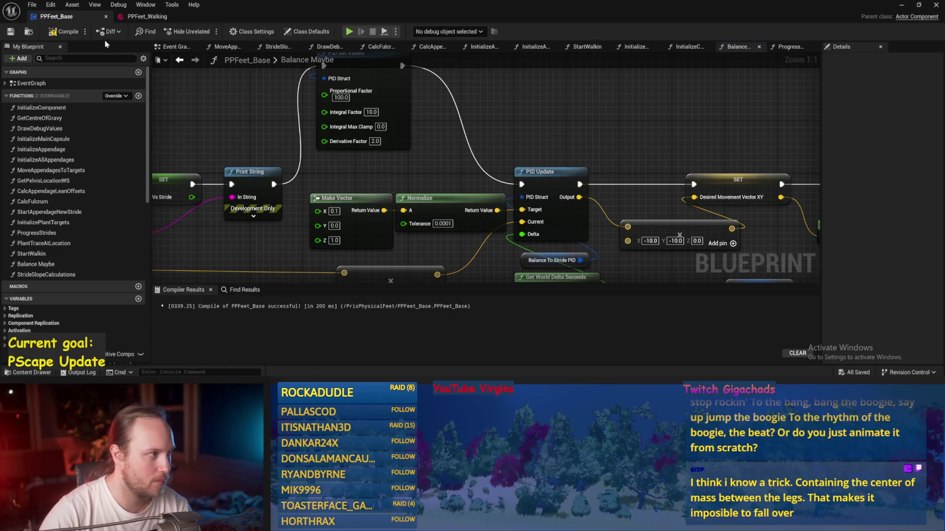
left_click(9, 32)
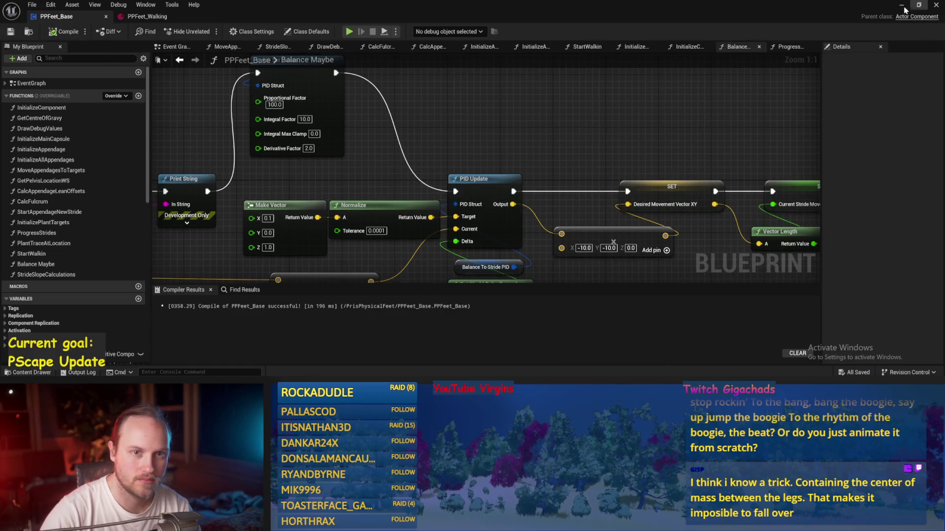
left_click(902, 6)
key("alt+p")
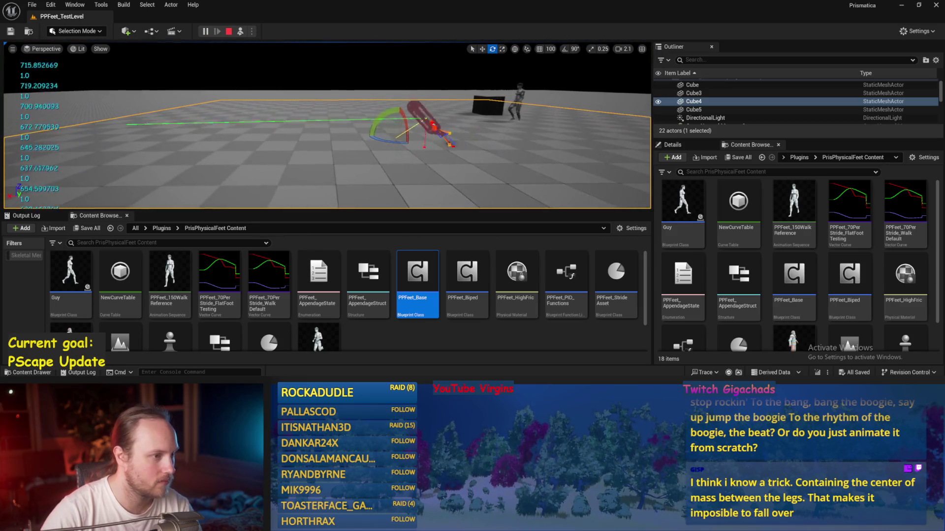
key("Escape")
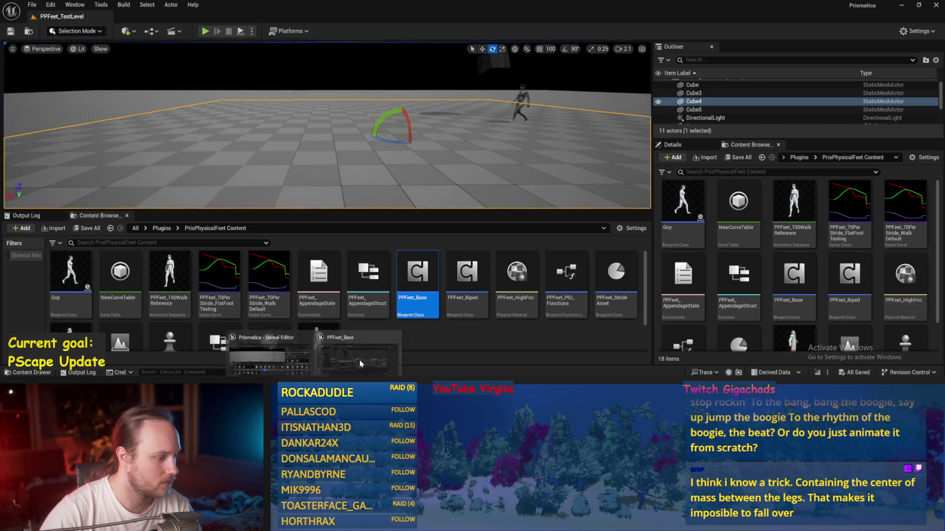
Step: Set Proportional Factor to 200, save, and watch it in the level
double_click(417, 273)
type("200")
key("Return")
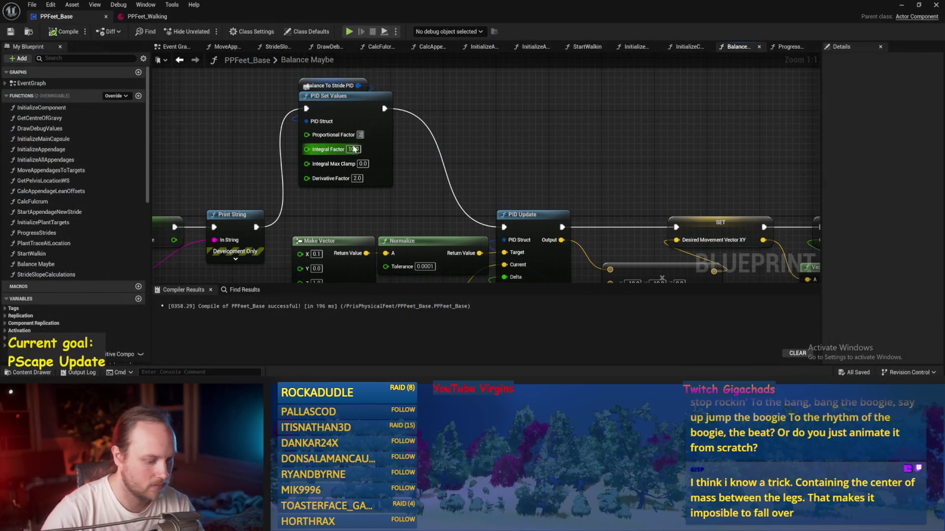
left_click(11, 31)
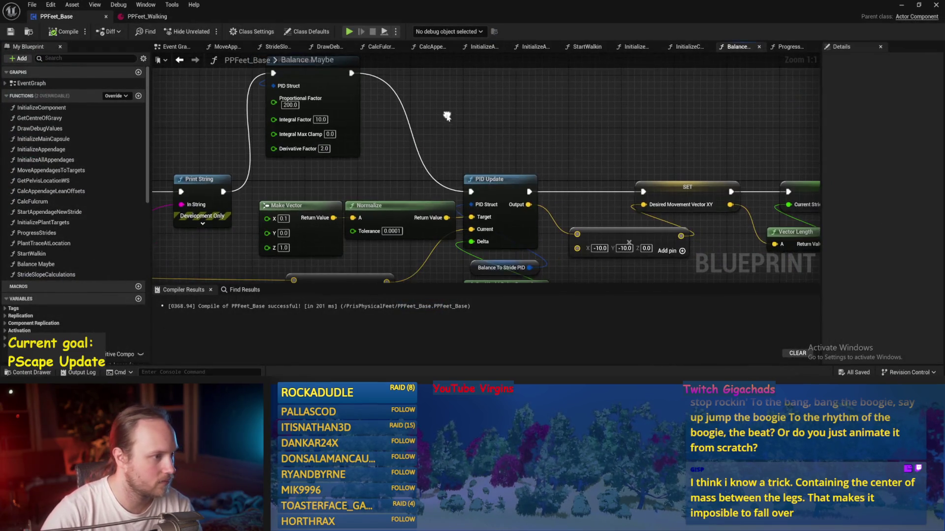
left_click(900, 7)
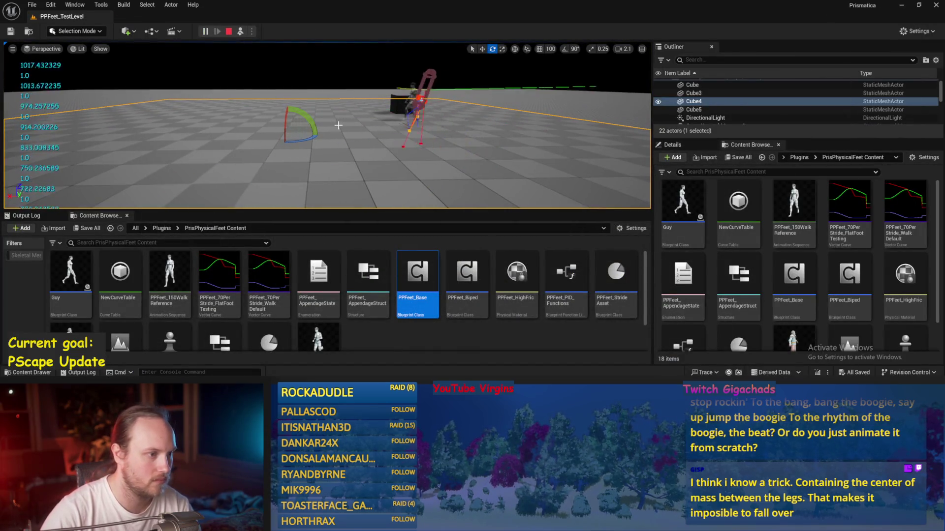
Step: Change Proportional Factor to 120 and playtest the level with it
double_click(417, 283)
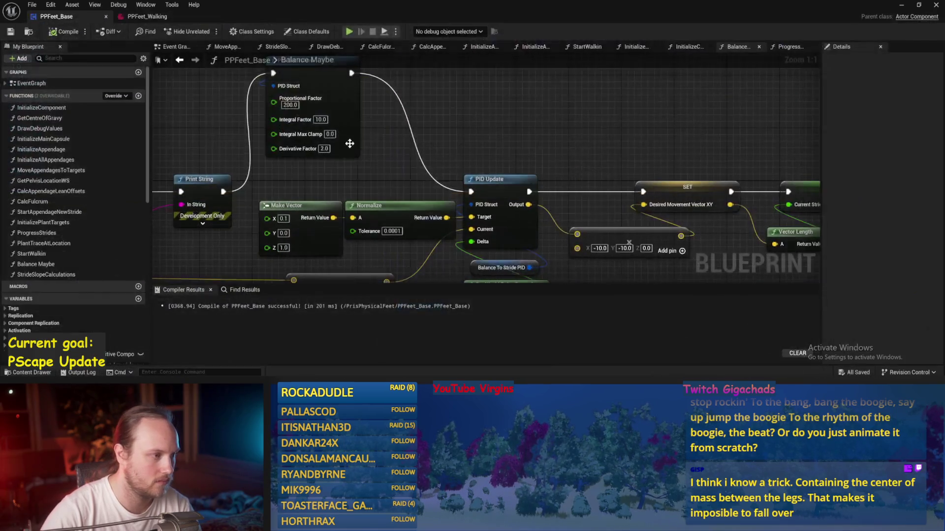
type("120")
key("Return")
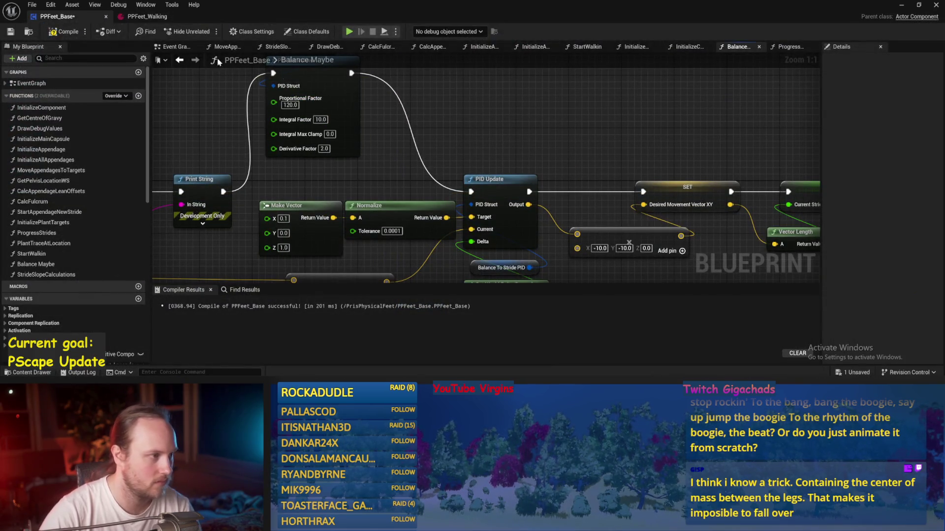
left_click(908, 8)
left_click(241, 32)
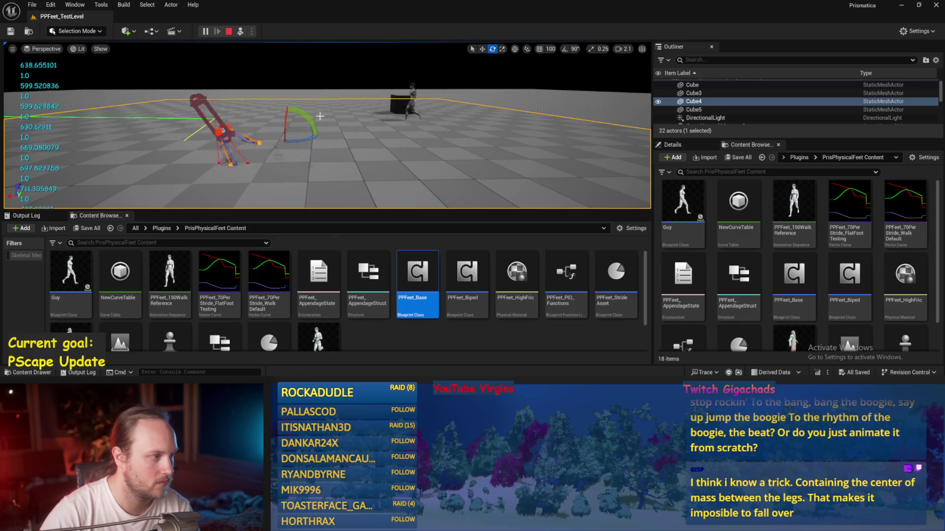
left_click(320, 340)
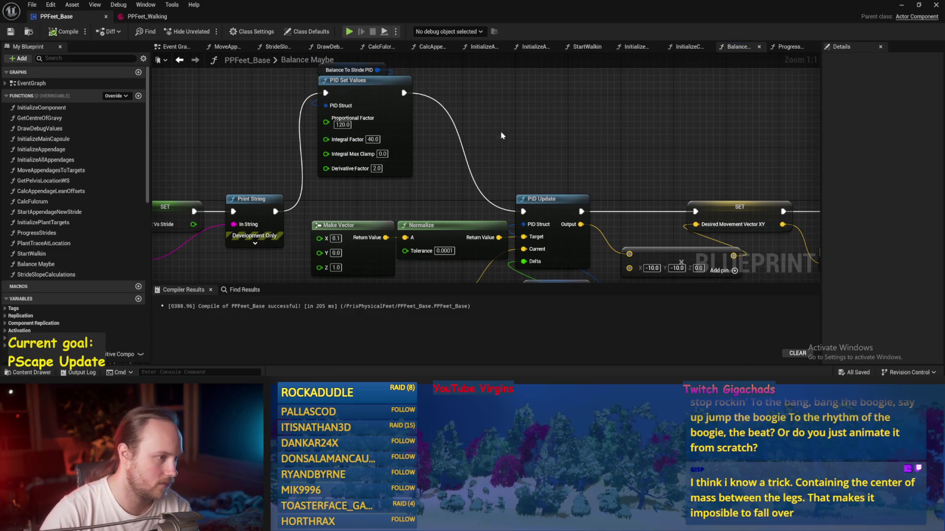
Step: Save PPFeet_Base with Derivative Factor 5.0 and run a playtest of the test level
key("ctrl+s")
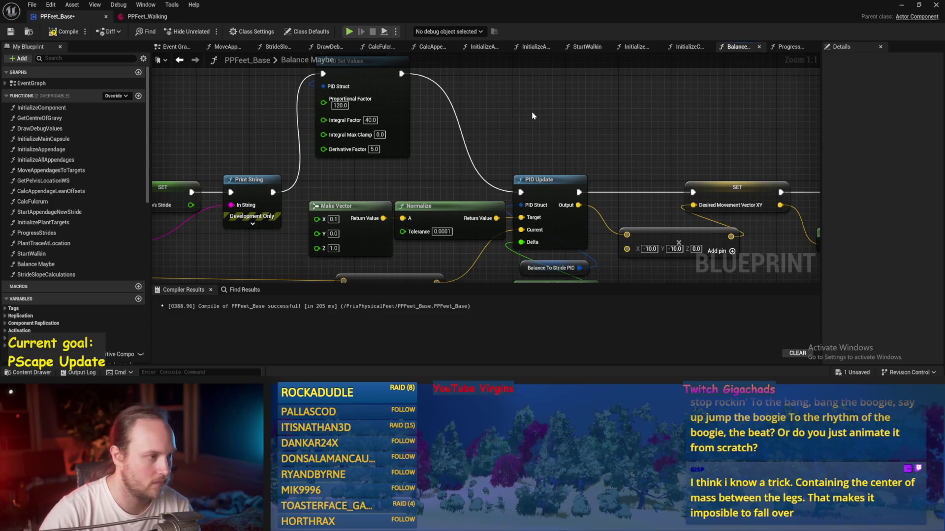
left_click(11, 31)
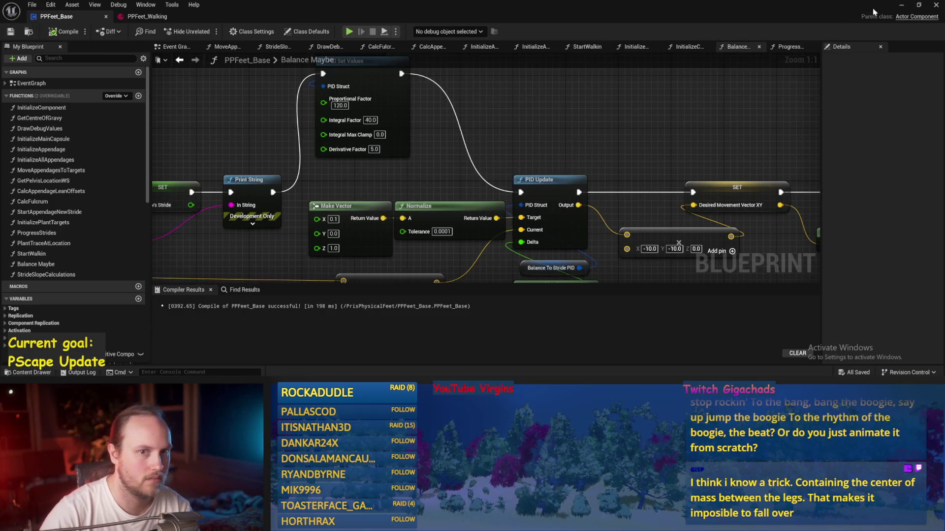
left_click(902, 5)
left_click(240, 31)
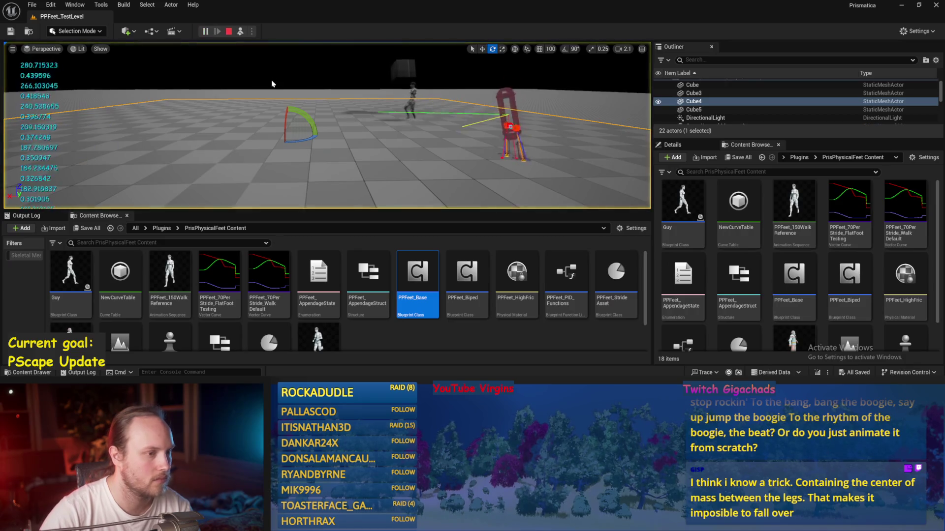
left_click(271, 80)
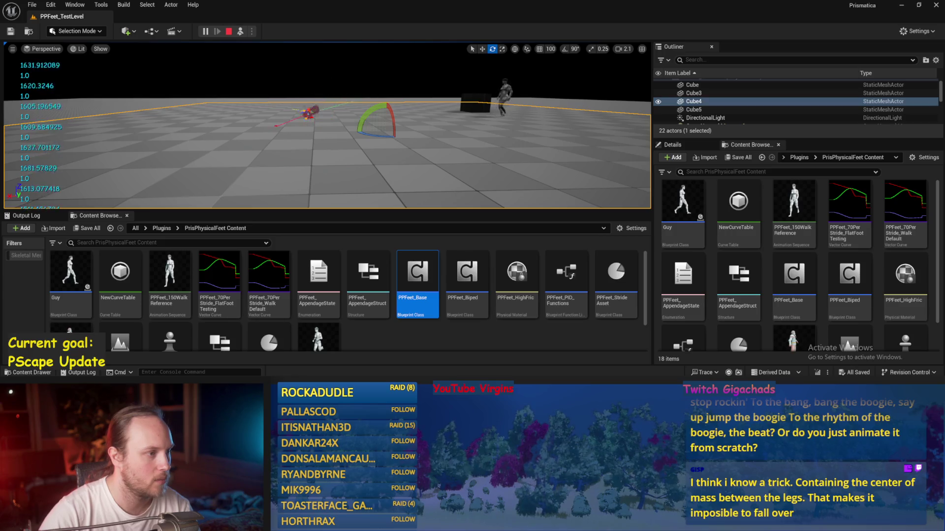
key("Escape")
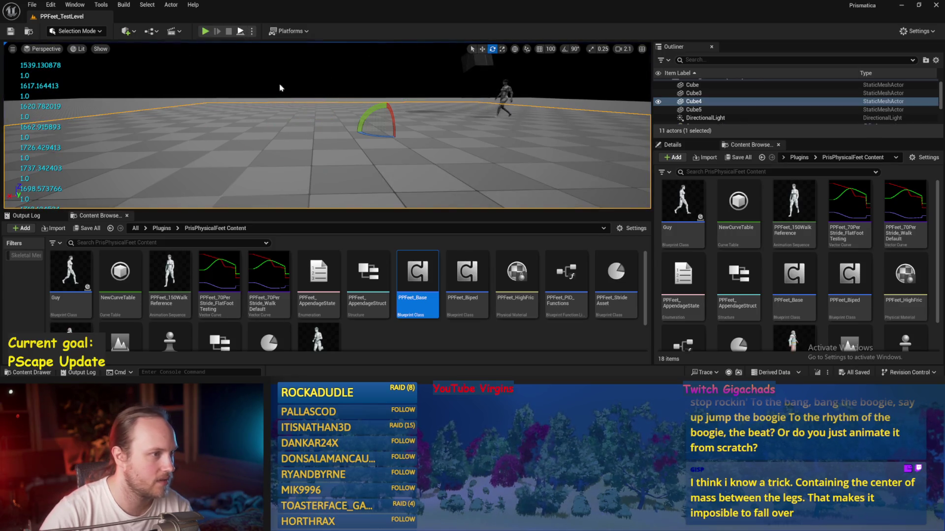
Step: Run two more playtests of the test level, then switch back to PPFeet_Base
key("alt+p")
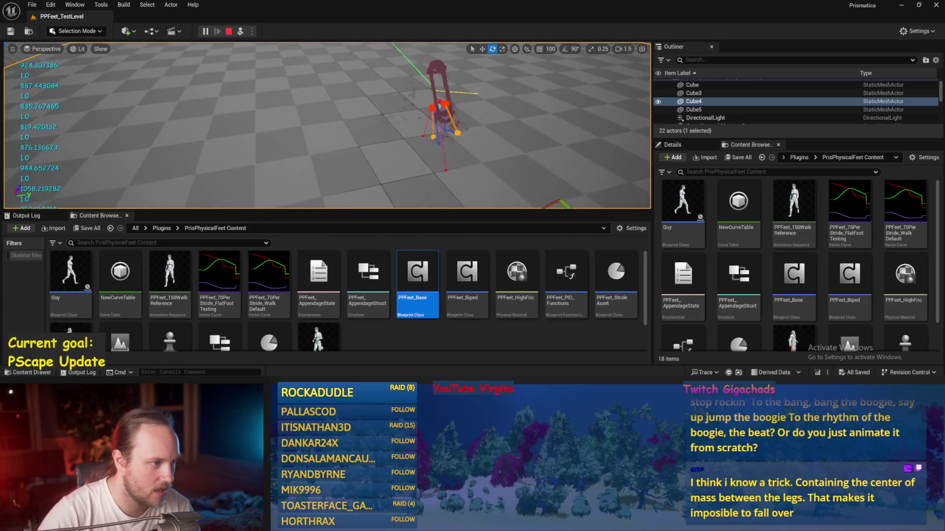
left_click(228, 31)
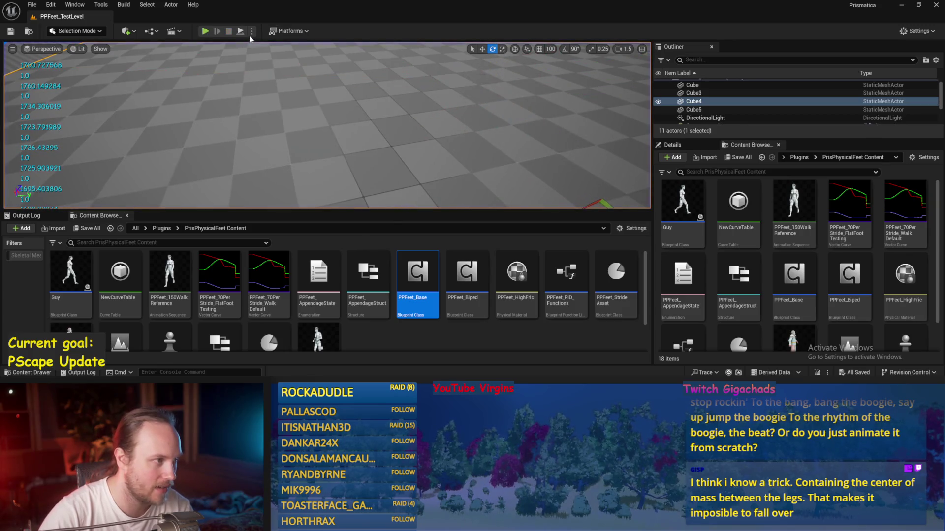
key("alt+p")
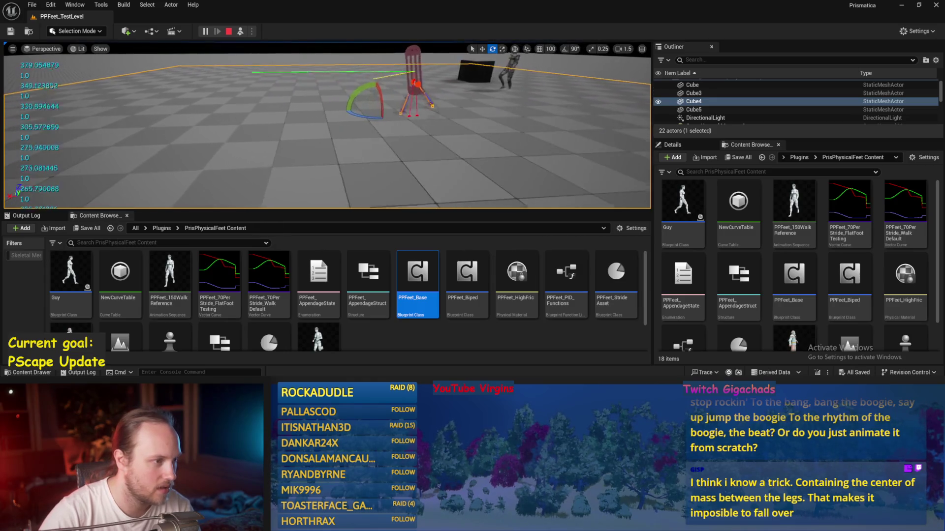
key("Escape")
key("alt+Tab")
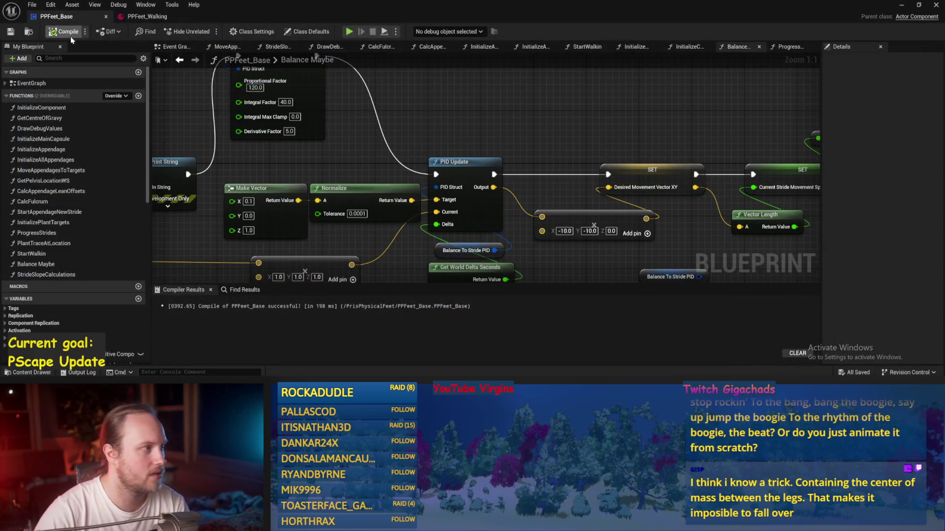
Step: Move the double-to-string node up and compile PPFeet_Base with In Range A at 100
left_click(8, 33)
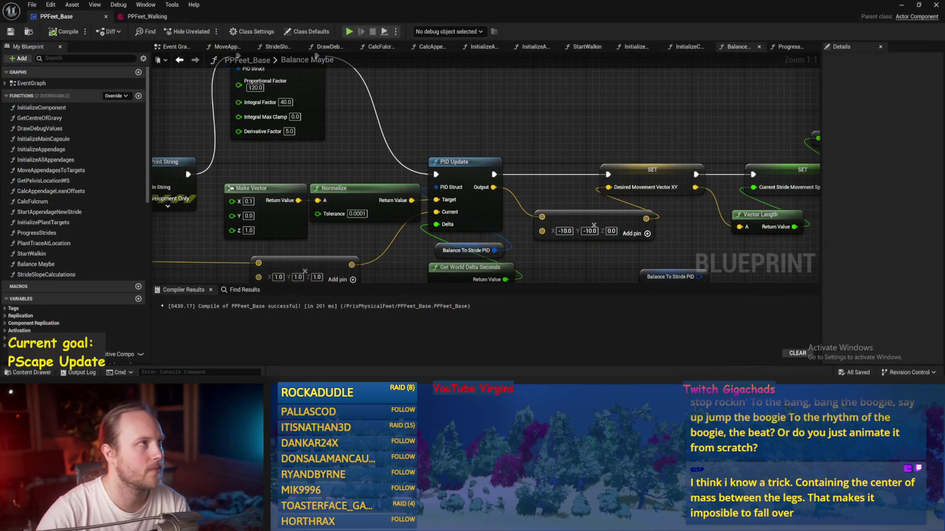
scroll(464, 140, "down", 3)
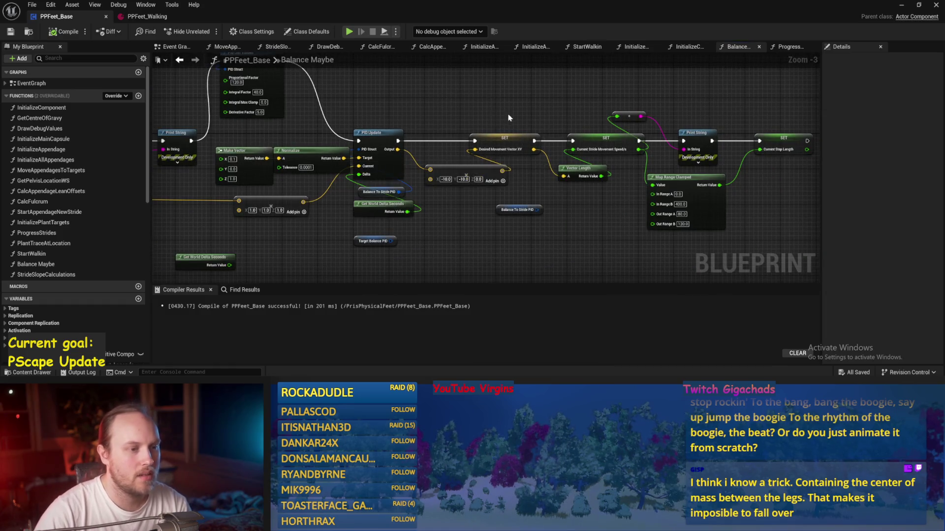
scroll(497, 150, "up", 2)
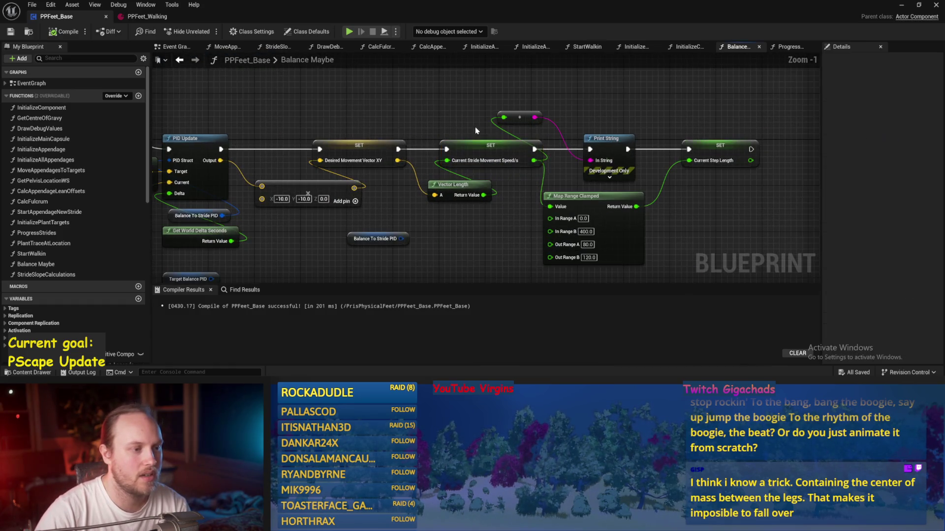
left_click_drag(533, 117, 593, 100)
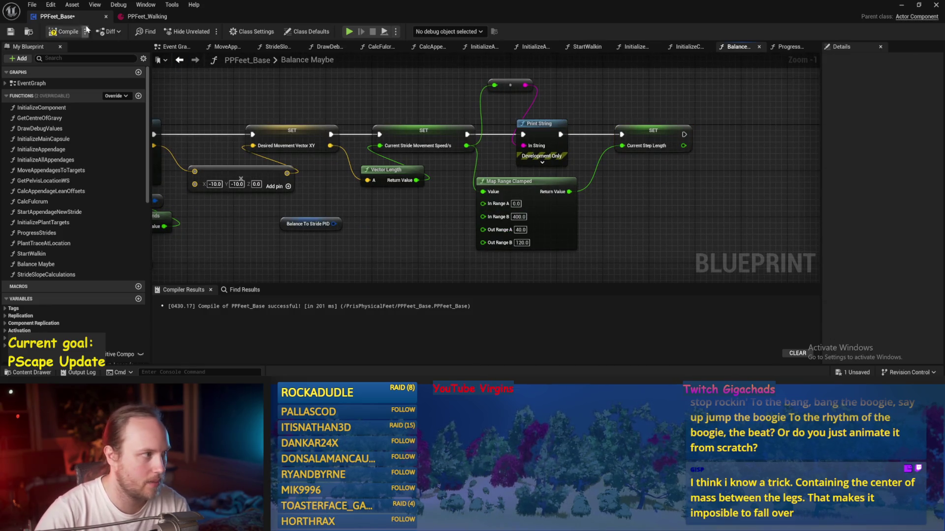
left_click(11, 32)
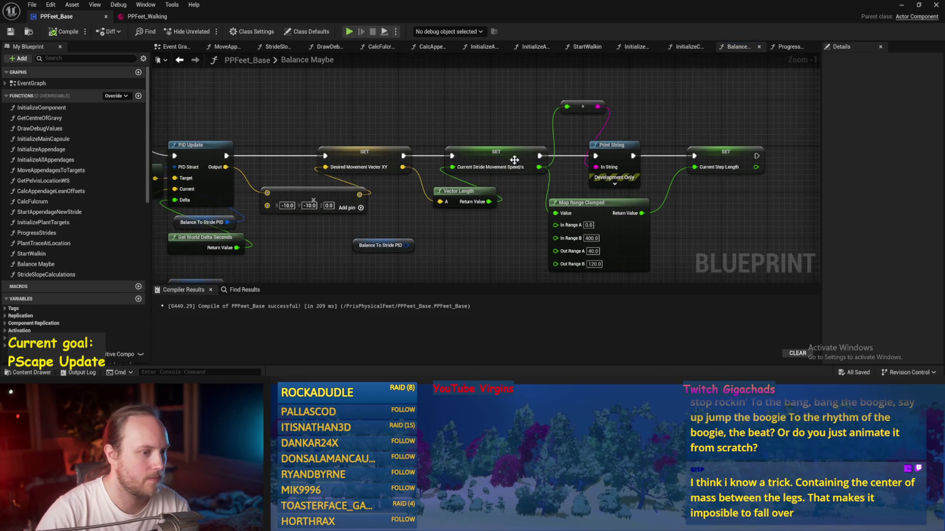
scroll(477, 196, "up", 1)
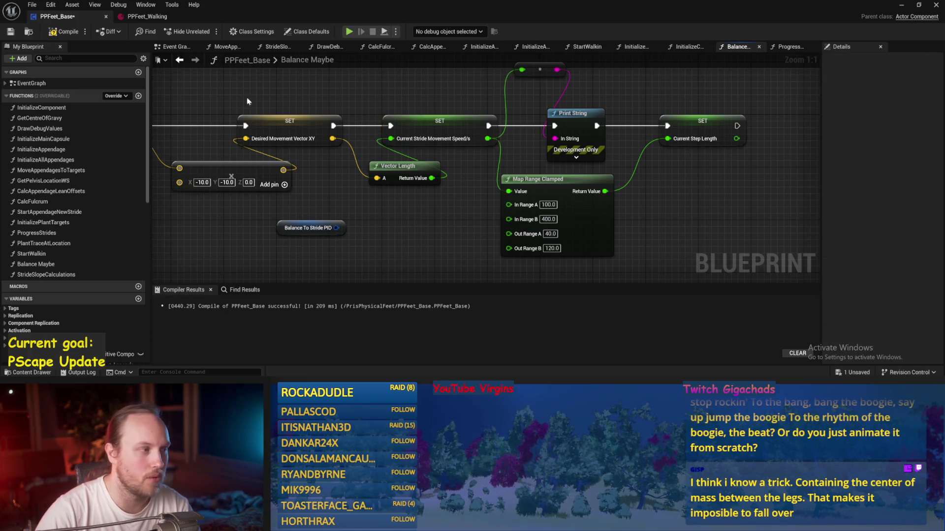
left_click(55, 33)
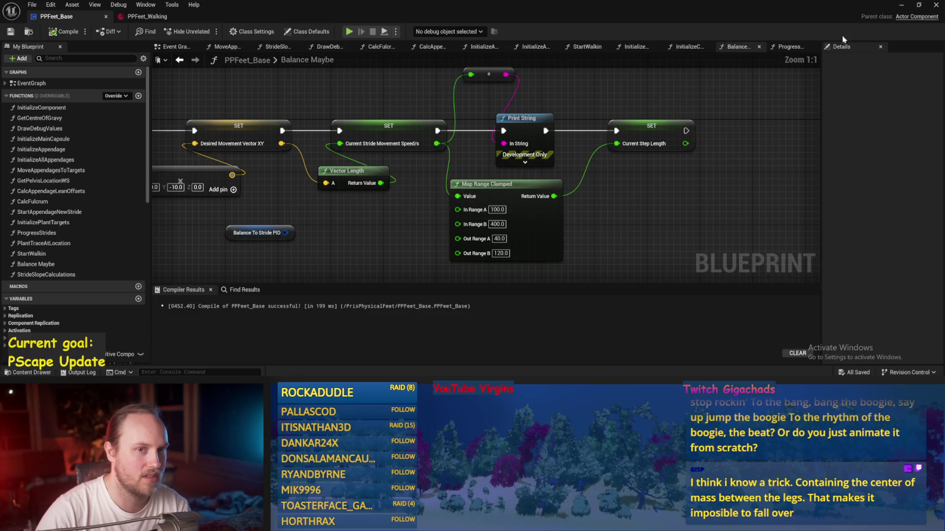
Step: Playtest the test level with In Range A 100, then recentre on the Map Range Clamped node
left_click(901, 8)
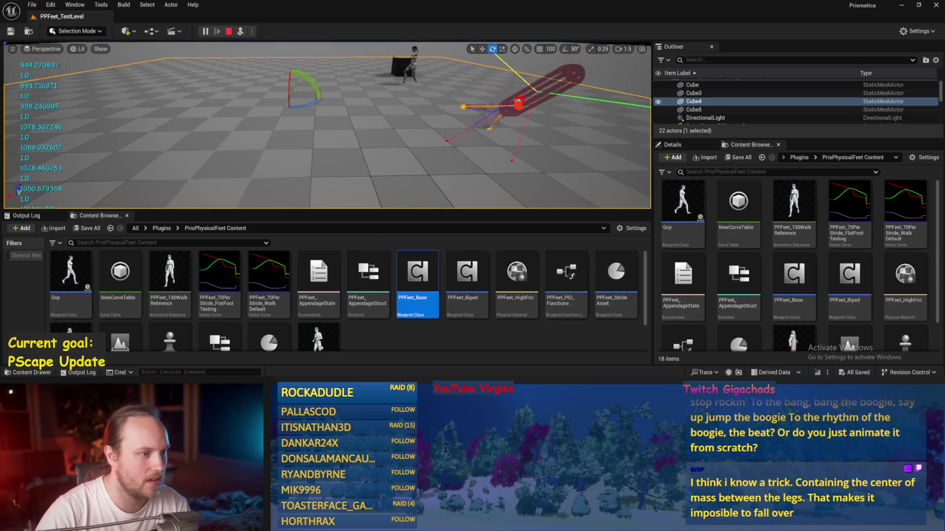
key("Escape")
key("alt+p")
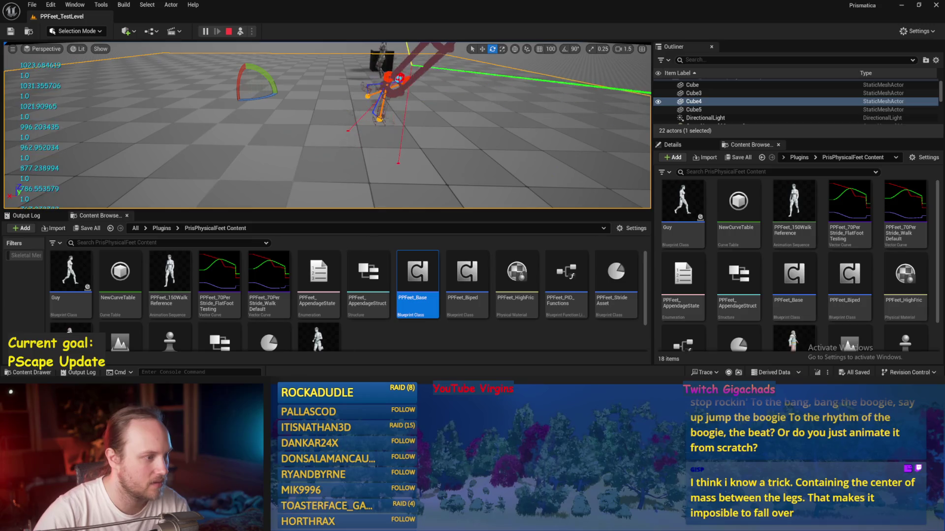
key("Escape")
left_click_drag(447, 217, 458, 211)
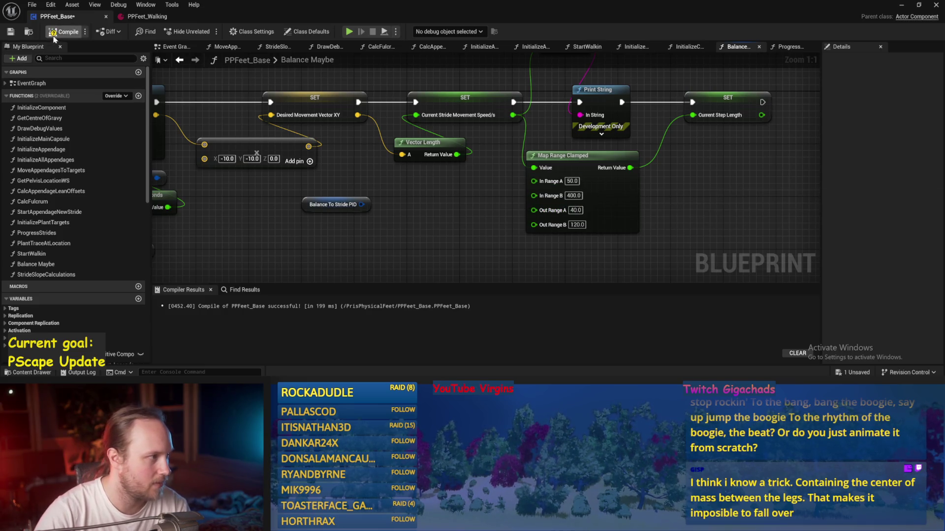
Step: Set Map Range Clamped In Range B to 300, compile, and playtest the level twice
left_click_drag(651, 201, 616, 221)
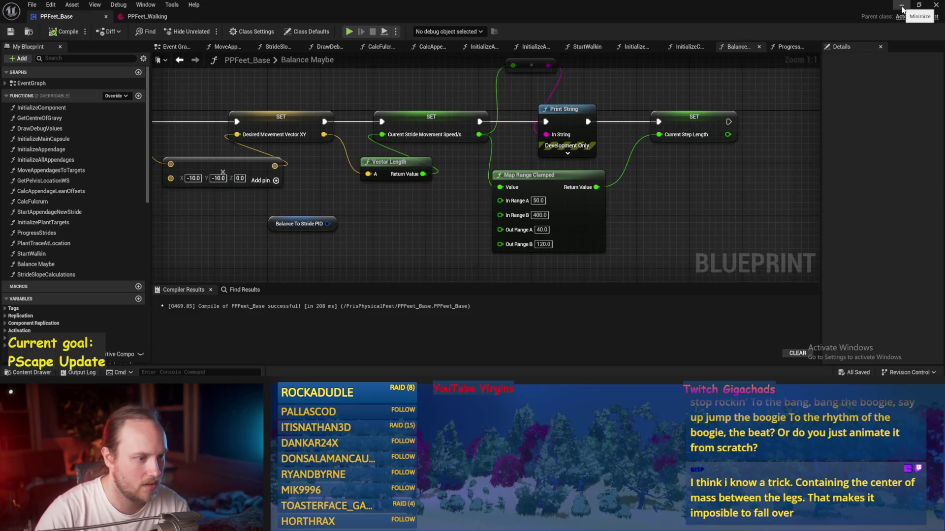
left_click(539, 215)
type("300")
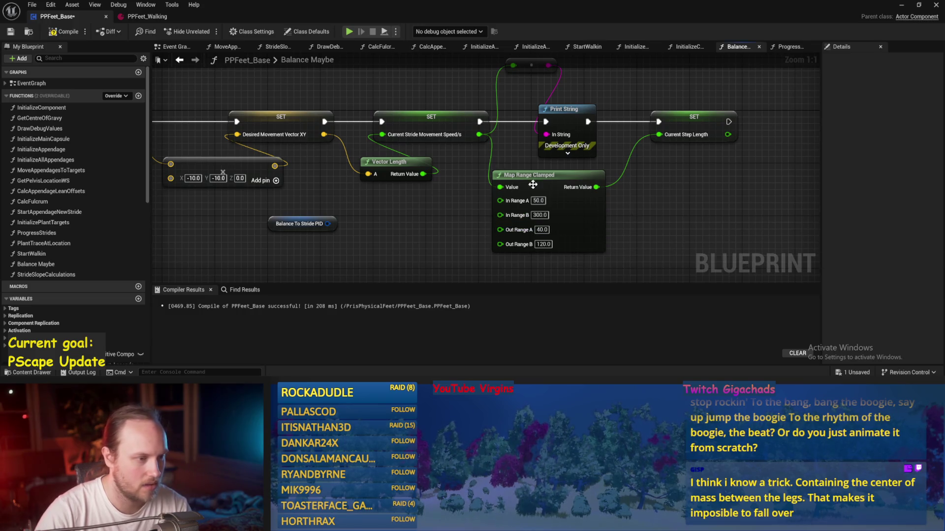
left_click(56, 33)
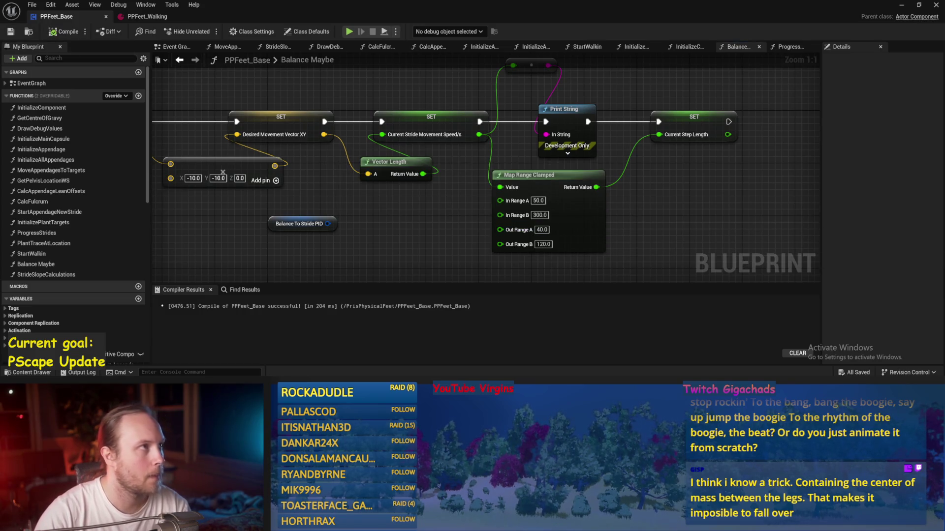
left_click_drag(727, 174, 667, 174)
left_click(901, 5)
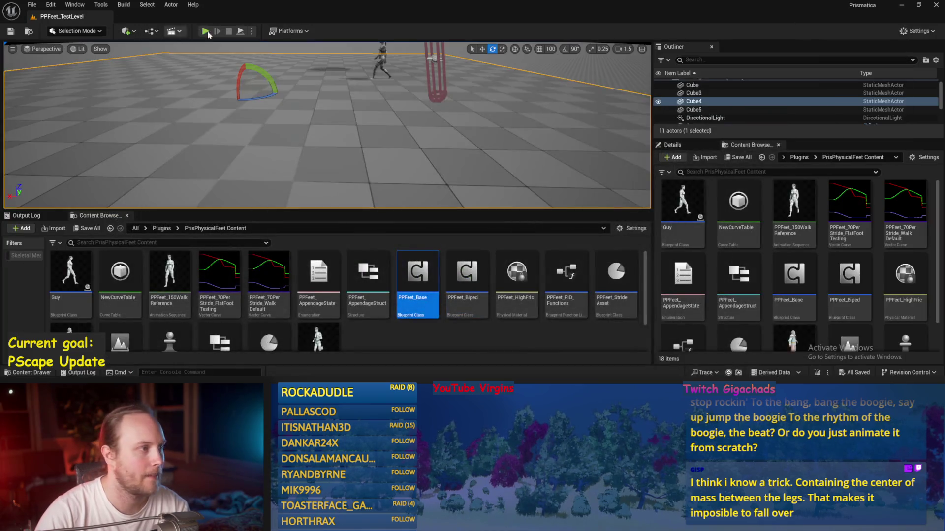
left_click(241, 32)
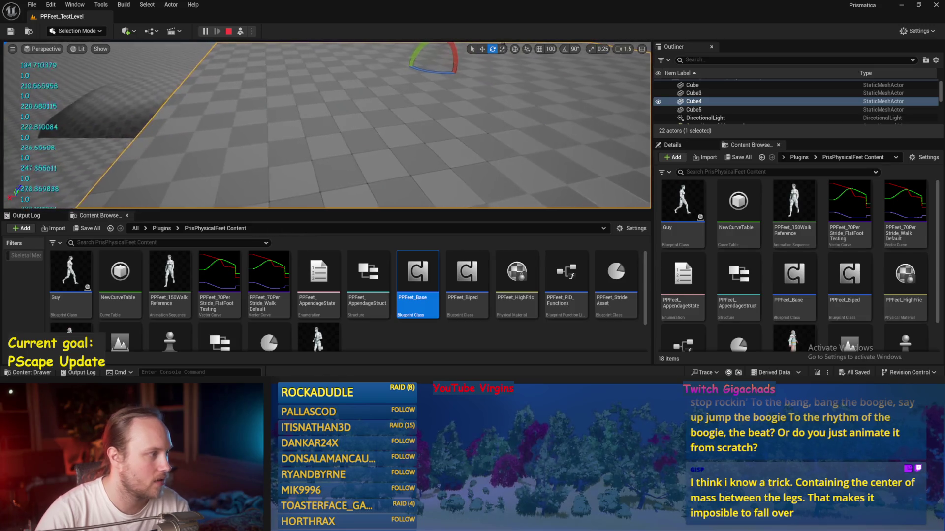
key("Escape")
left_click(243, 31)
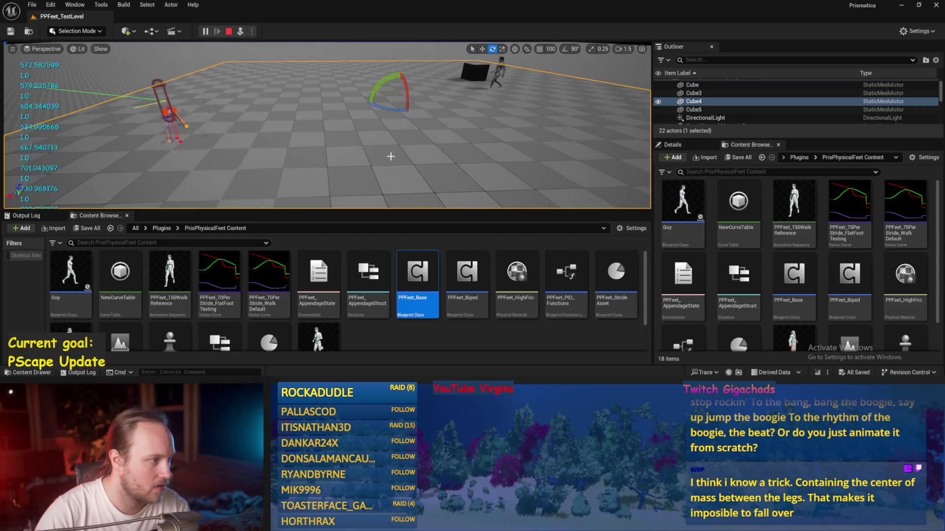
key("Escape")
Step: Save the modified packages, simulate the level twice while rotating the cube, then reopen PPFeet_Base
key("ctrl+s")
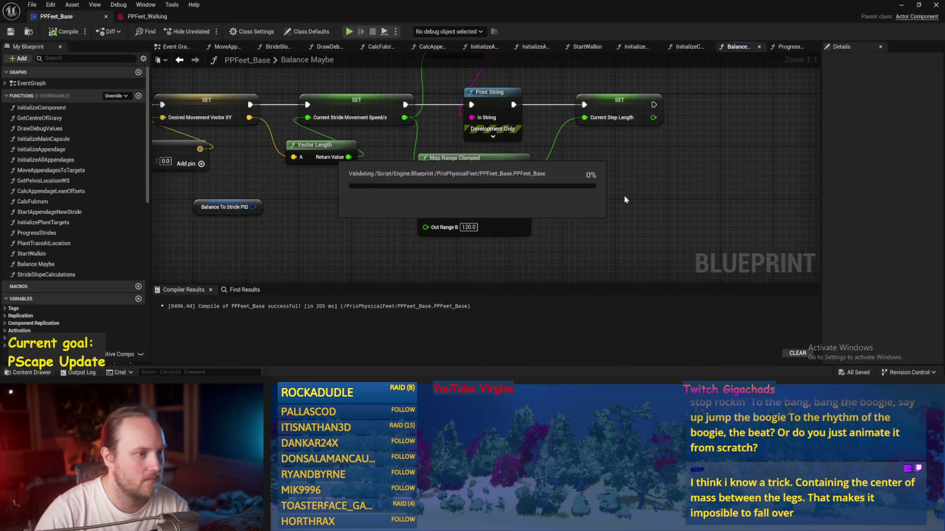
key("alt+Tab")
left_click(240, 32)
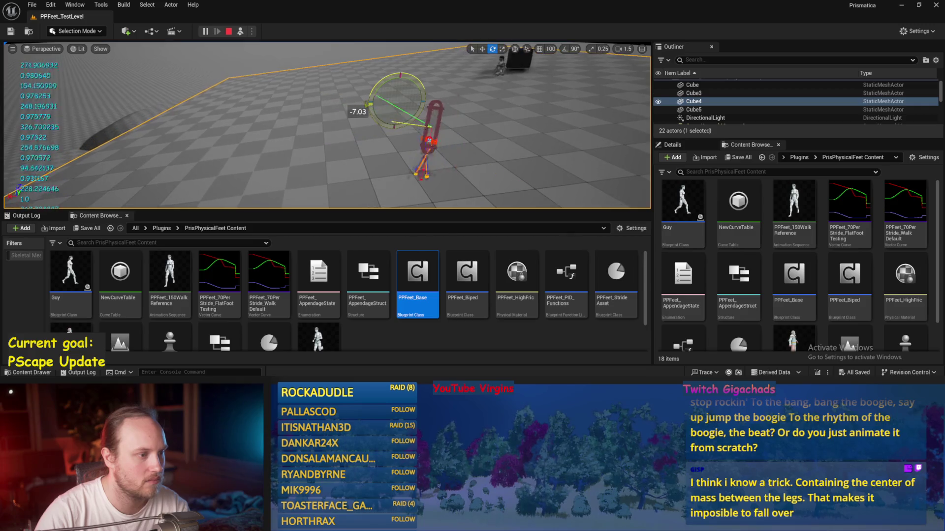
left_click_drag(369, 104, 324, 94)
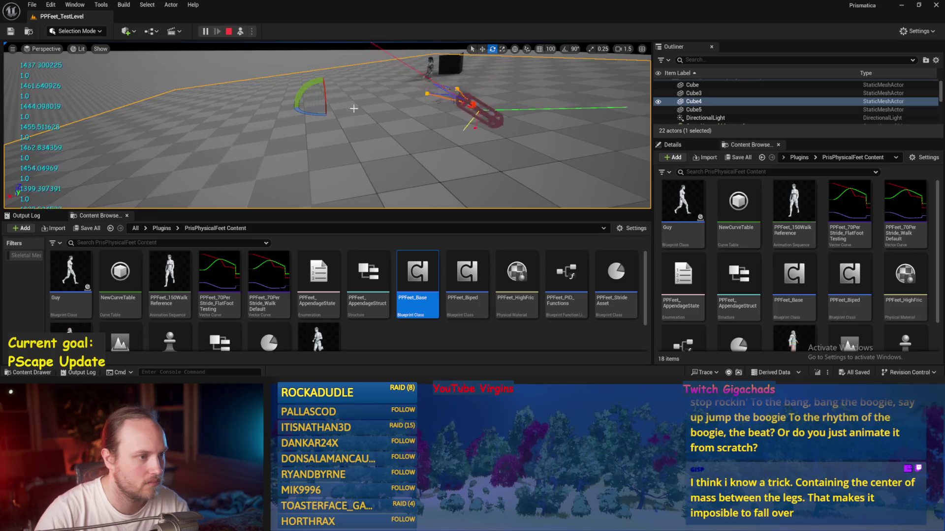
key("Escape")
left_click(241, 31)
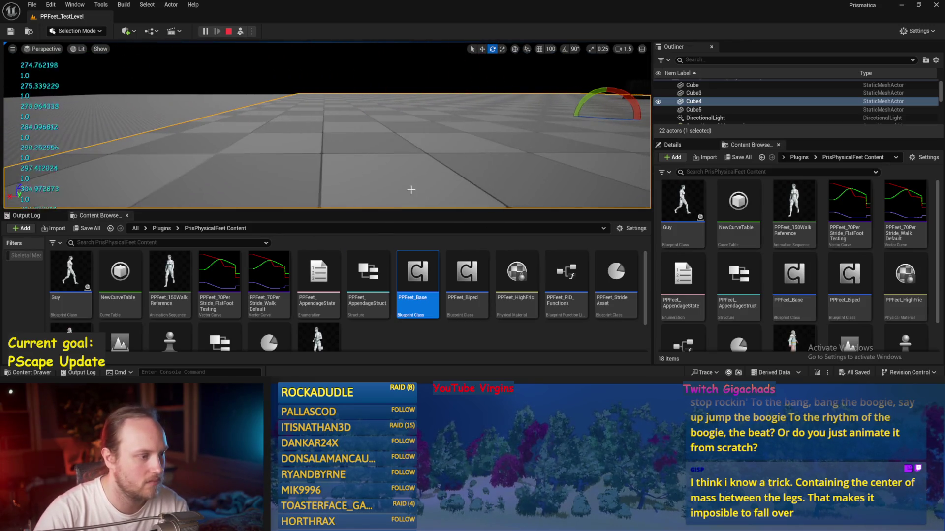
key("Escape")
double_click(417, 273)
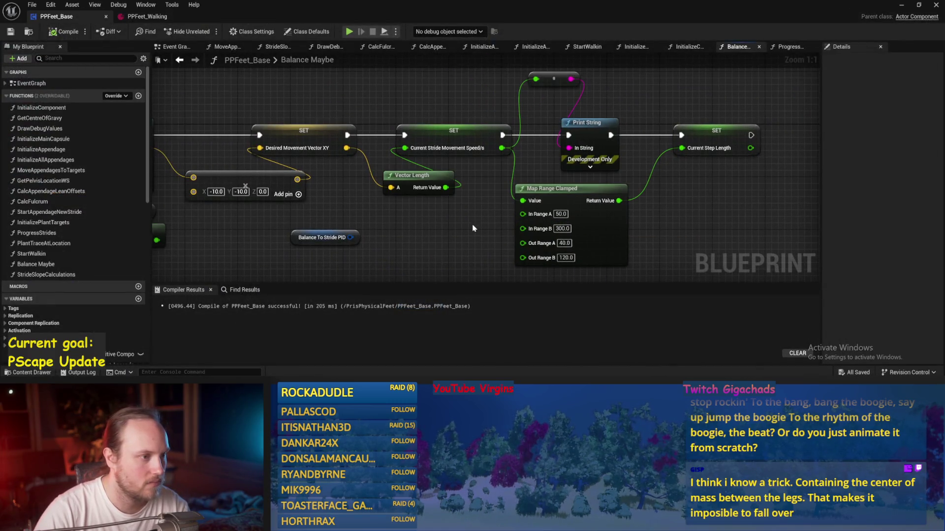
Step: Edit the Make Vector X value and compile and save PPFeet_Base
left_click_drag(473, 228, 557, 223)
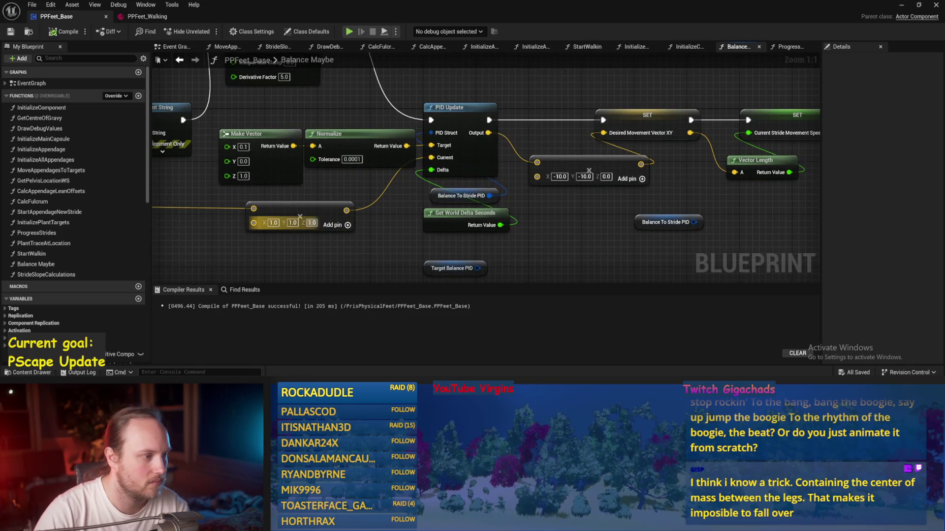
left_click(243, 176)
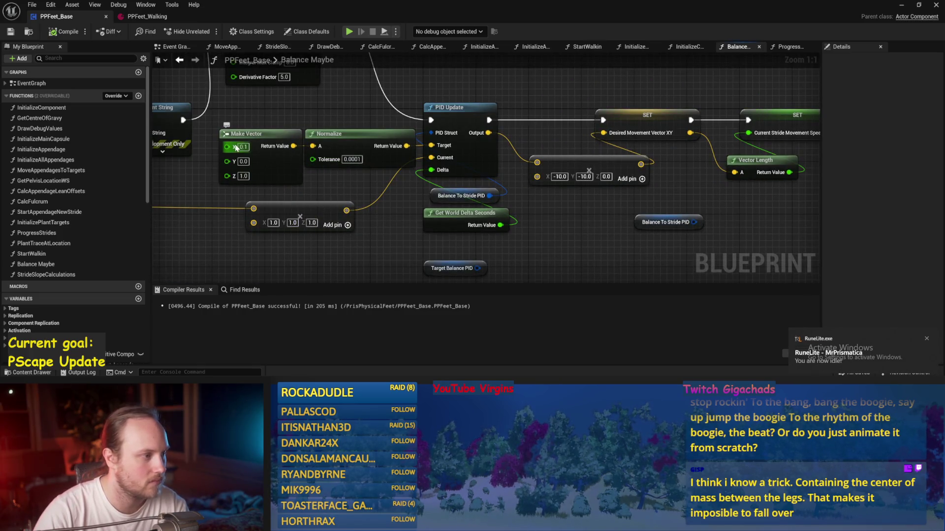
left_click(10, 32)
left_click_drag(537, 218, 457, 228)
Step: Playtest the test level twice, selecting the test player capsule between runs
key("alt+p")
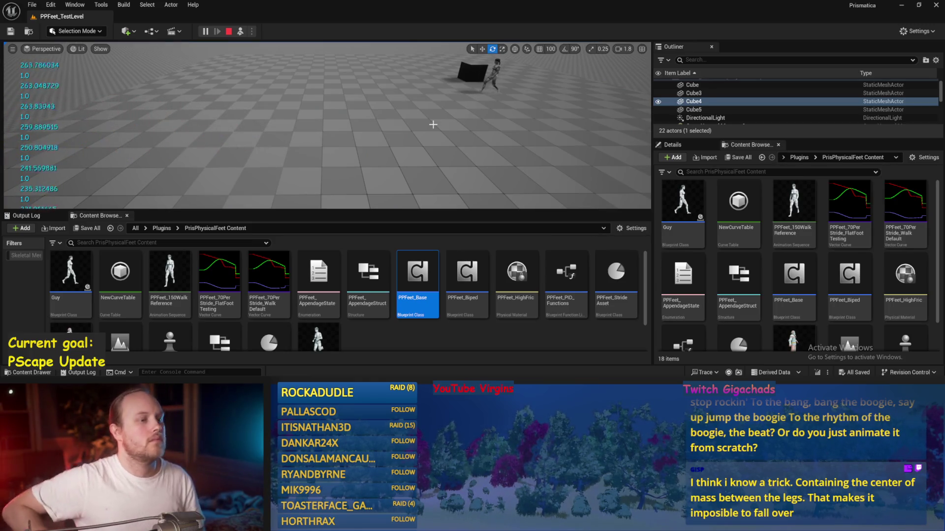
key("Escape")
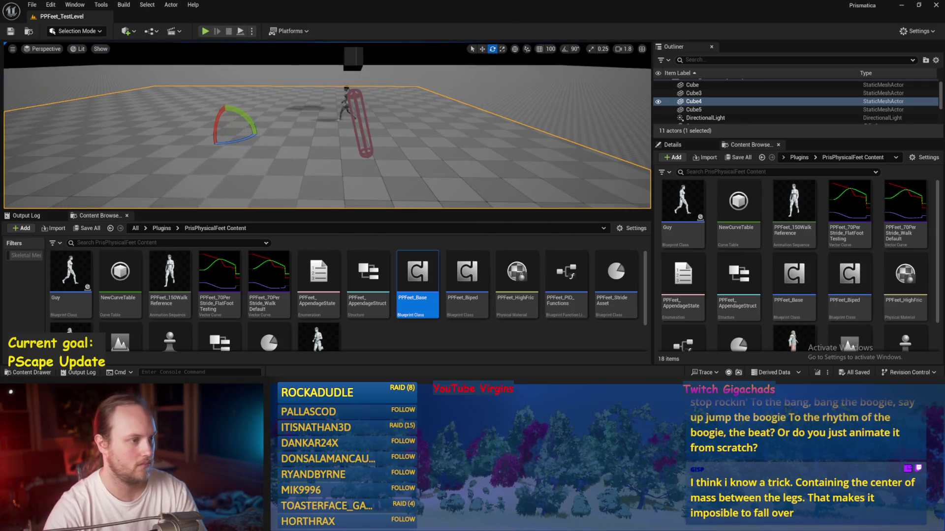
left_click(363, 123)
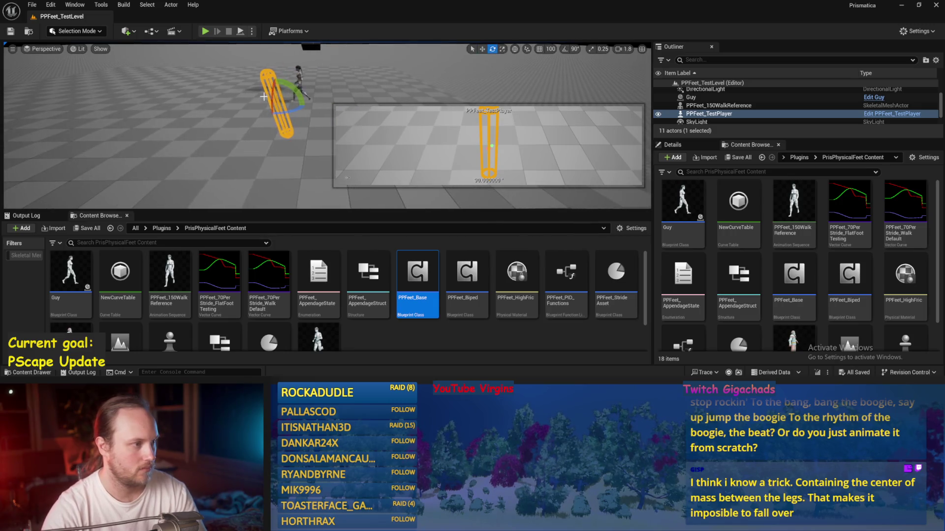
key("alt+p")
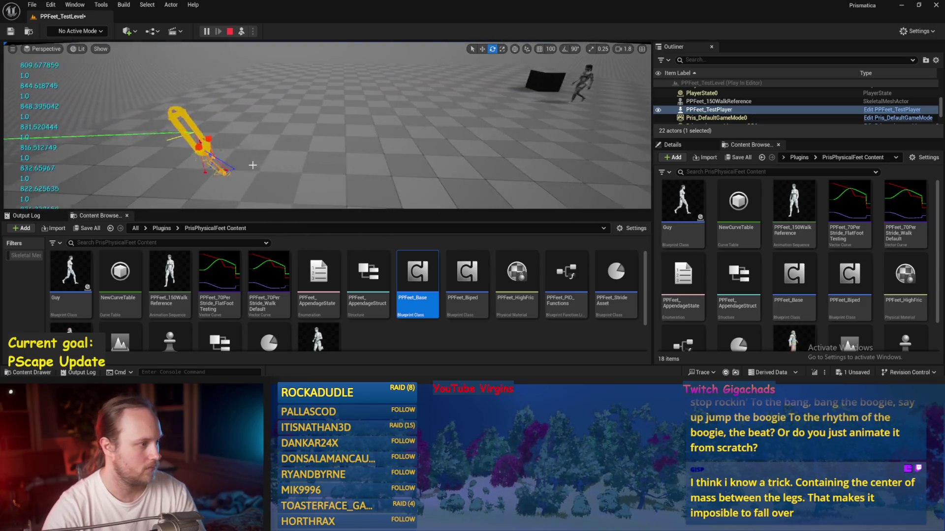
key("Escape")
left_click(348, 367)
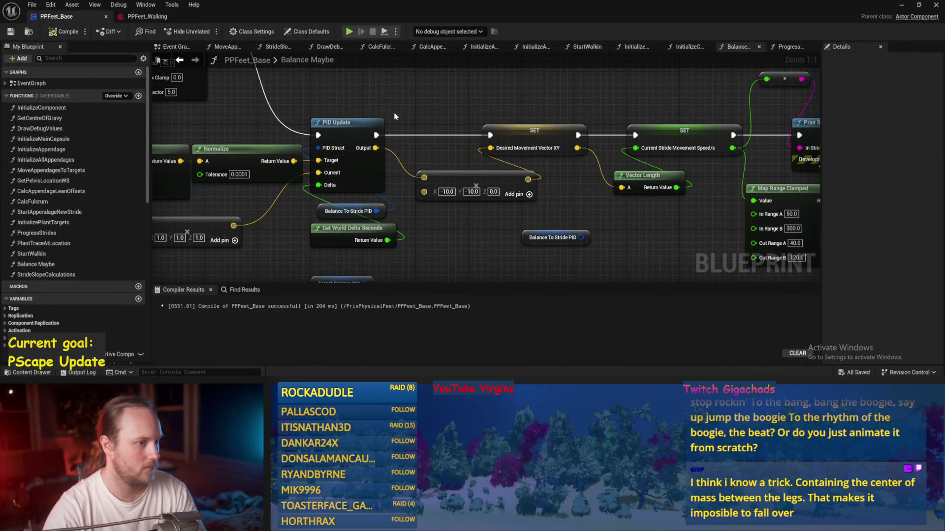
Step: Move the PID Set Values node lower in the graph and save the blueprint
scroll(353, 129, "down", 1)
mouse_move(497, 127)
left_mouse_down()
mouse_move(394, 132)
mouse_move(533, 138)
left_mouse_up()
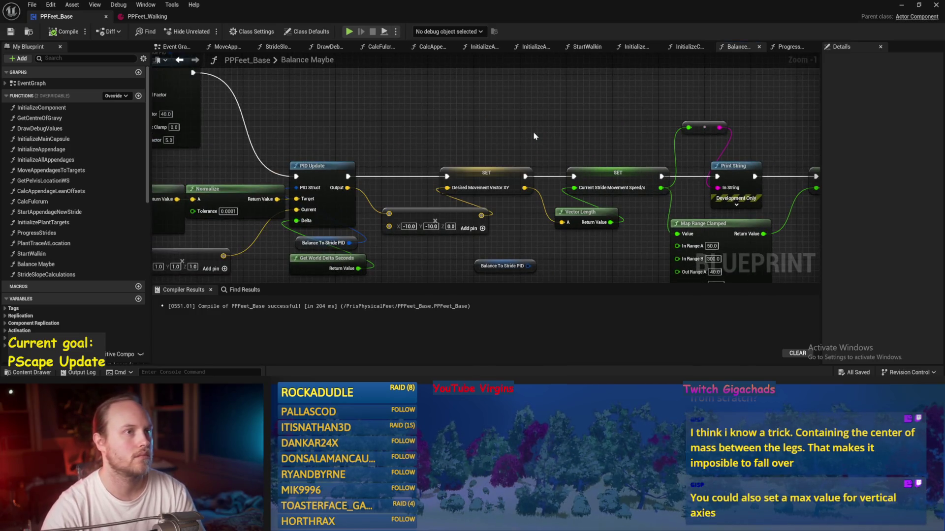
scroll(428, 113, "up", 1)
left_click_drag(428, 113, 545, 116)
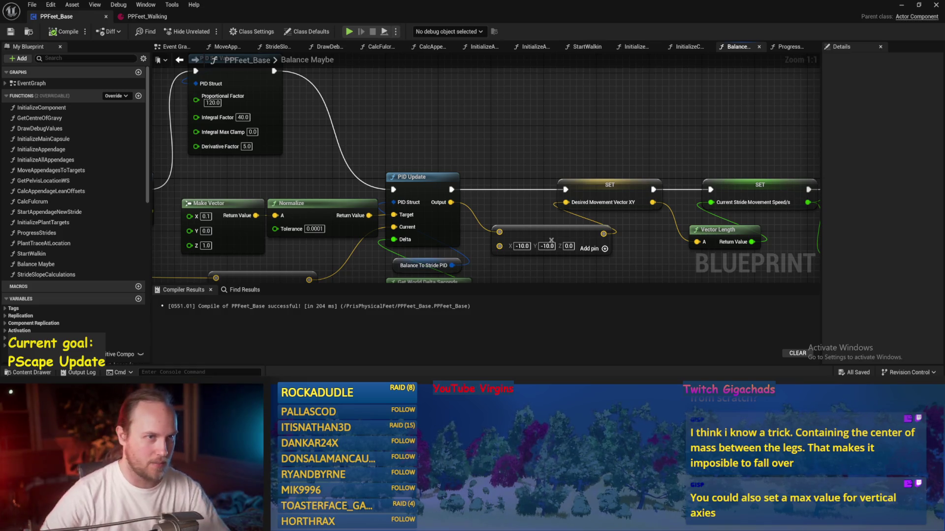
mouse_move(496, 119)
left_mouse_down()
mouse_move(538, 121)
mouse_move(351, 145)
left_mouse_up()
left_click_drag(323, 113, 323, 146)
left_click_drag(173, 144, 254, 103)
key("ctrl+s")
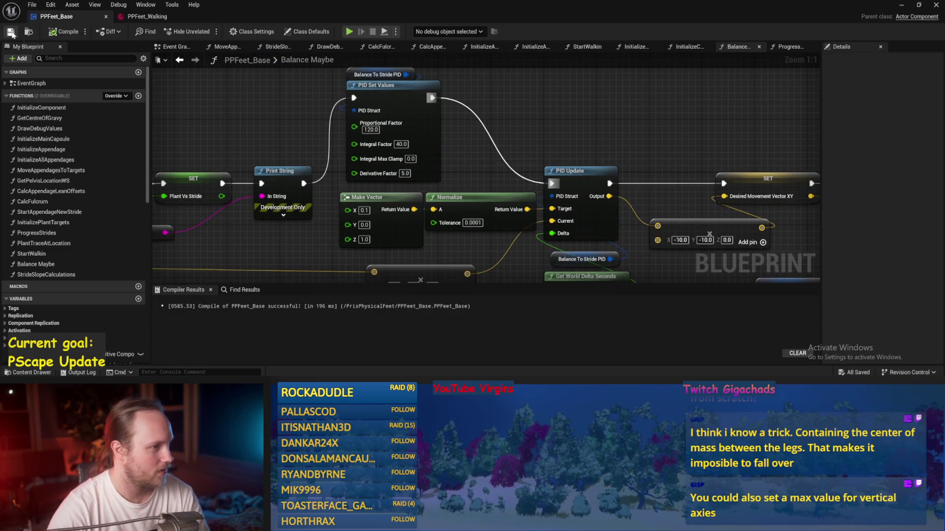
Step: Locate the vector multiply node near Branch and Start Walkin to make the output multiplier -1
left_click_drag(484, 147, 485, 114)
right_click(476, 132)
key("Escape")
scroll(466, 104, "down", 1)
mouse_move(466, 105)
left_mouse_down()
mouse_move(506, 191)
mouse_move(396, 178)
mouse_move(376, 186)
left_mouse_up()
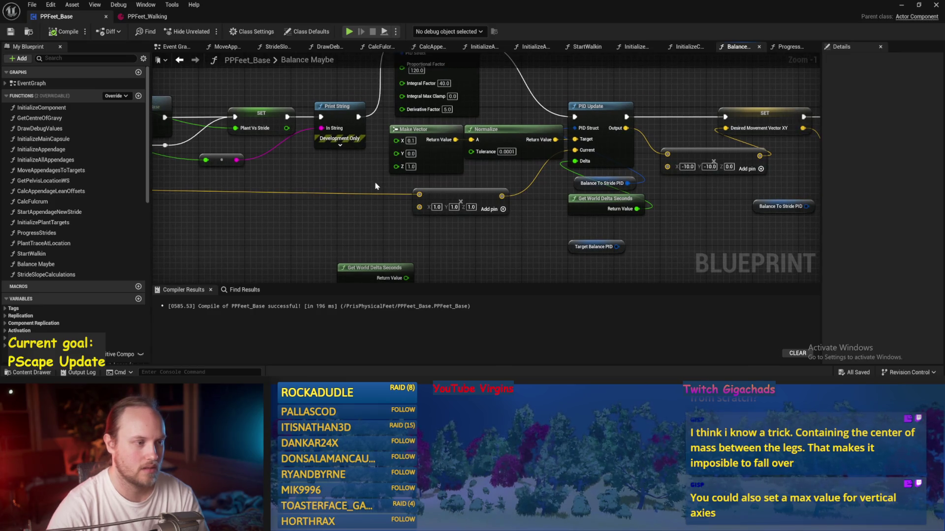
left_click(423, 188)
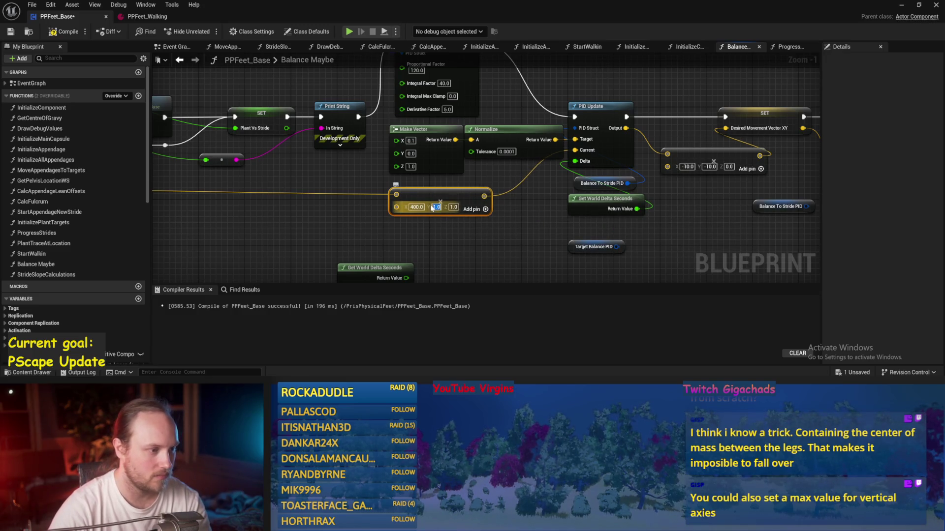
Step: Set the PID Integral Factor to 1.0, then return to the level editor
left_click_drag(520, 215, 498, 213)
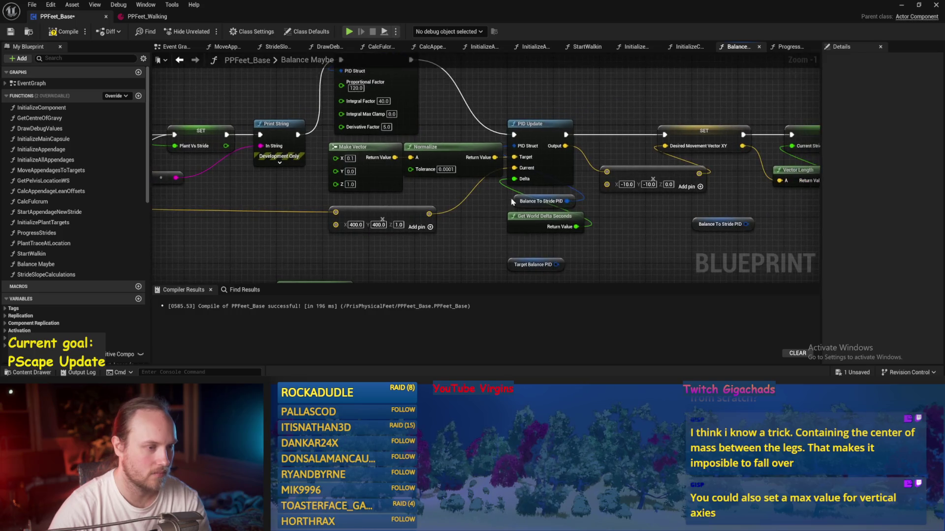
scroll(532, 157, "up", 1)
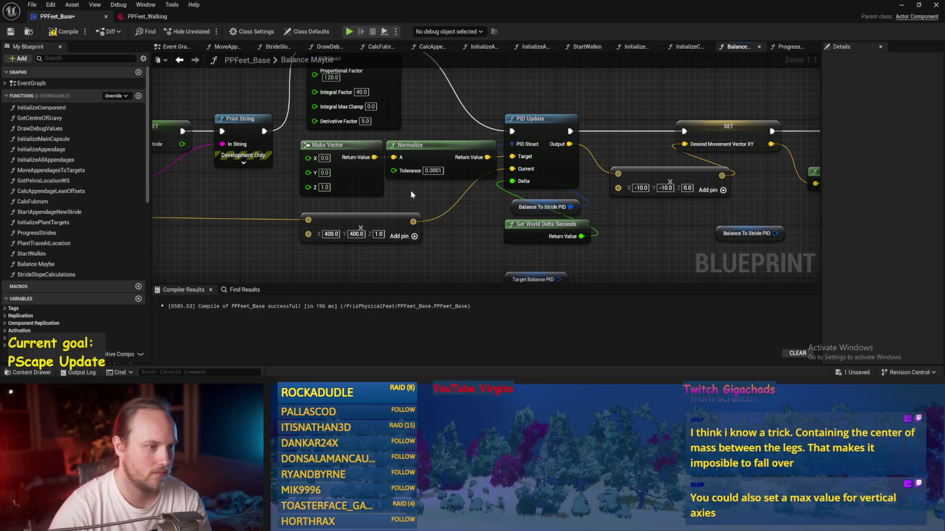
left_click_drag(445, 123, 439, 140)
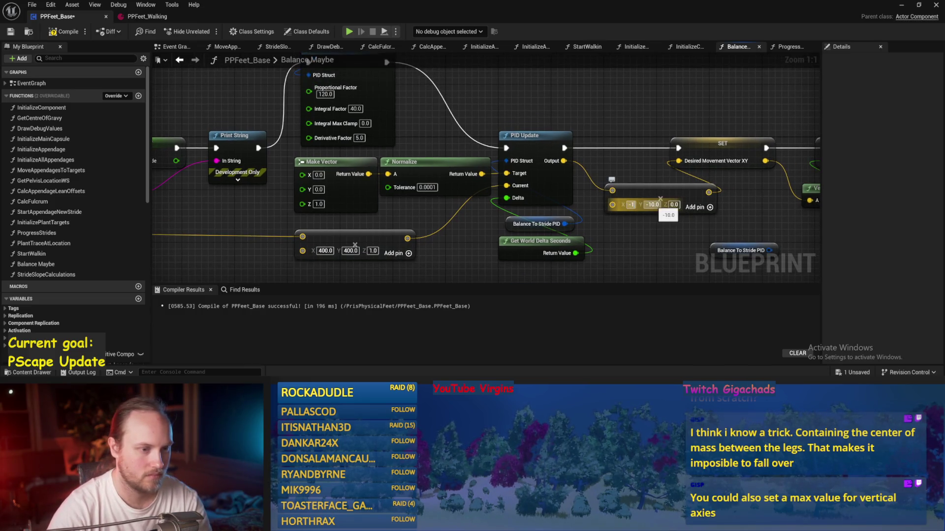
left_click_drag(586, 111, 584, 145)
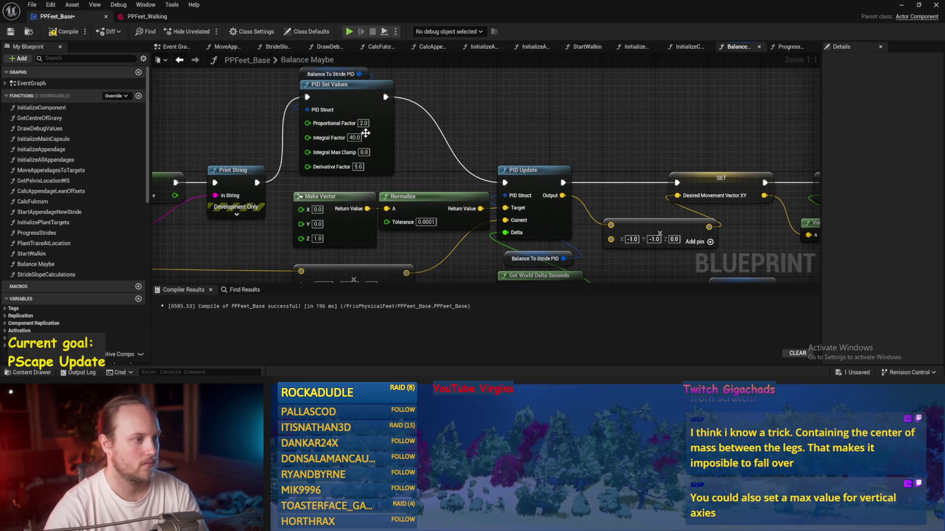
type("1")
left_click_drag(406, 128, 386, 84)
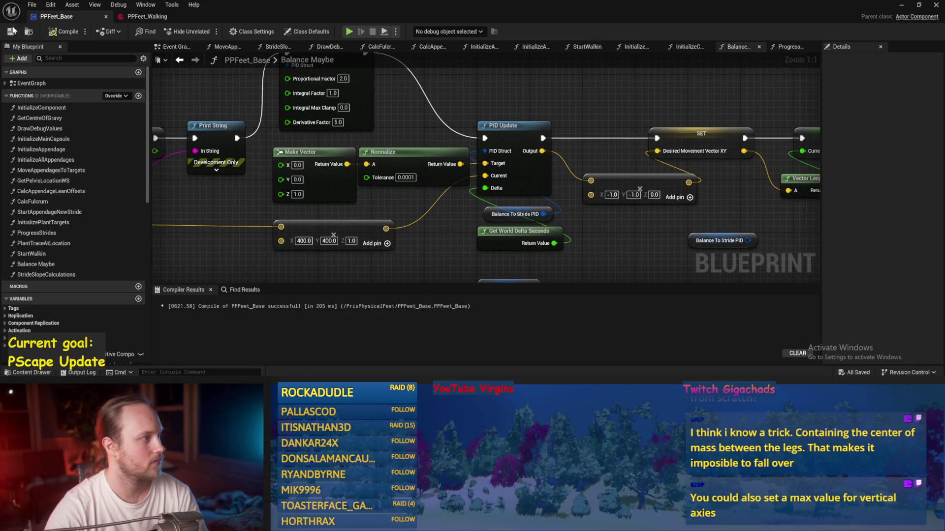
scroll(511, 107, "down", 2)
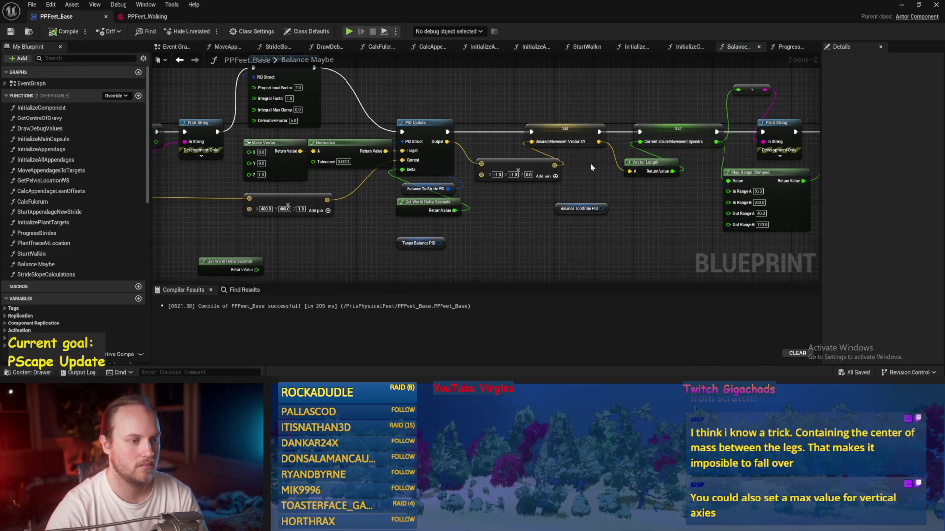
scroll(683, 148, "up", 1)
left_click(902, 7)
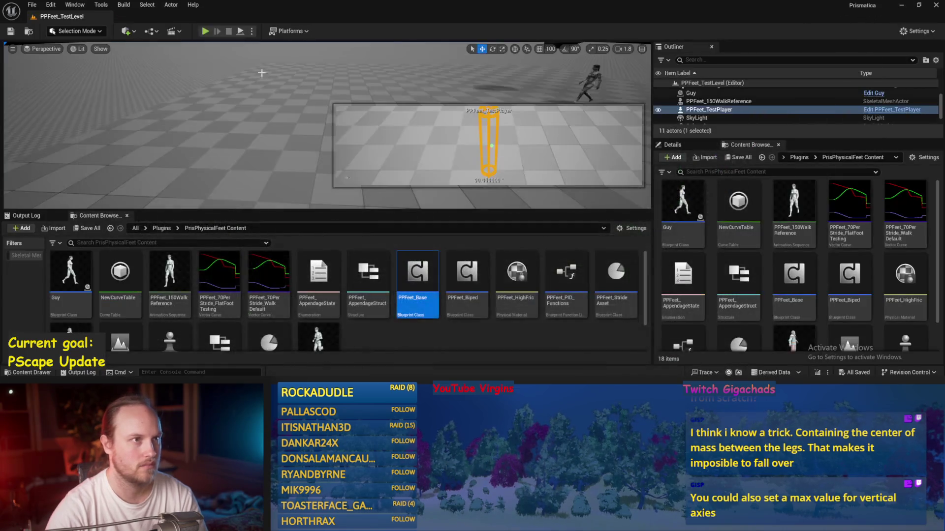
Step: Playtest once, then set Derivative Factor 10 and the multiply vector to 100,100 in PPFeet_Base
left_click(240, 32)
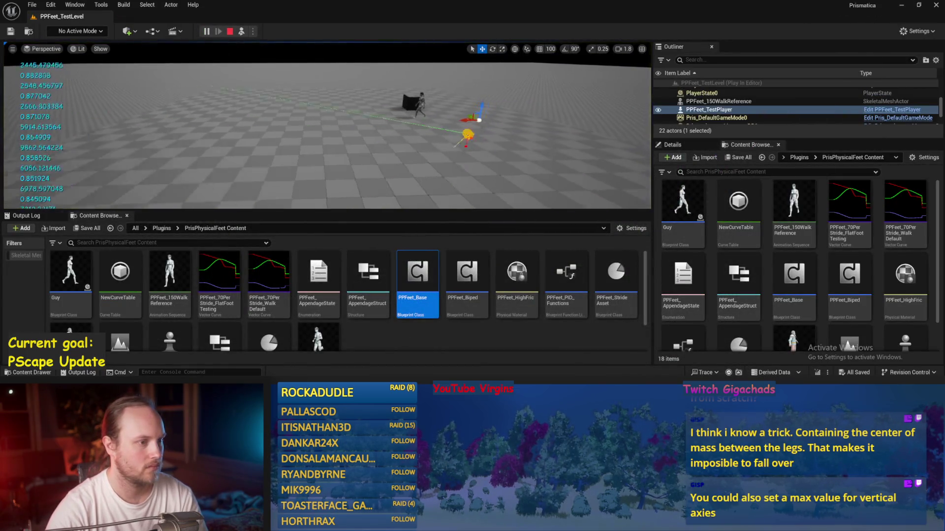
key("Escape")
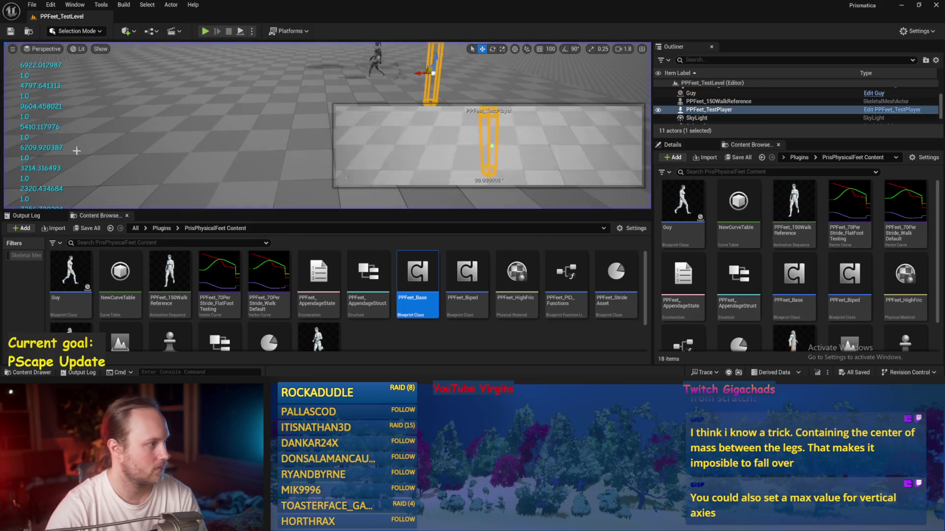
left_click(354, 367)
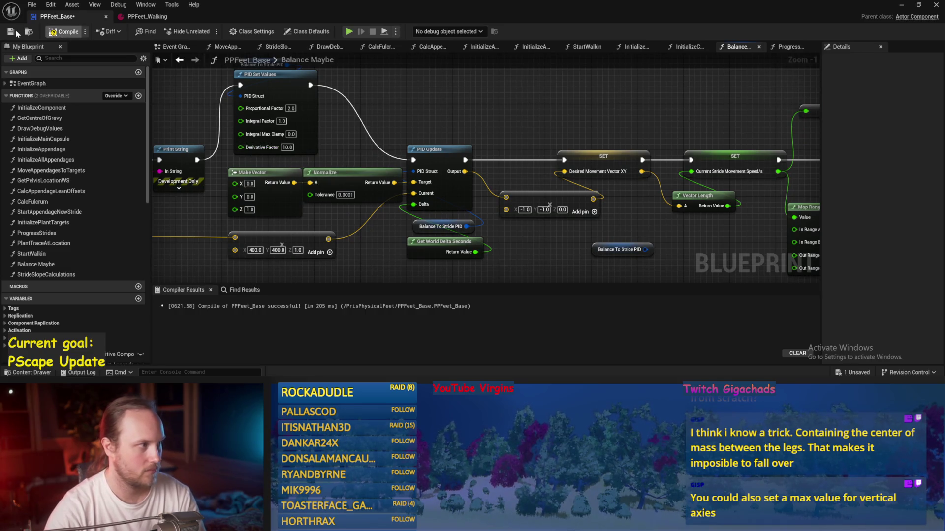
left_click_drag(509, 91, 476, 105)
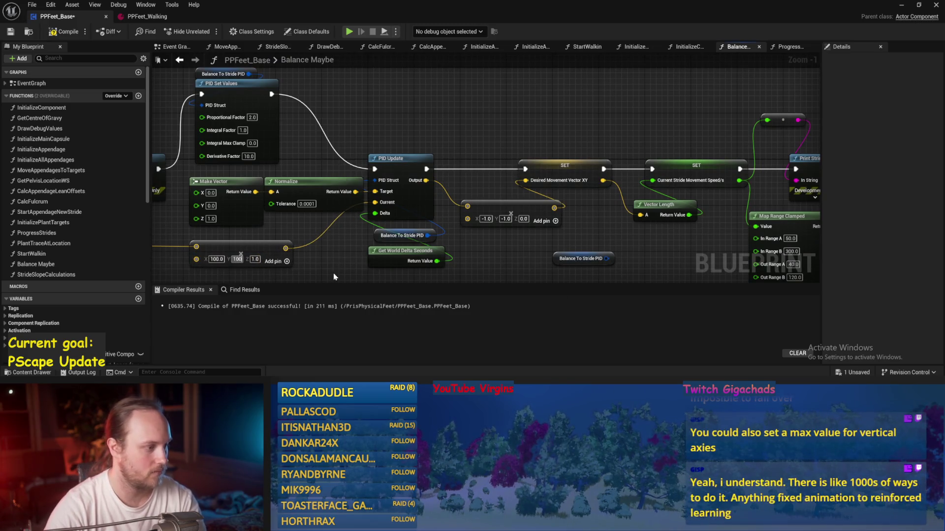
left_click_drag(496, 143, 566, 125)
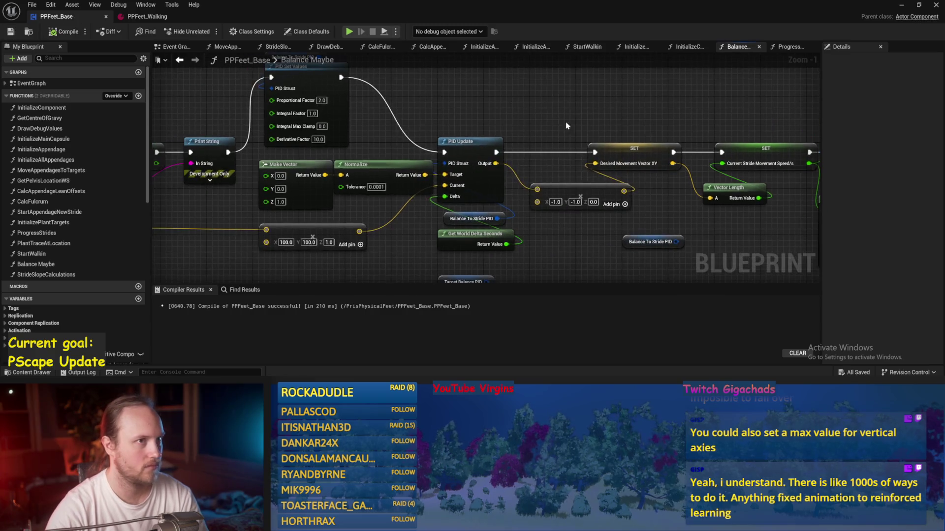
left_click_drag(648, 124, 628, 105)
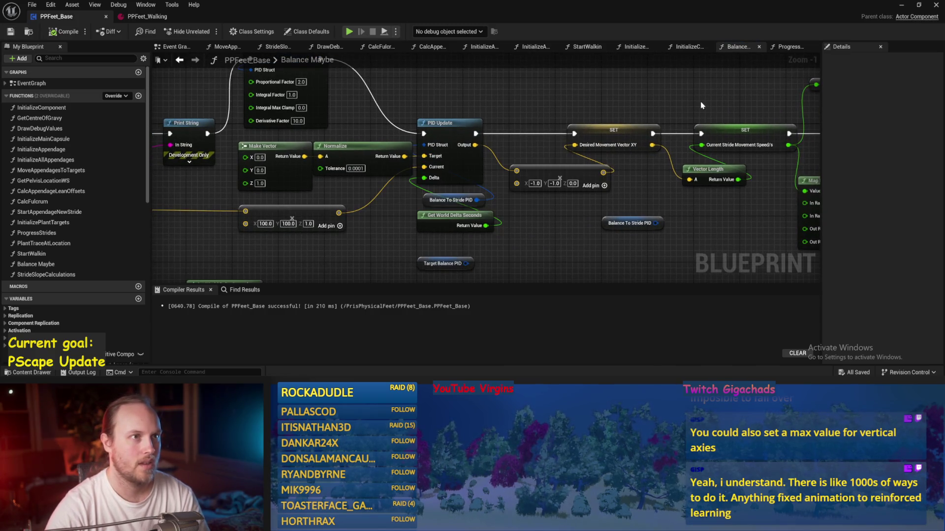
Step: Playtest the level with the new values and browse up to the Plugins content folder
left_click(903, 6)
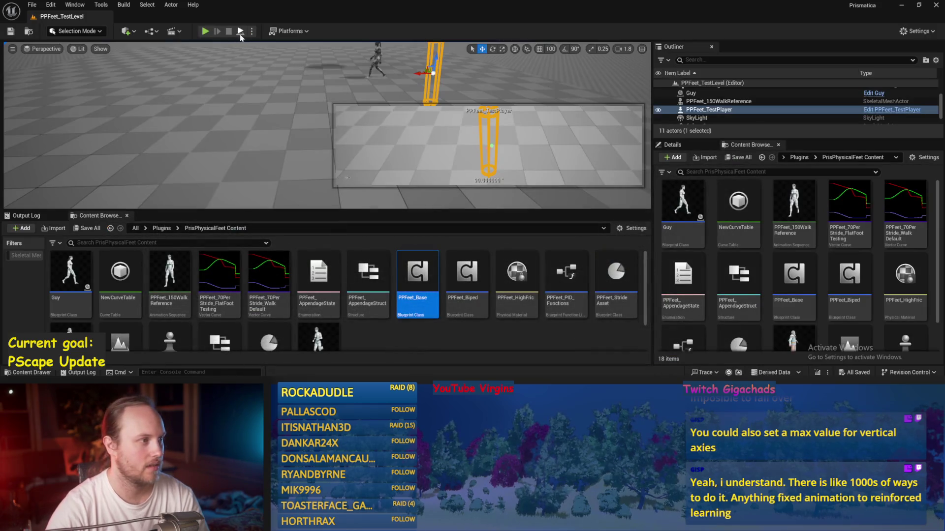
left_click(240, 32)
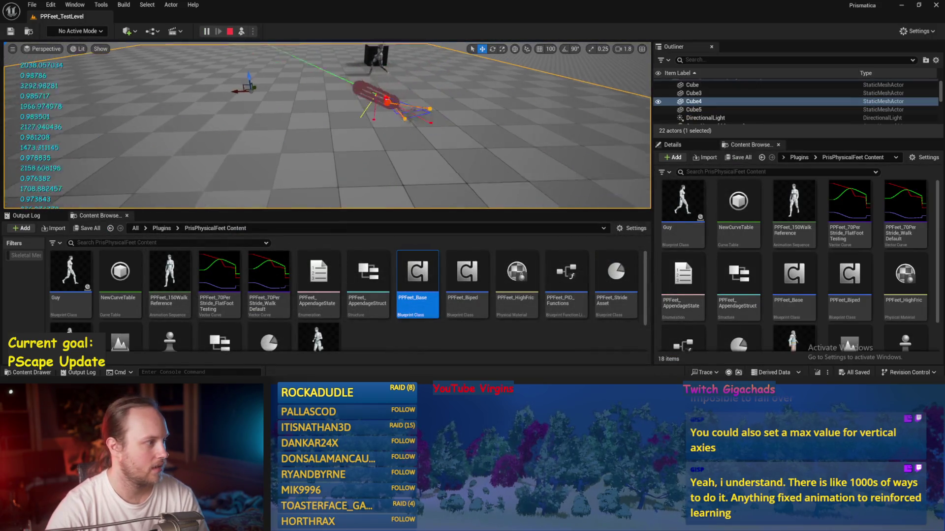
left_click(373, 342)
key("alt+Left")
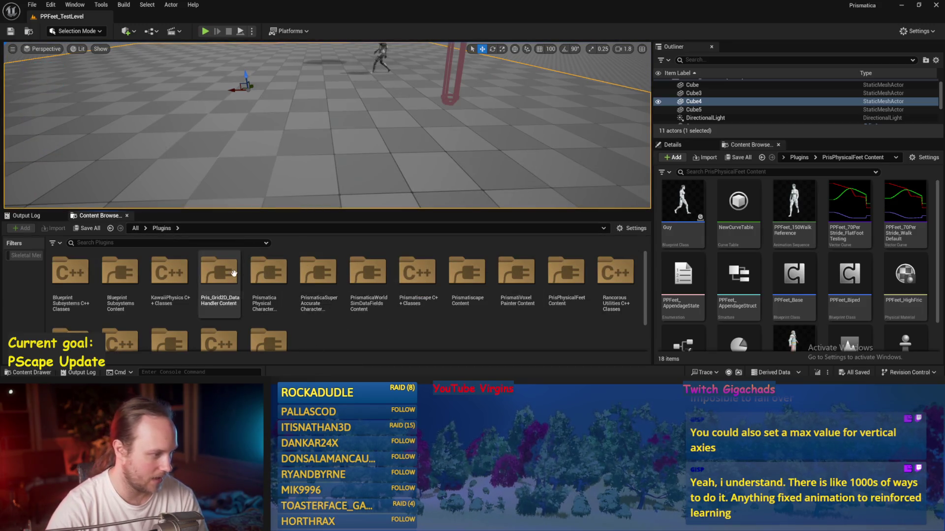
Step: Open PPCMS_TestLevel from the PrismaticaPhysicalCharacterMovementSystem Content folder and play it full screen, walking forward
double_click(269, 274)
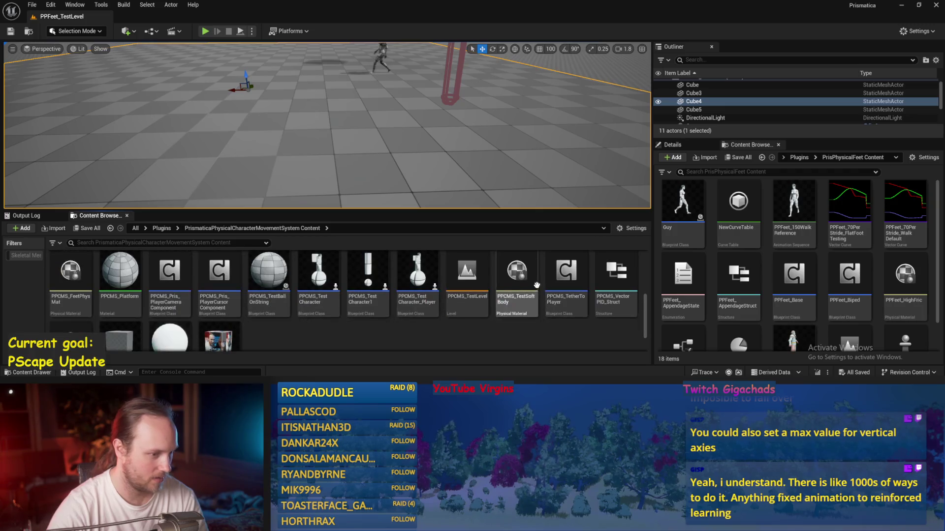
double_click(469, 280)
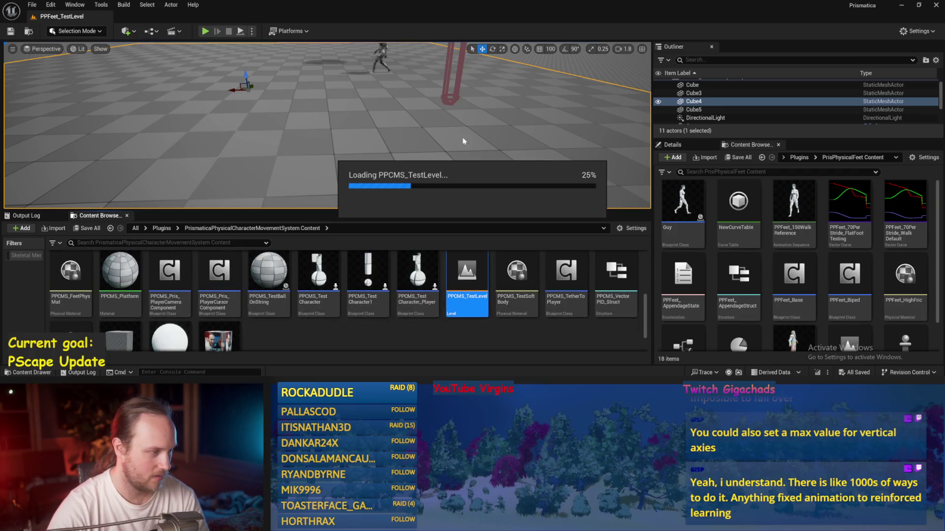
left_click(205, 32)
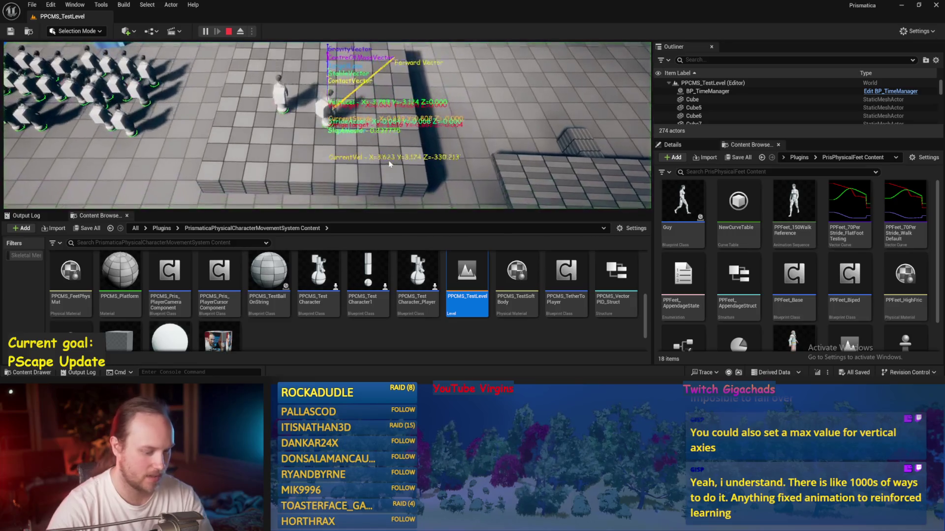
key("F11")
key("w")
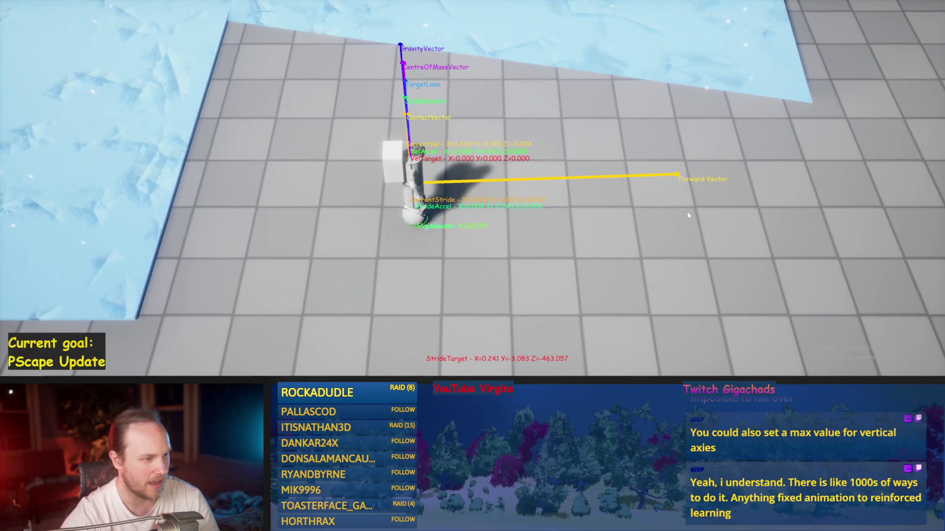
key("w")
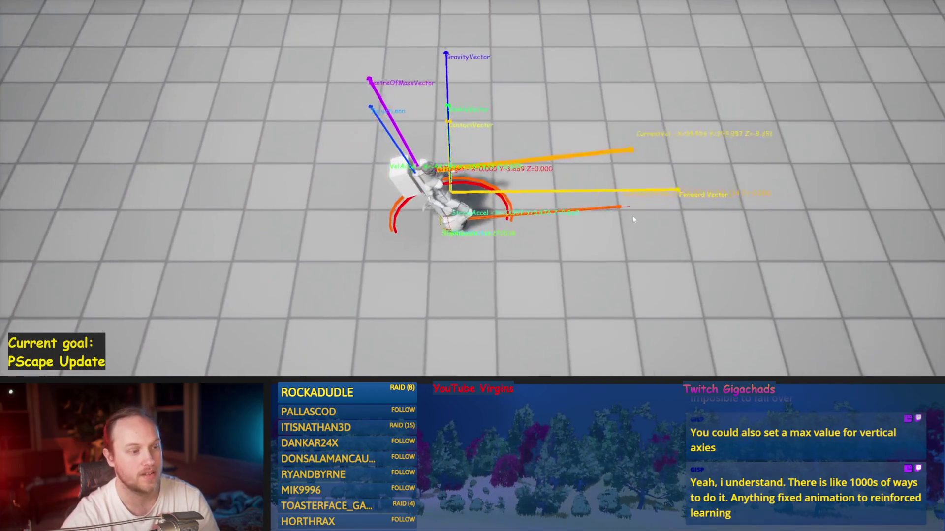
Step: Walk the debug character forward, backward, left and right with W, S, A and D
key("w")
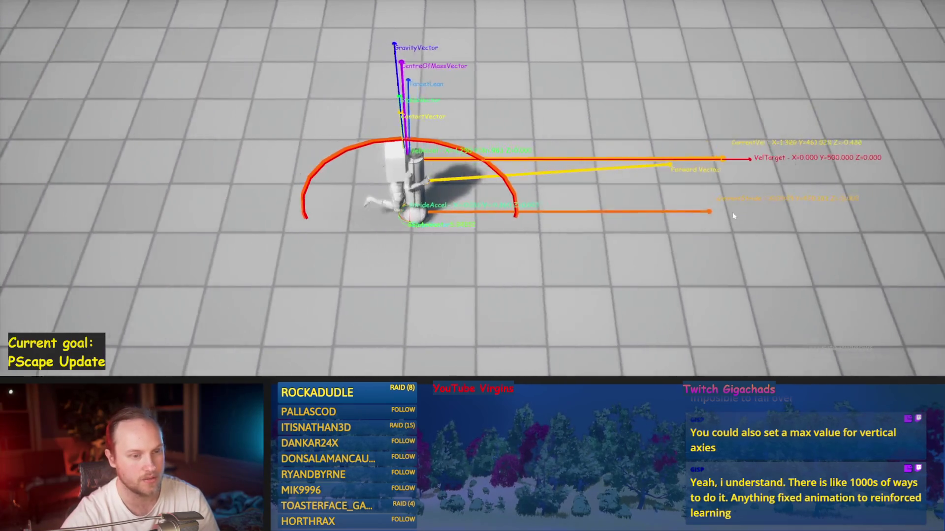
key("s")
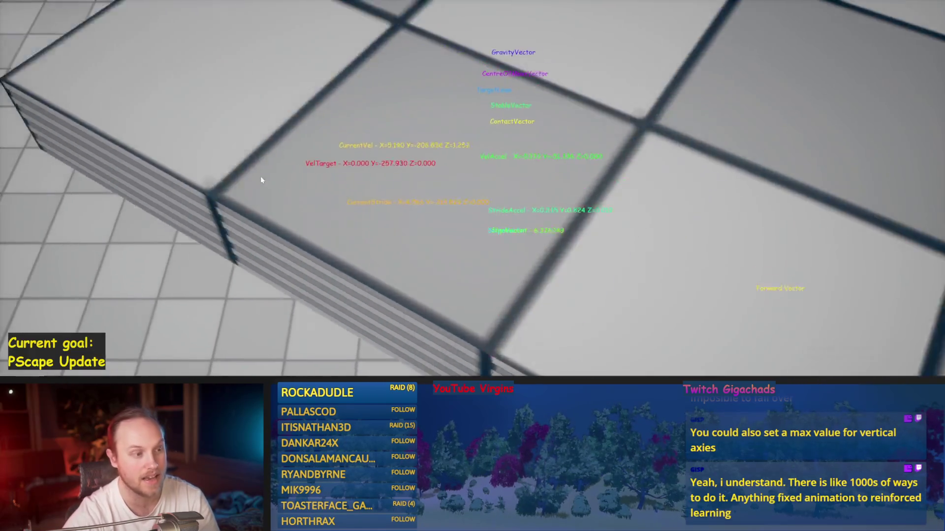
key("w")
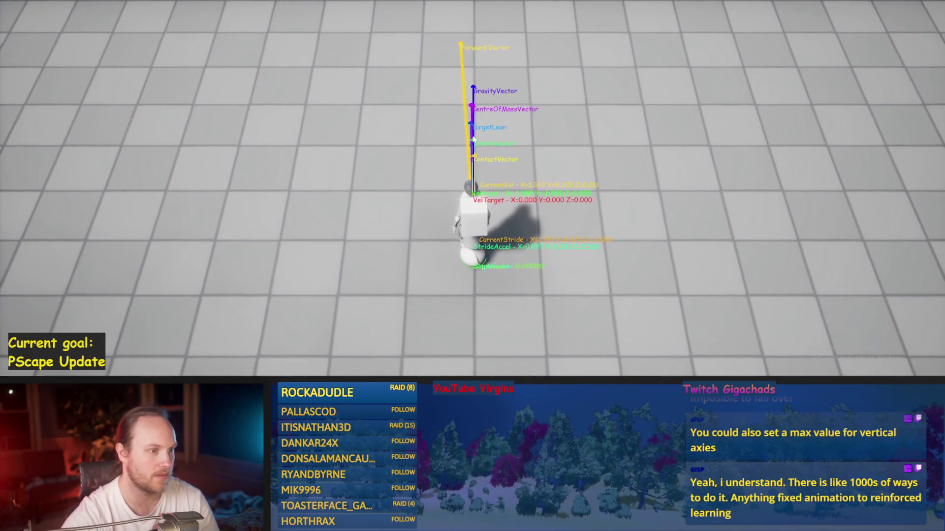
key("a")
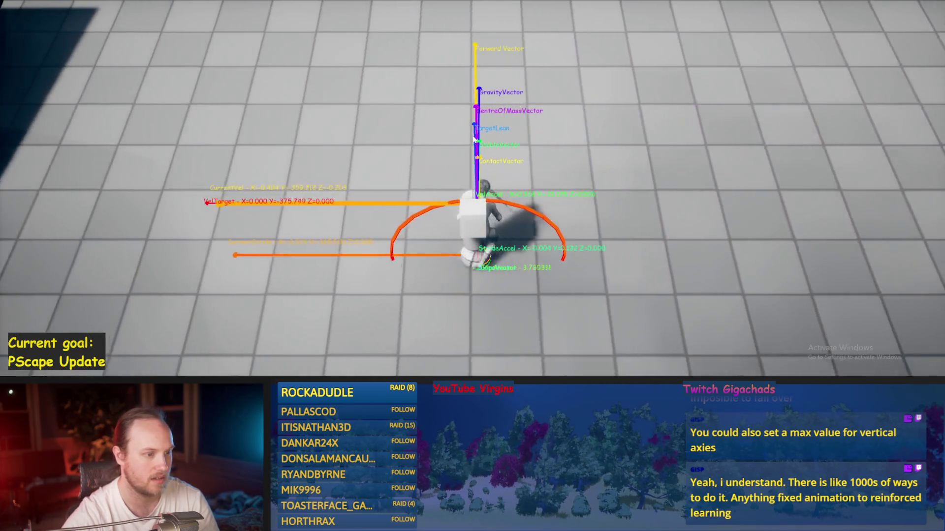
key("d")
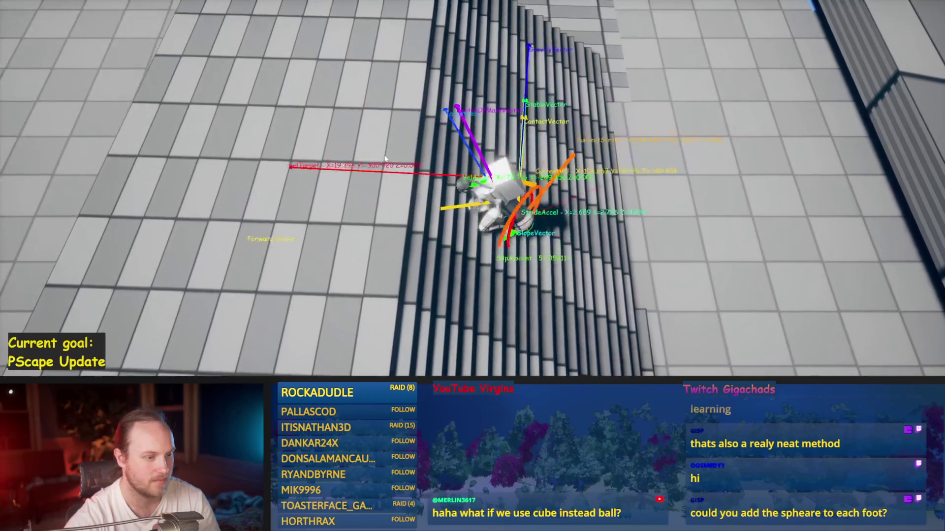
Step: Stop the play session and exit full screen back to the PPCMS_TestLevel editor
key("Escape")
key("F11")
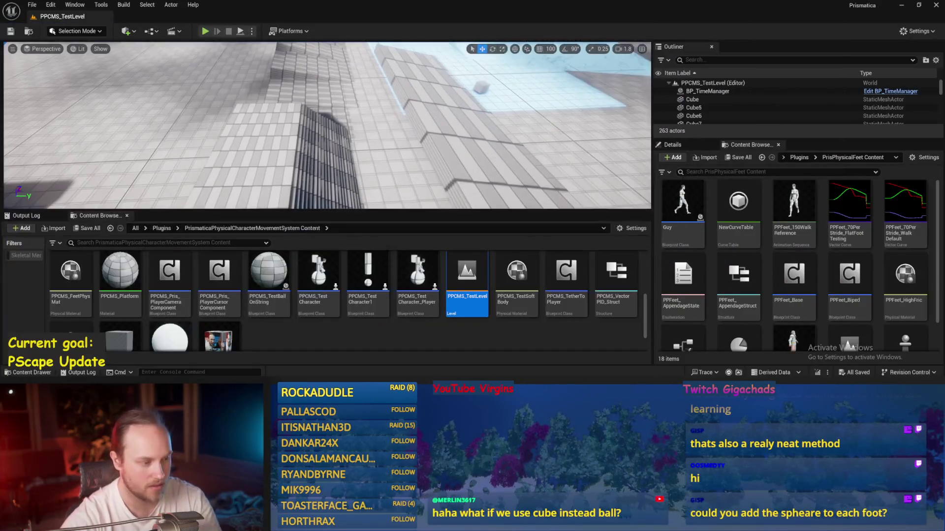
Step: Save the current map and open PPCMS_BaseClass's Event Graph
key("ctrl+s")
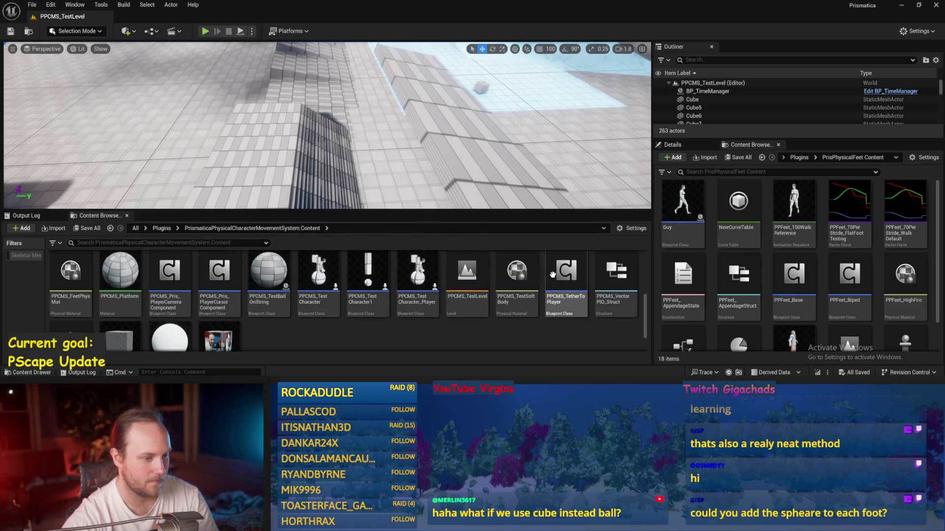
scroll(236, 295, "up", 5)
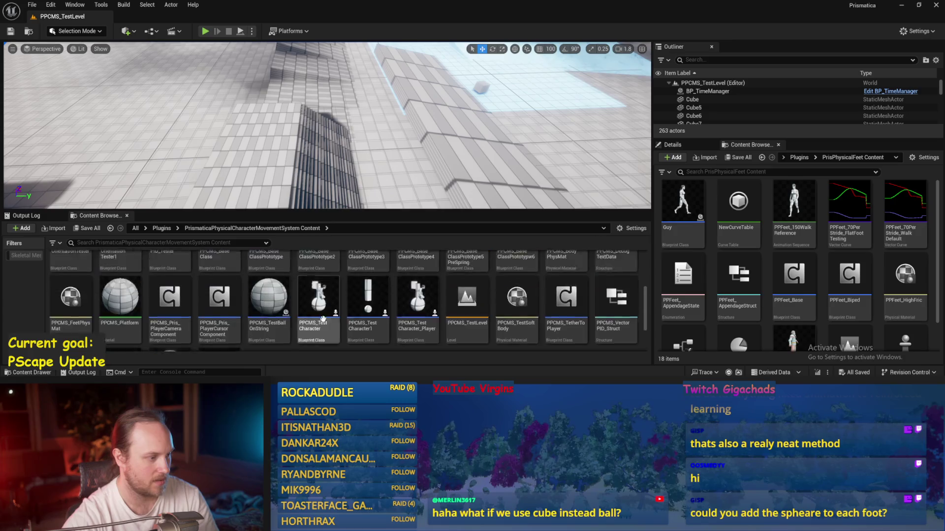
double_click(226, 309)
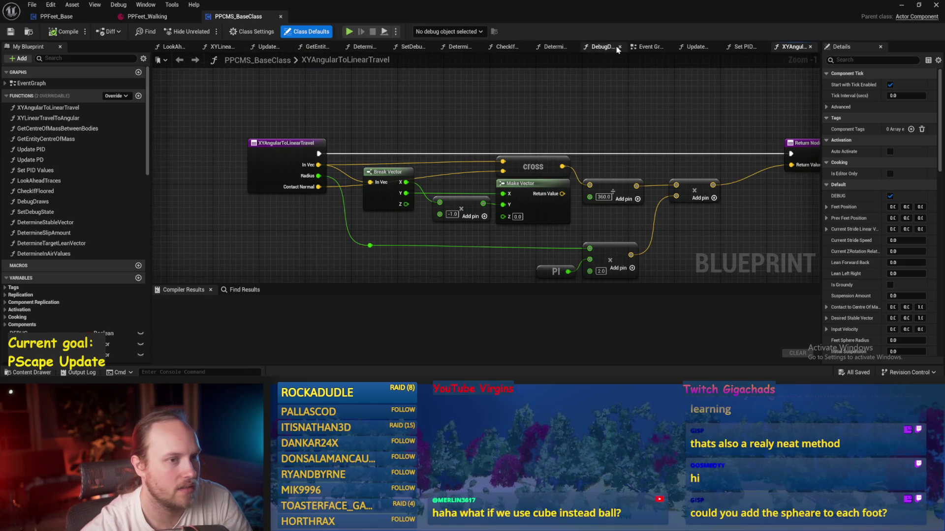
left_click(649, 46)
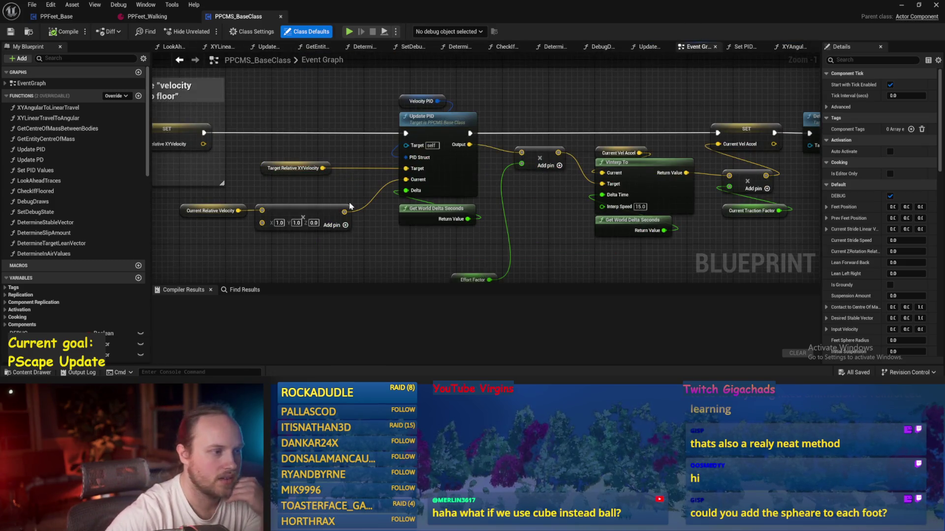
Step: Pan along the tick chain from Event Tick past the angular velocity and Character Feet nodes
scroll(437, 159, "down", 4)
mouse_move(446, 71)
left_mouse_down()
mouse_move(472, 133)
mouse_move(738, 98)
mouse_move(614, 181)
mouse_move(499, 169)
mouse_move(382, 240)
mouse_move(447, 212)
mouse_move(375, 175)
left_mouse_up()
mouse_move(682, 224)
left_mouse_down()
mouse_move(518, 206)
mouse_move(695, 212)
left_mouse_up()
scroll(400, 220, "up", 4)
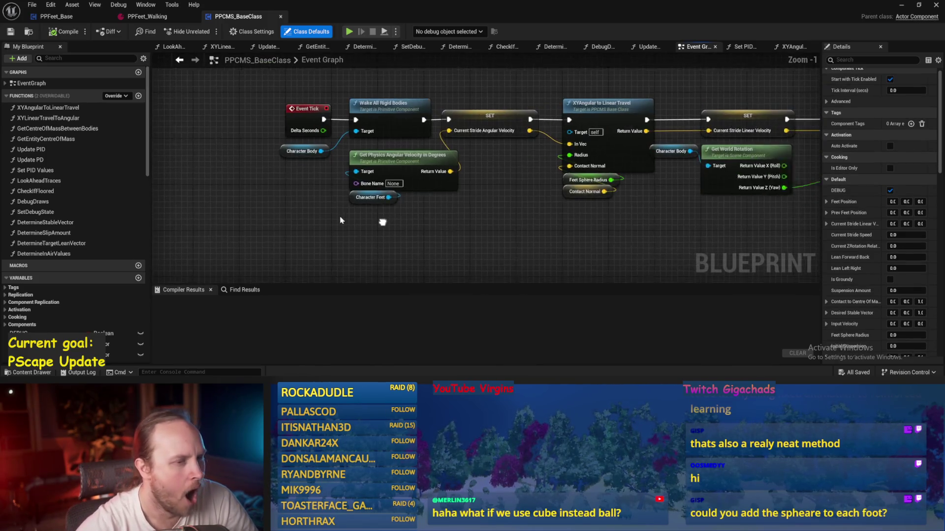
mouse_move(327, 82)
left_mouse_down()
mouse_move(294, 110)
mouse_move(324, 114)
mouse_move(175, 180)
left_mouse_up()
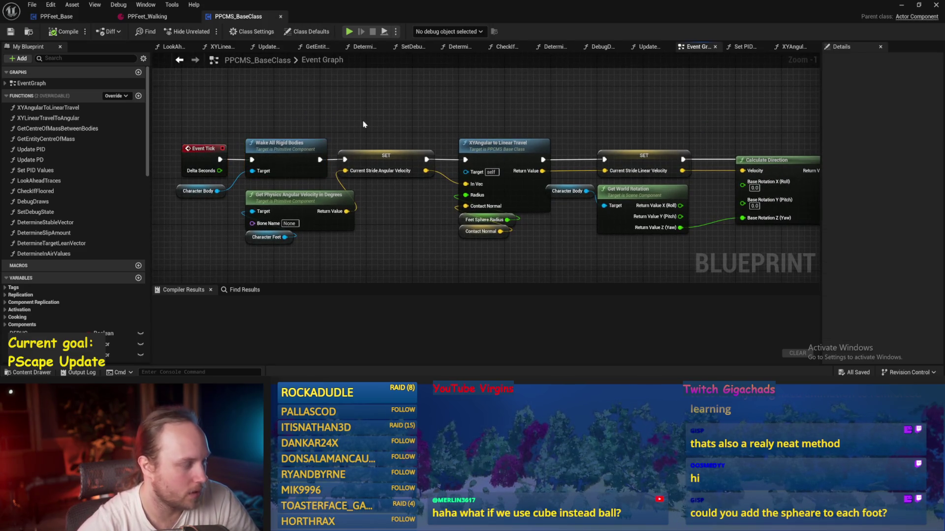
left_click_drag(359, 125, 319, 131)
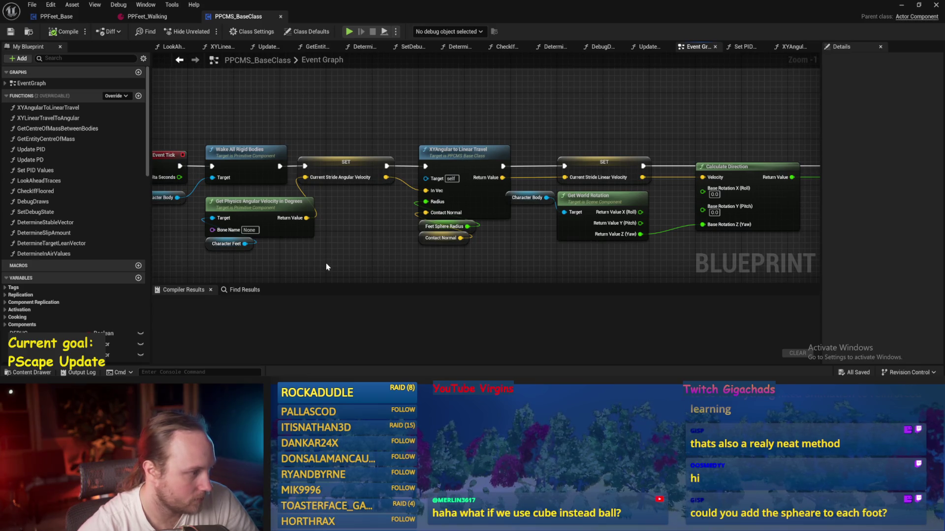
mouse_move(326, 266)
left_mouse_down()
mouse_move(326, 241)
mouse_move(213, 204)
left_mouse_up()
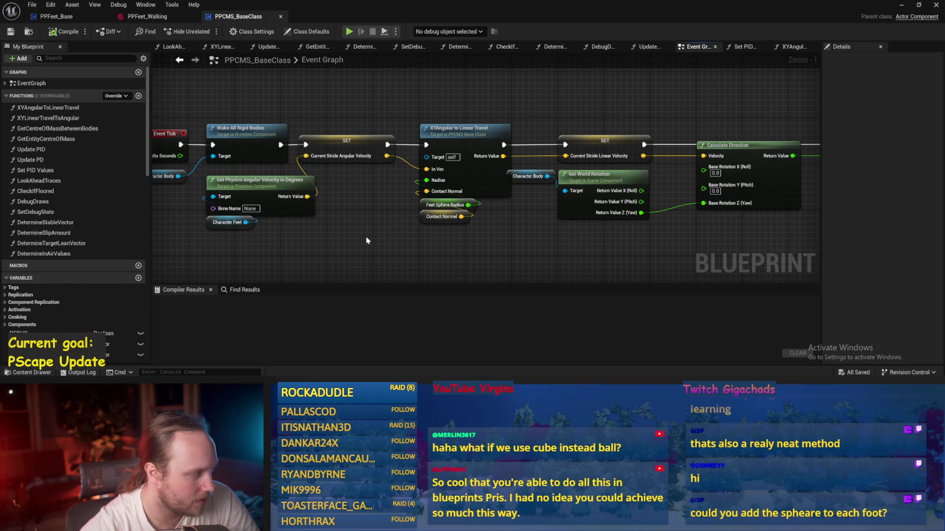
left_click_drag(321, 249, 459, 249)
mouse_move(330, 237)
left_mouse_down()
mouse_move(246, 232)
mouse_move(372, 169)
left_mouse_up()
left_click_drag(394, 200, 304, 194)
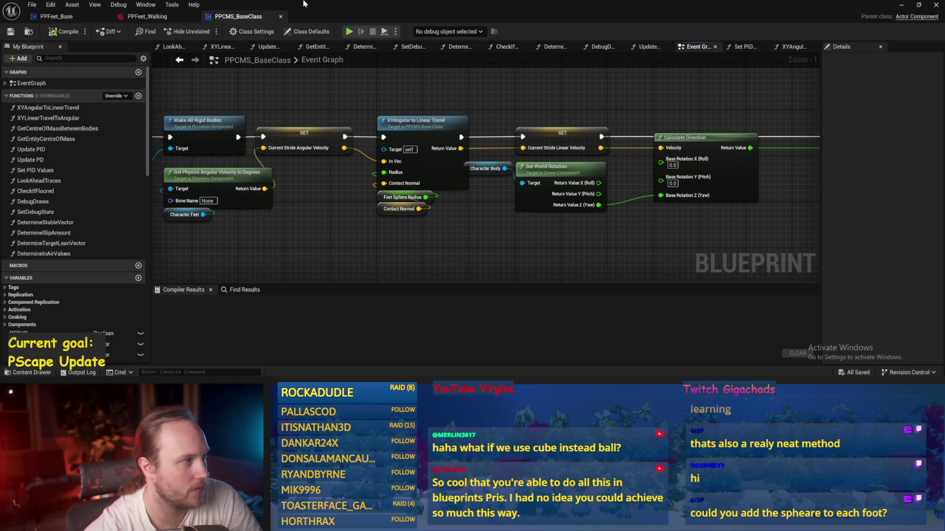
left_click_drag(316, 189, 312, 179)
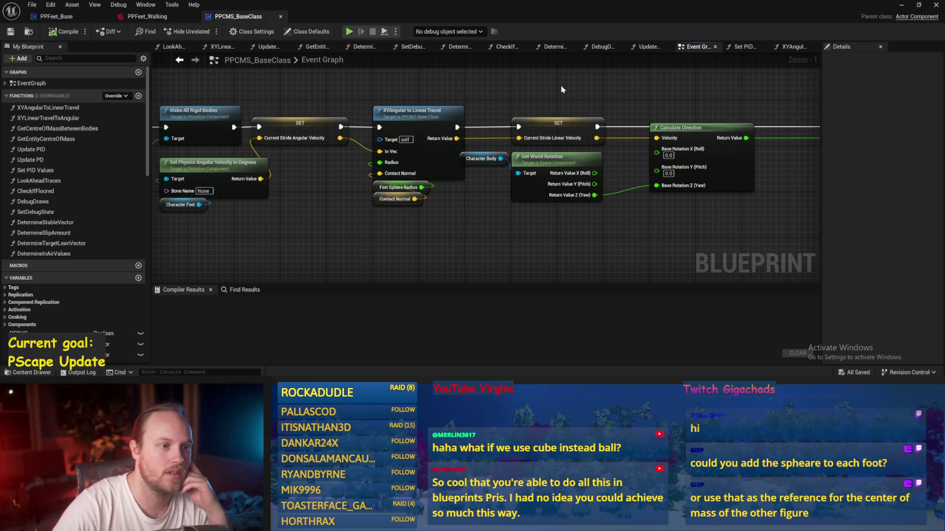
Step: Inspect the stride velocity setter, then the ABS and Map Range Clamped (11.25–168.75 to 1.0–0.5) nodes
left_click(494, 120)
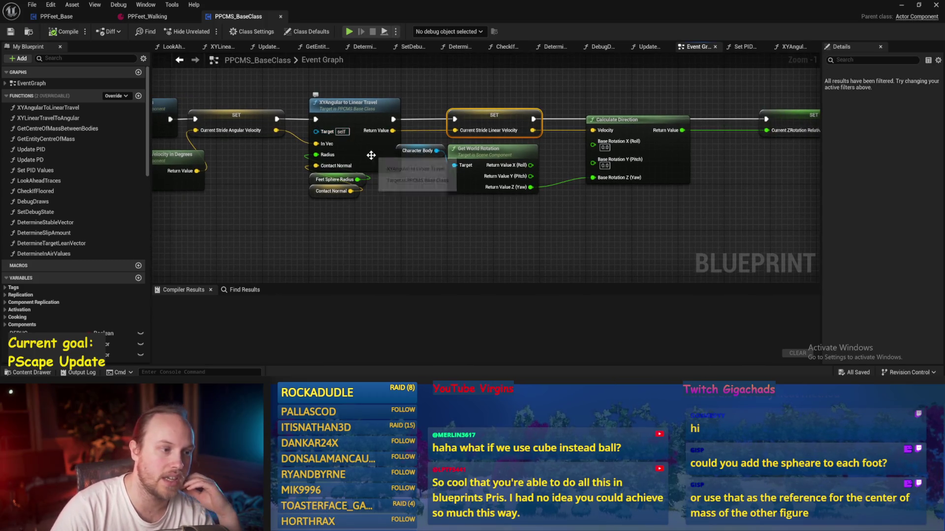
left_click_drag(370, 155, 368, 183)
left_click(609, 258)
left_click_drag(614, 243, 402, 205)
mouse_move(522, 106)
left_mouse_down()
mouse_move(560, 186)
mouse_move(388, 181)
left_mouse_up()
mouse_move(614, 219)
left_mouse_down()
mouse_move(681, 187)
mouse_move(603, 199)
mouse_move(509, 194)
left_mouse_up()
left_click(673, 166)
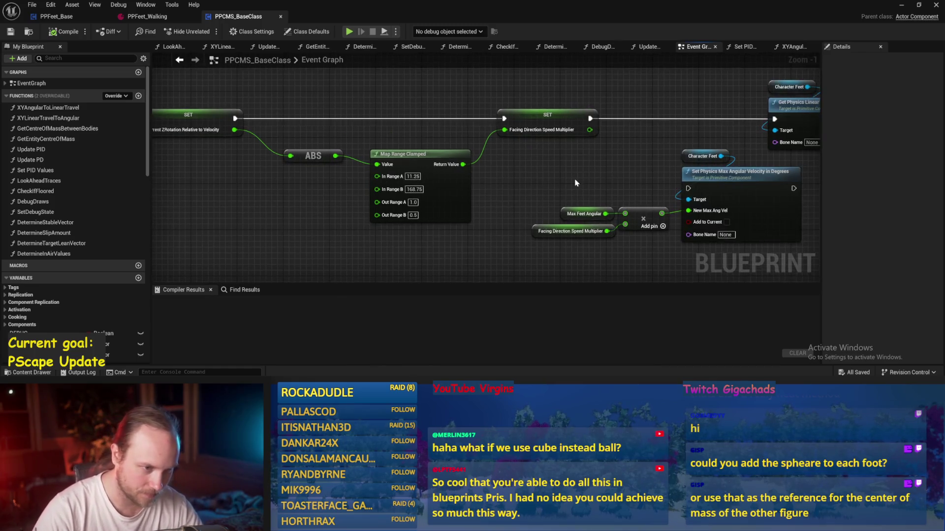
Step: Pan past Set Physics Max Angular Velocity to the Check if Floored node and open its function graph
left_click_drag(573, 185, 417, 182)
left_click_drag(512, 177, 435, 196)
left_click_drag(693, 231, 541, 231)
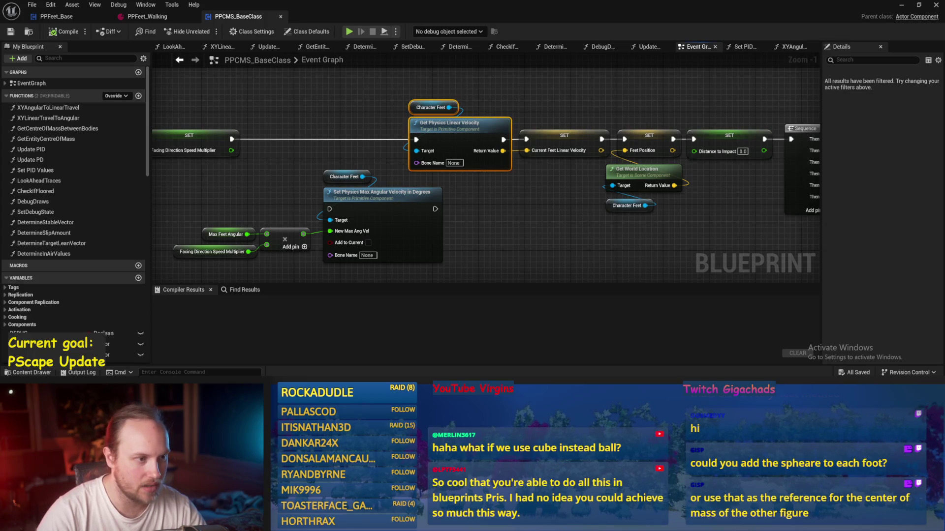
left_click_drag(502, 115, 426, 144)
left_click_drag(545, 238, 439, 230)
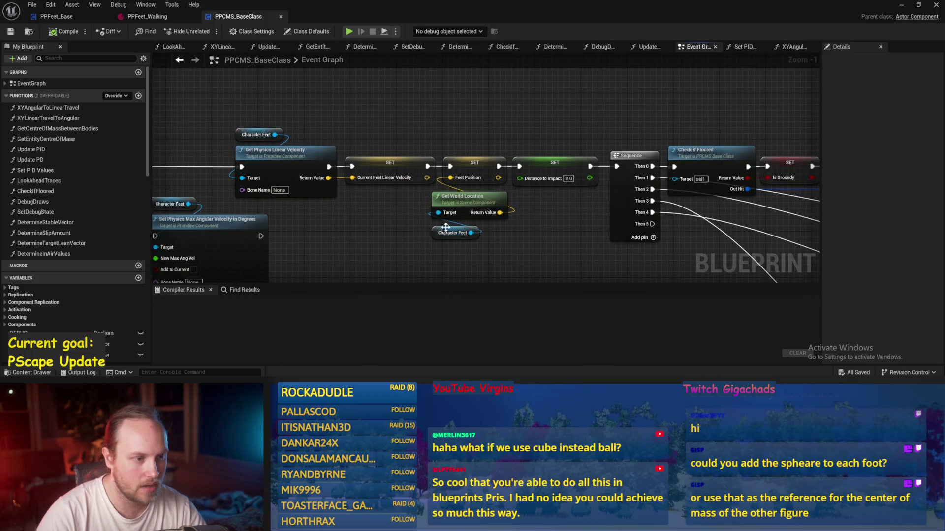
left_click_drag(515, 233, 546, 206)
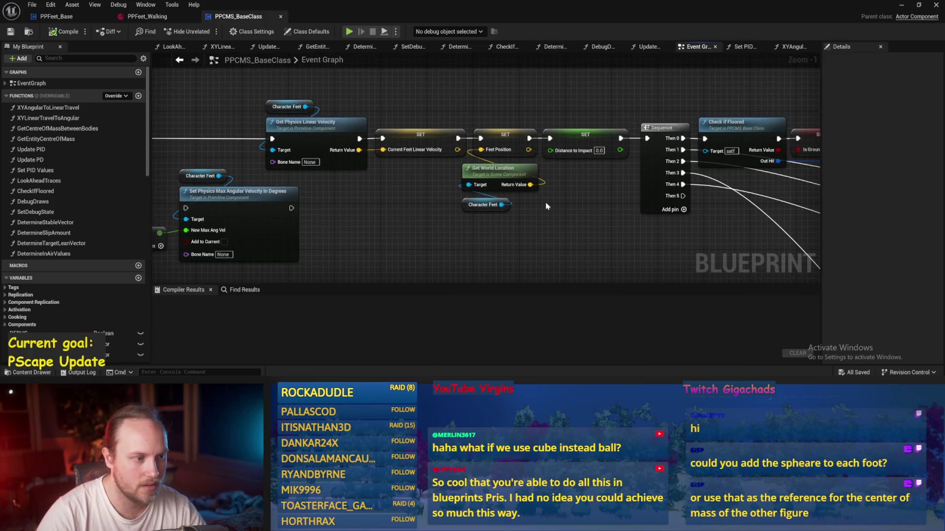
left_click_drag(550, 112, 324, 128)
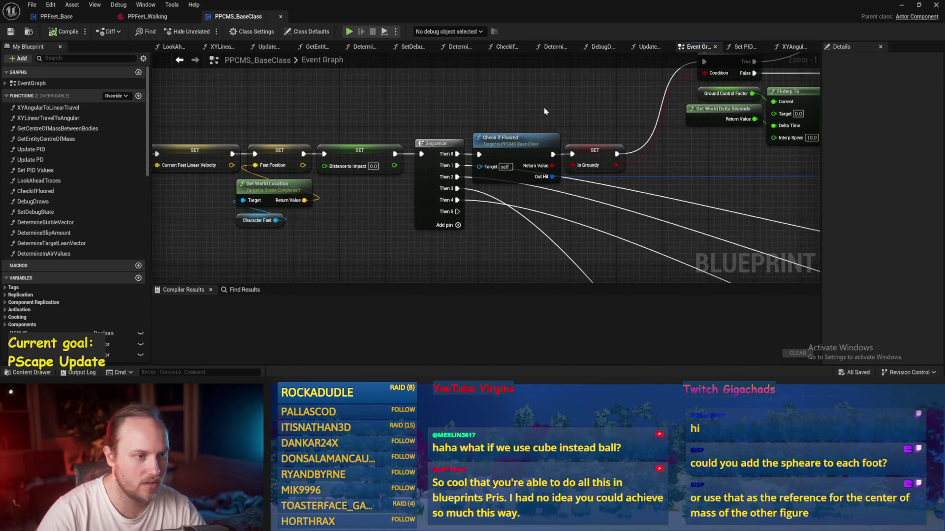
scroll(516, 101, "down", 2)
mouse_move(590, 190)
left_mouse_down()
mouse_move(375, 206)
mouse_move(559, 211)
mouse_move(545, 146)
mouse_move(520, 178)
left_mouse_up()
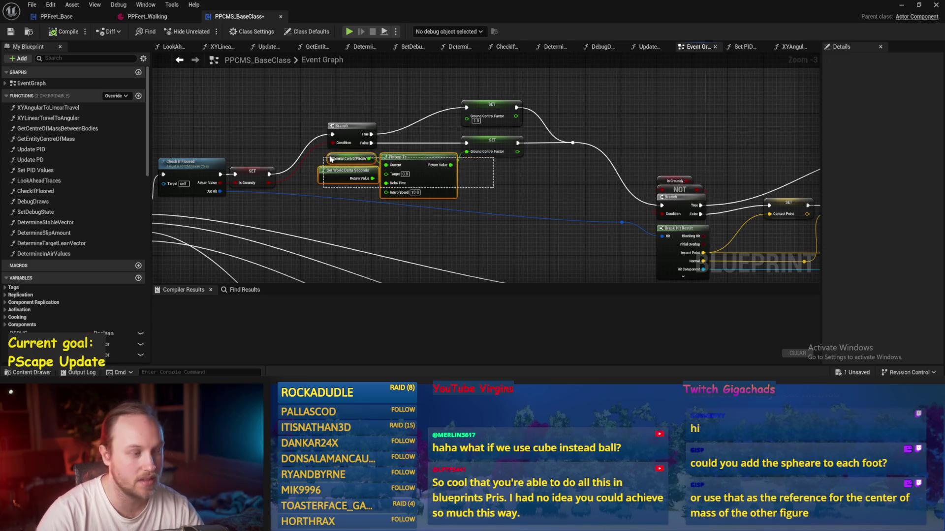
left_click_drag(511, 192, 740, 170)
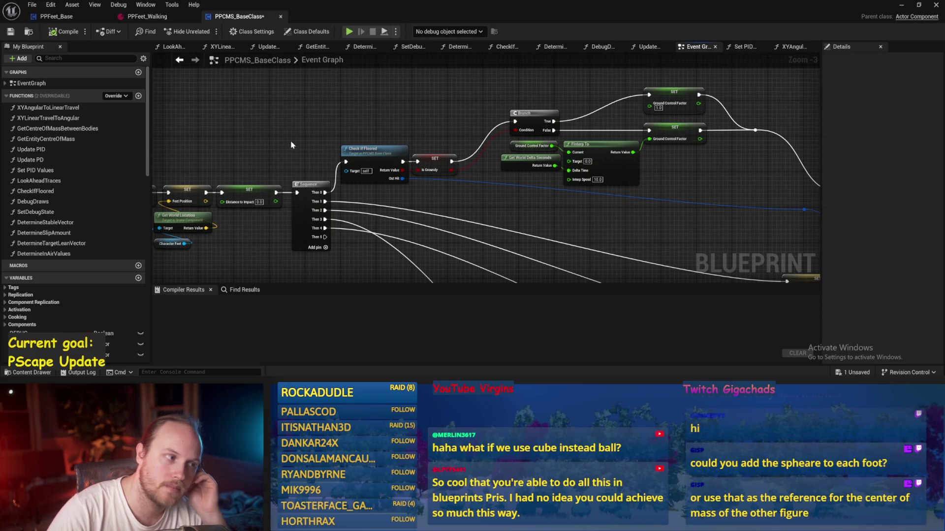
double_click(382, 154)
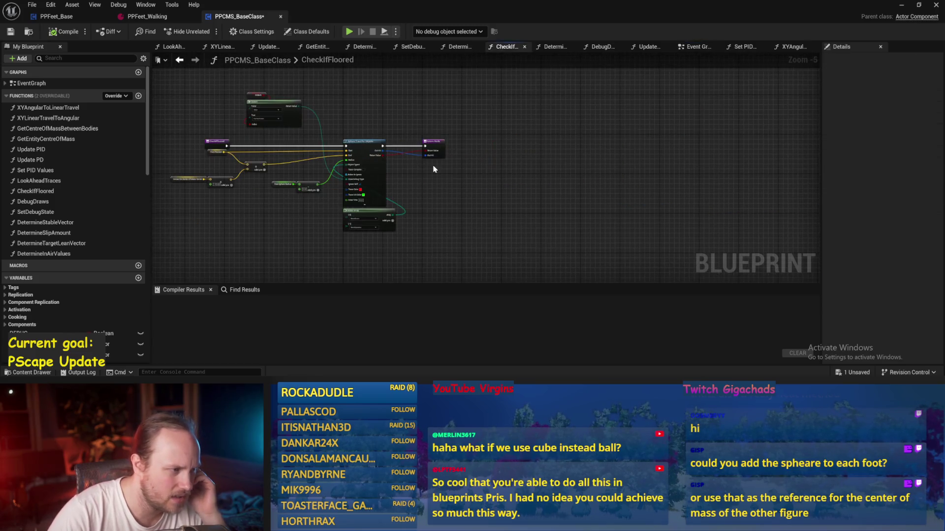
Step: Look over the sphere trace chain and Make Array inside CheckIfFloored
mouse_move(507, 212)
left_mouse_down()
mouse_move(433, 300)
mouse_move(386, 119)
left_mouse_up()
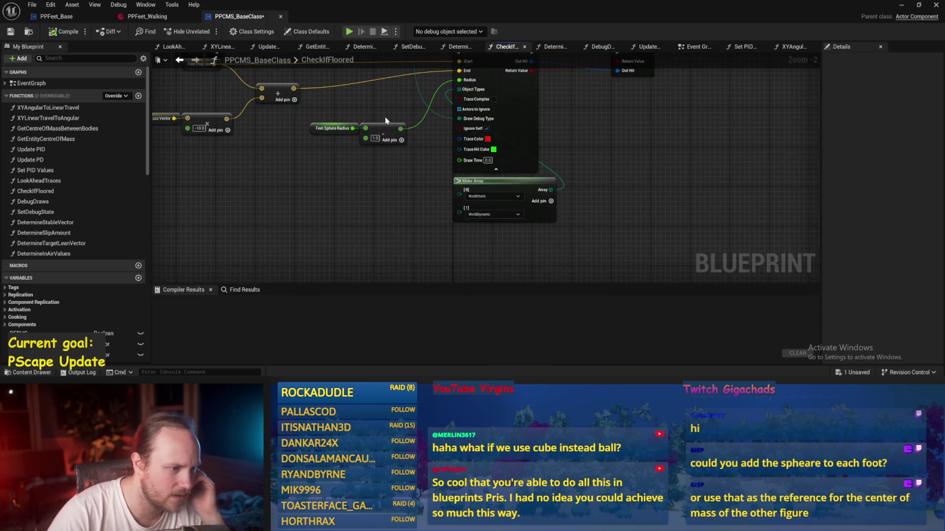
left_click_drag(276, 123, 401, 219)
left_click(179, 60)
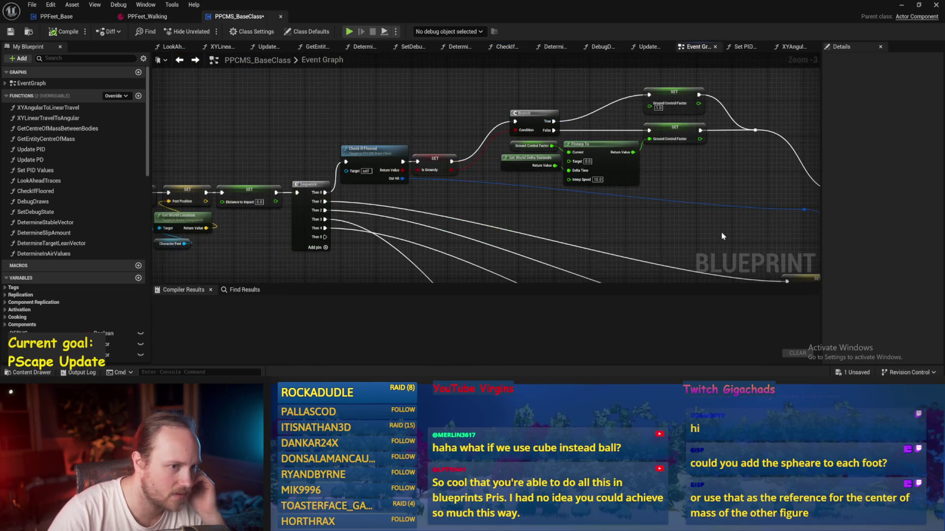
Step: Back in the Event Graph, inspect the Branch, NOT, Break Hit Result and Ground Control Factor setter
left_click_drag(716, 212, 605, 182)
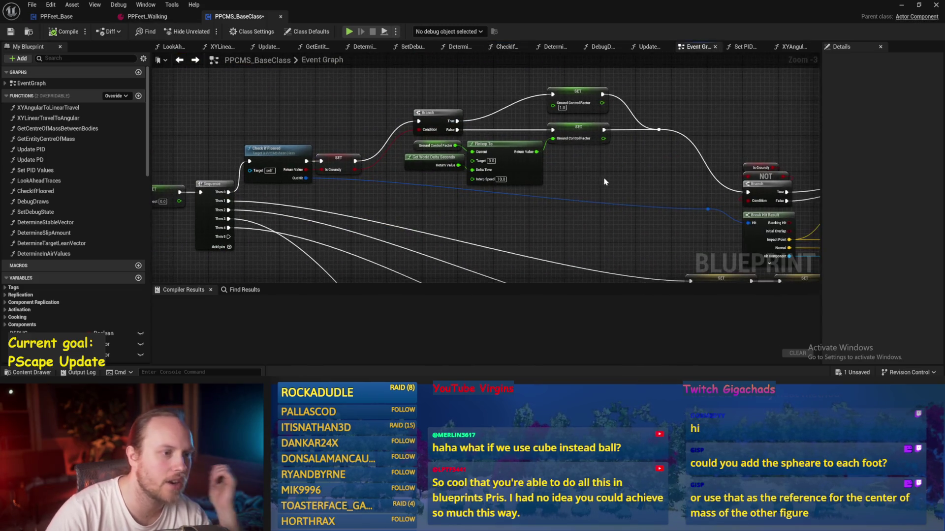
left_click(585, 92)
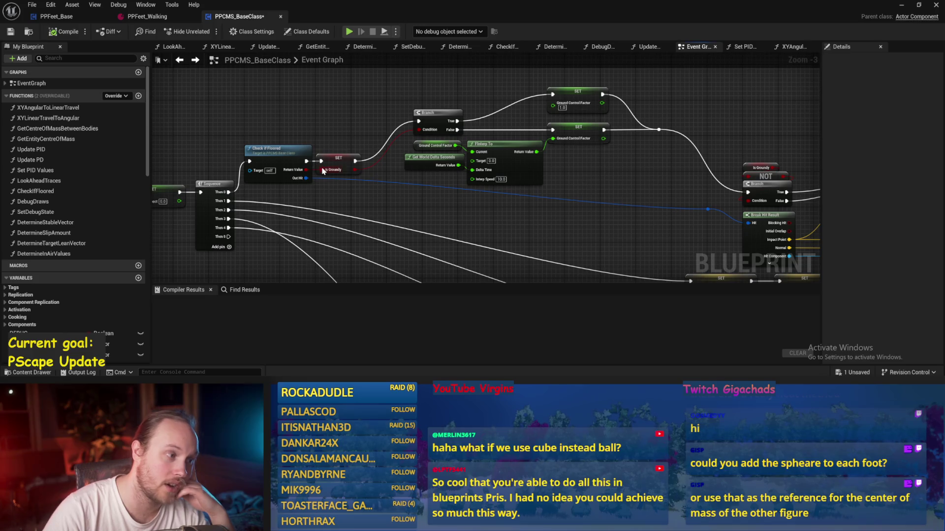
left_click(605, 180)
scroll(522, 131, "down", 1)
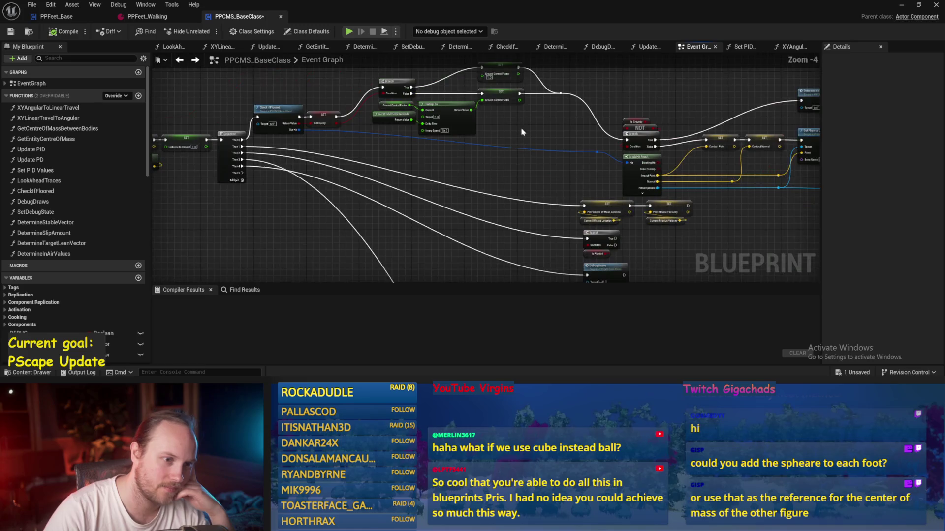
scroll(464, 147, "up", 1)
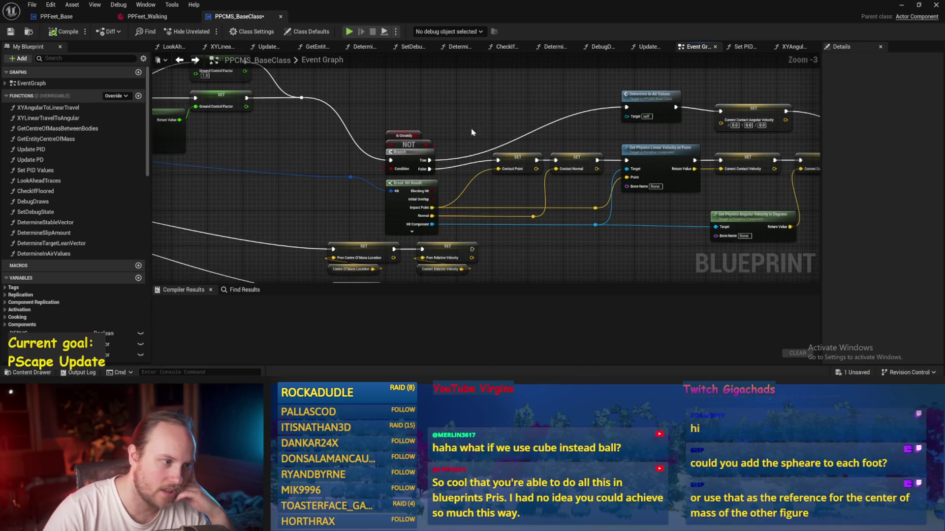
left_click_drag(440, 117, 817, 144)
left_click(322, 148)
left_click_drag(718, 166, 358, 133)
mouse_move(452, 101)
left_mouse_down()
mouse_move(463, 109)
mouse_move(445, 96)
left_mouse_up()
left_click(561, 132)
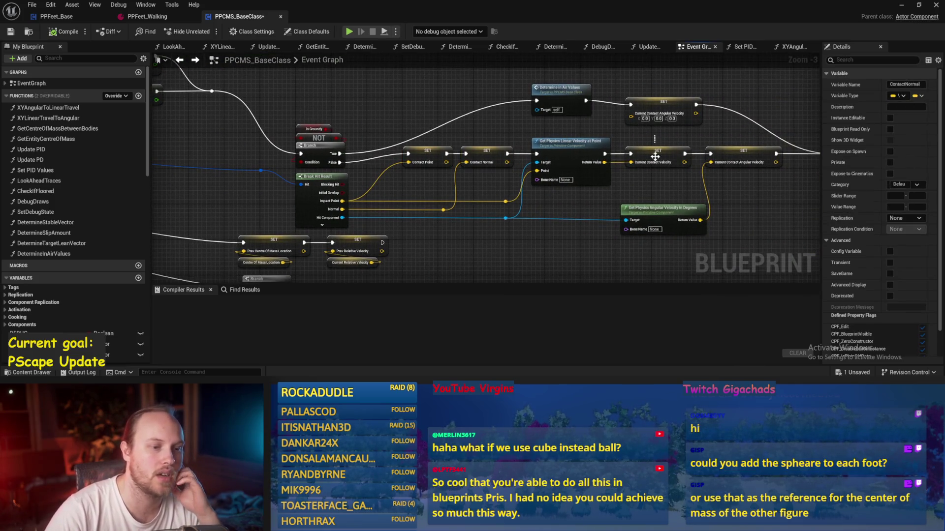
left_click_drag(719, 143, 616, 148)
scroll(533, 152, "up", 1)
left_click(534, 155)
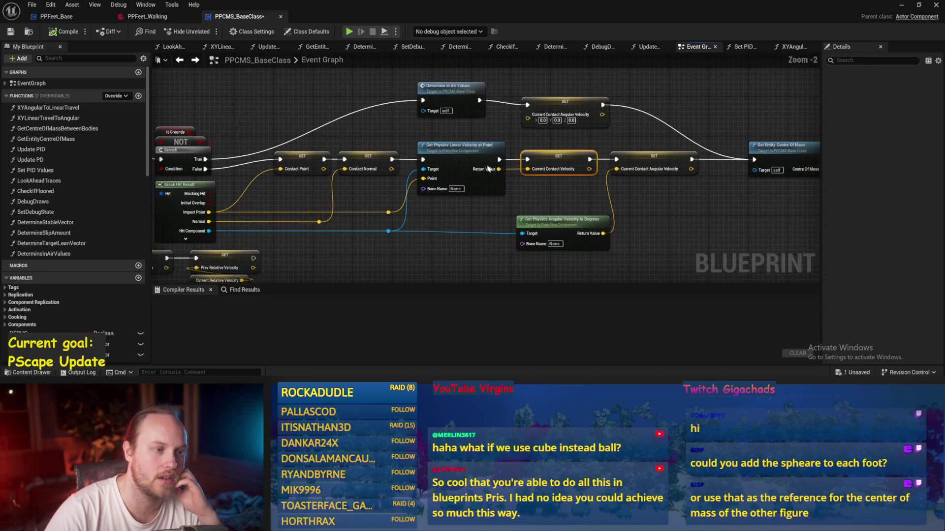
left_click_drag(462, 132, 454, 189)
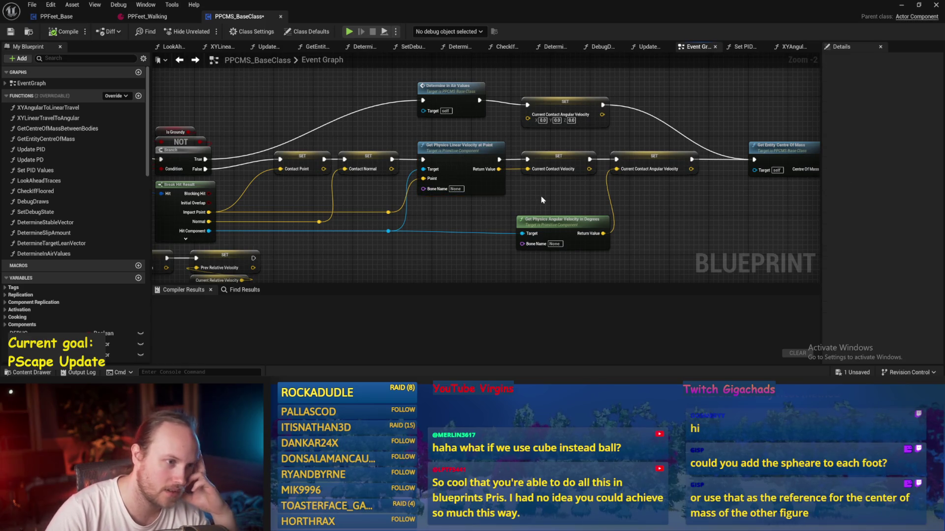
left_click_drag(540, 200, 462, 230)
left_click(364, 120)
left_click_drag(488, 123, 359, 100)
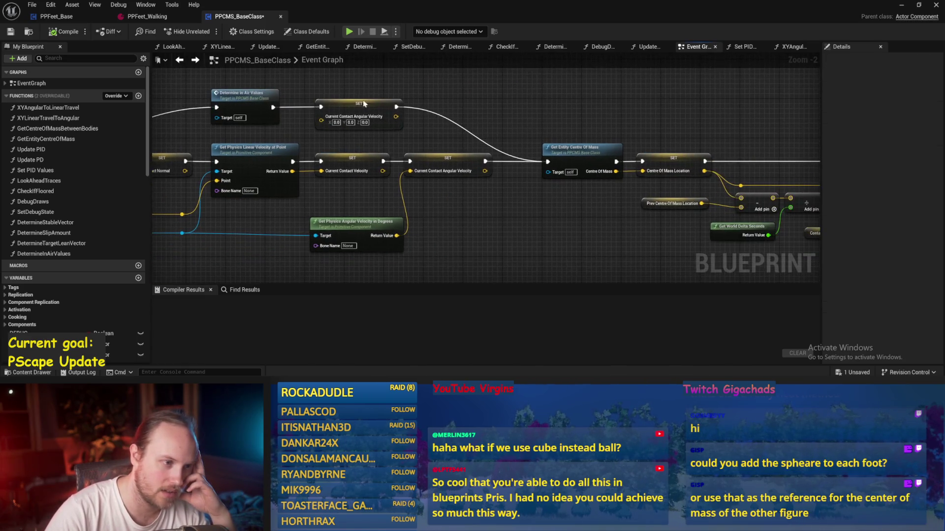
left_click_drag(566, 117, 498, 119)
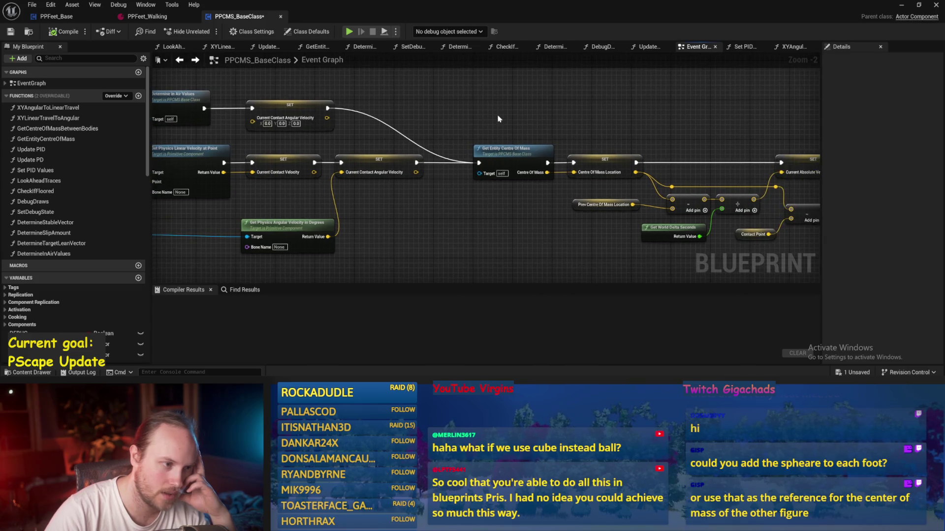
left_click(493, 176)
left_click_drag(375, 249, 437, 256)
left_click(481, 242)
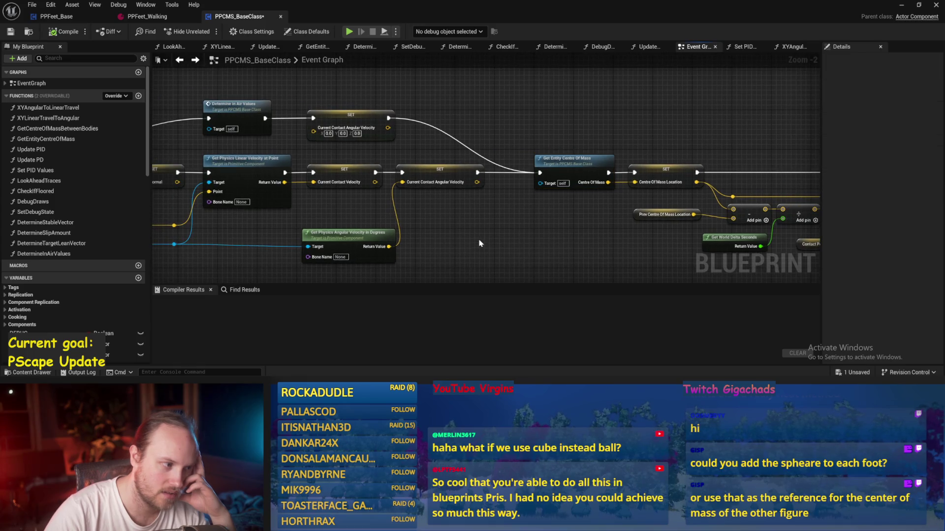
mouse_move(521, 264)
left_mouse_down()
mouse_move(520, 243)
mouse_move(307, 225)
left_mouse_up()
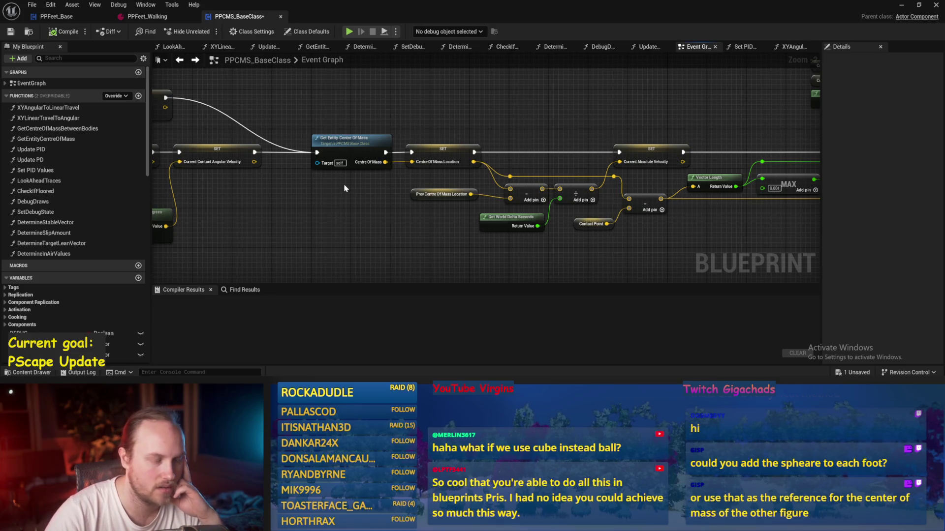
mouse_move(669, 203)
left_mouse_down()
mouse_move(386, 202)
mouse_move(593, 217)
left_mouse_up()
scroll(310, 177, "up", 1)
scroll(317, 212, "up", 1)
scroll(299, 189, "down", 1)
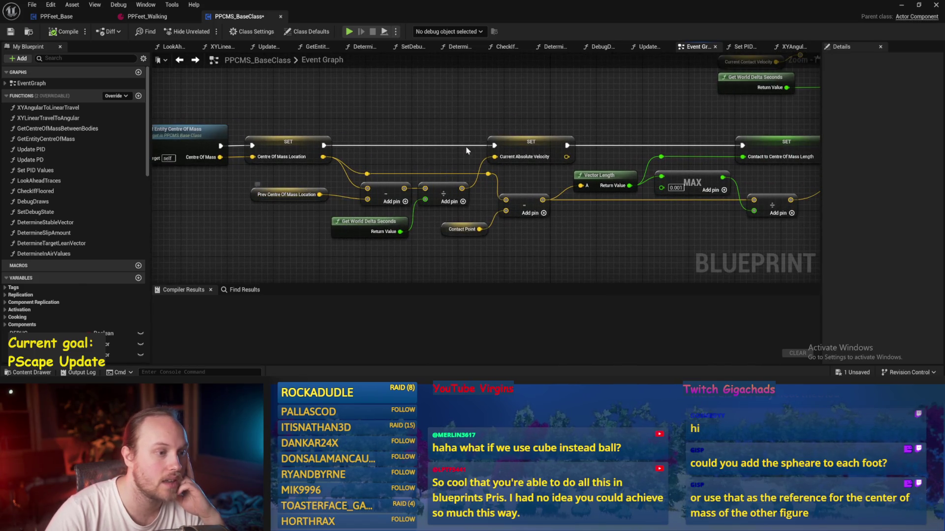
left_click(531, 143)
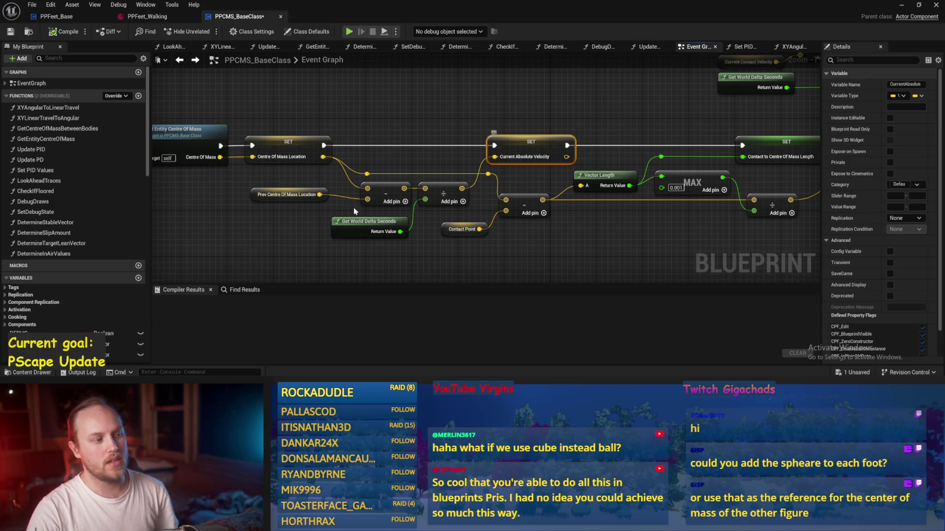
left_click(279, 213)
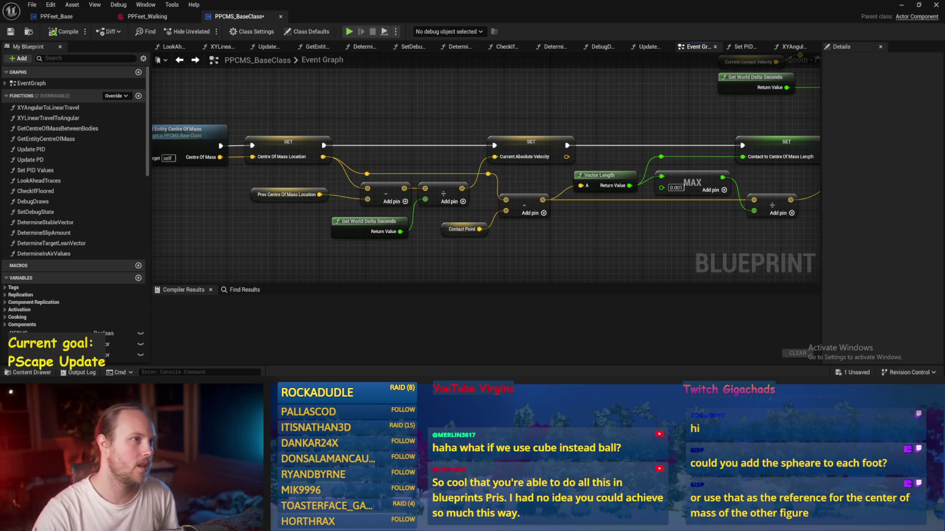
left_click_drag(637, 90, 461, 117)
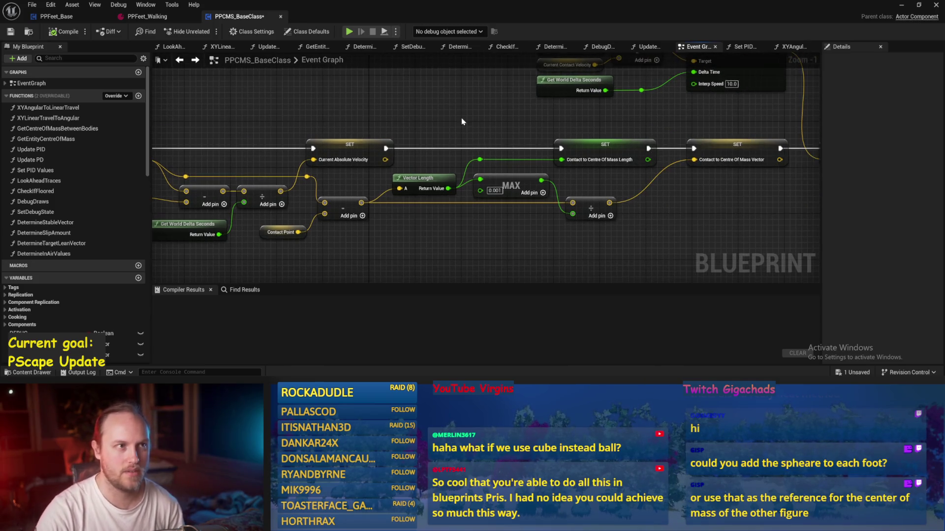
left_click_drag(491, 178, 417, 200)
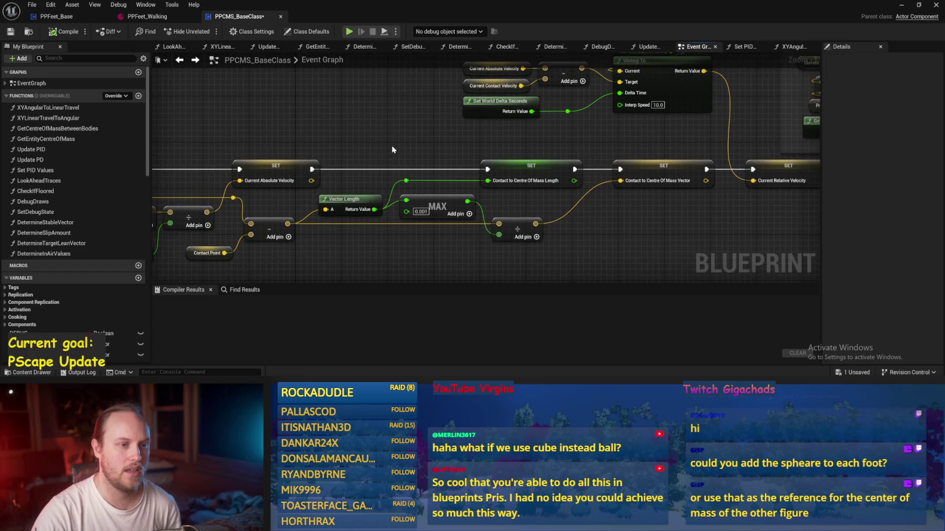
left_click_drag(471, 140, 411, 156)
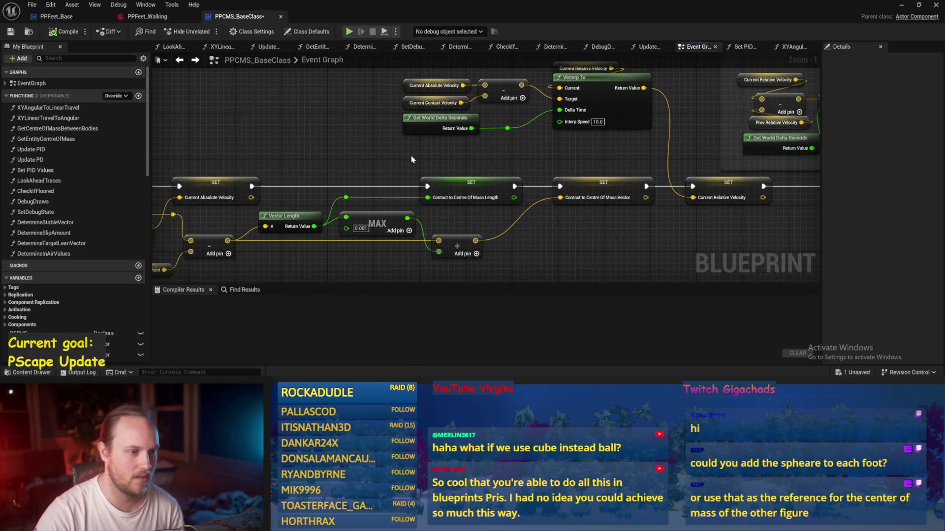
left_click_drag(643, 232, 443, 238)
left_click(518, 201)
left_click_drag(518, 201, 543, 238)
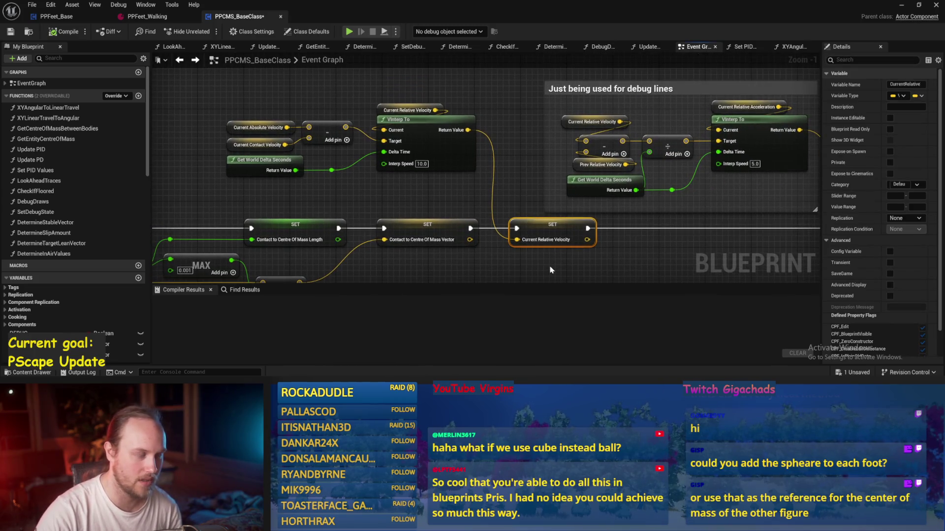
left_click(550, 244)
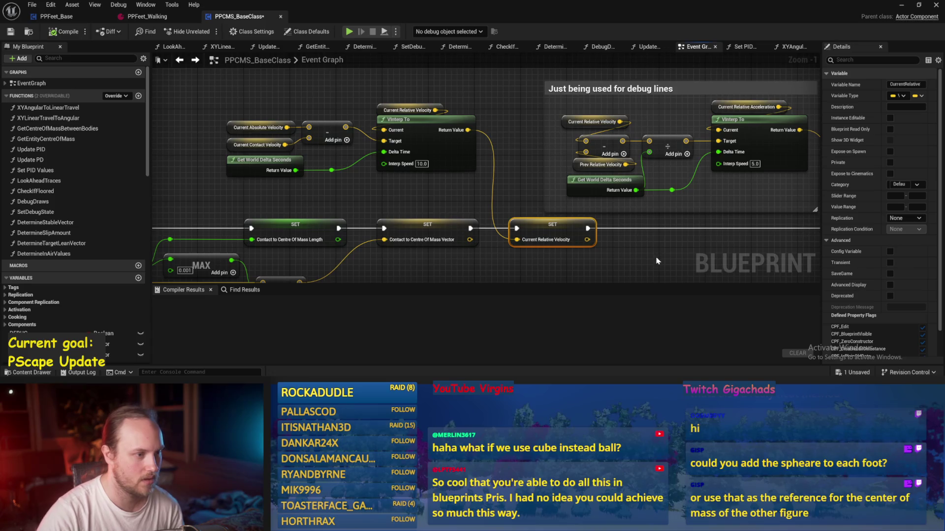
mouse_move(597, 273)
left_mouse_down()
mouse_move(512, 258)
mouse_move(468, 227)
mouse_move(529, 243)
mouse_move(521, 241)
left_mouse_up()
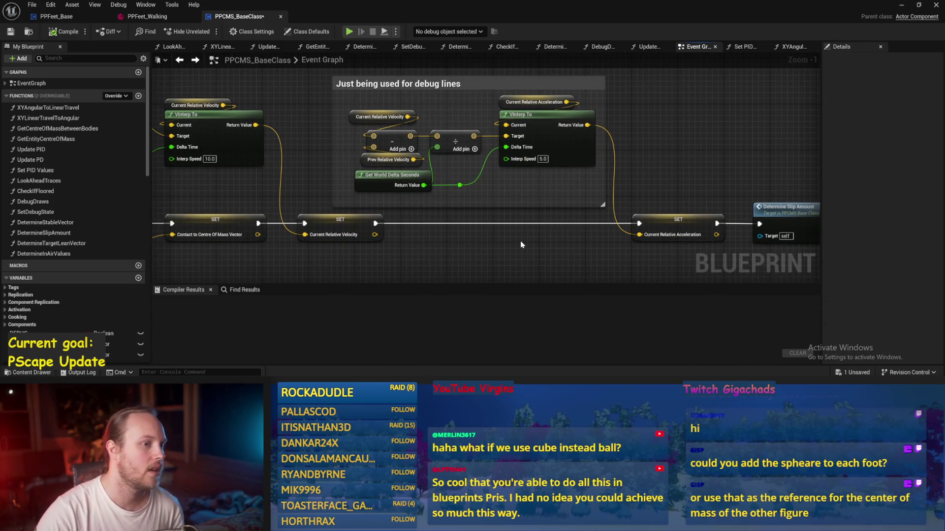
mouse_move(660, 182)
left_mouse_down()
mouse_move(652, 249)
mouse_move(525, 249)
left_mouse_up()
scroll(526, 156, "down", 3)
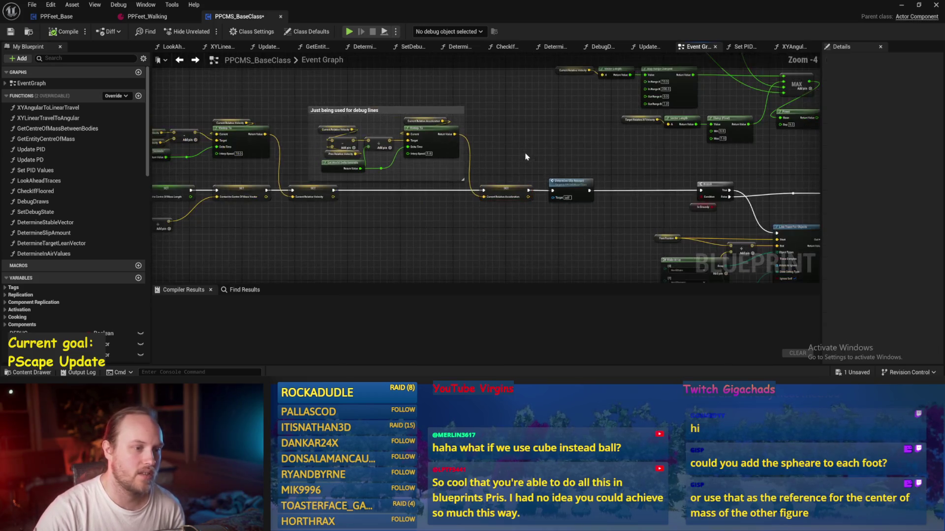
scroll(526, 157, "up", 2)
mouse_move(780, 247)
left_mouse_down()
mouse_move(427, 207)
mouse_move(421, 130)
left_mouse_up()
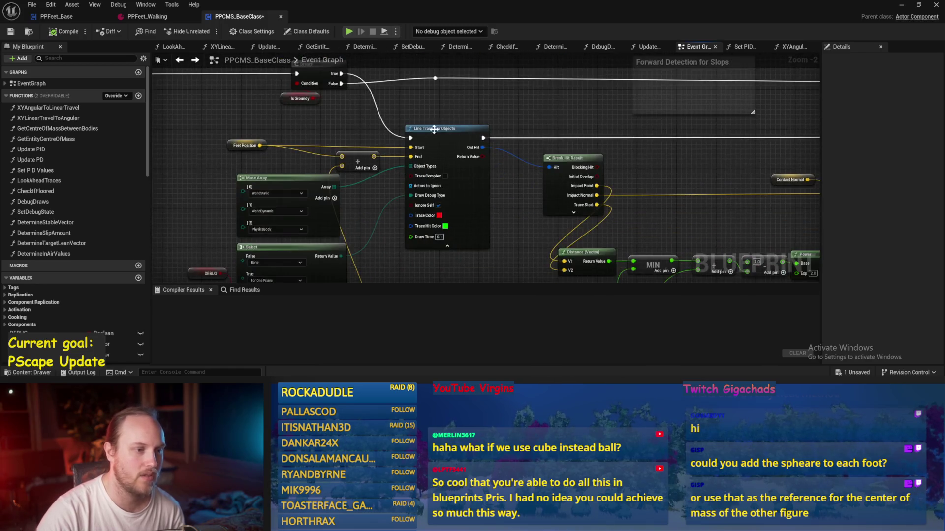
mouse_move(657, 214)
left_mouse_down()
mouse_move(523, 222)
mouse_move(616, 197)
left_mouse_up()
scroll(616, 197, "down", 1)
mouse_move(561, 123)
left_mouse_down()
mouse_move(494, 228)
mouse_move(570, 215)
left_mouse_up()
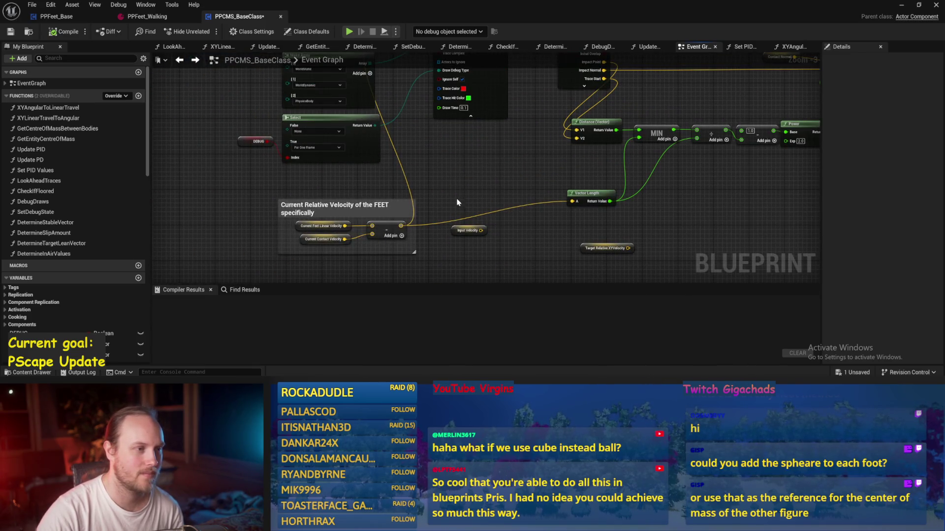
mouse_move(467, 186)
left_mouse_down()
mouse_move(442, 165)
mouse_move(365, 255)
mouse_move(346, 213)
mouse_move(620, 200)
left_mouse_up()
left_click_drag(621, 165, 495, 127)
left_click_drag(516, 187, 548, 168)
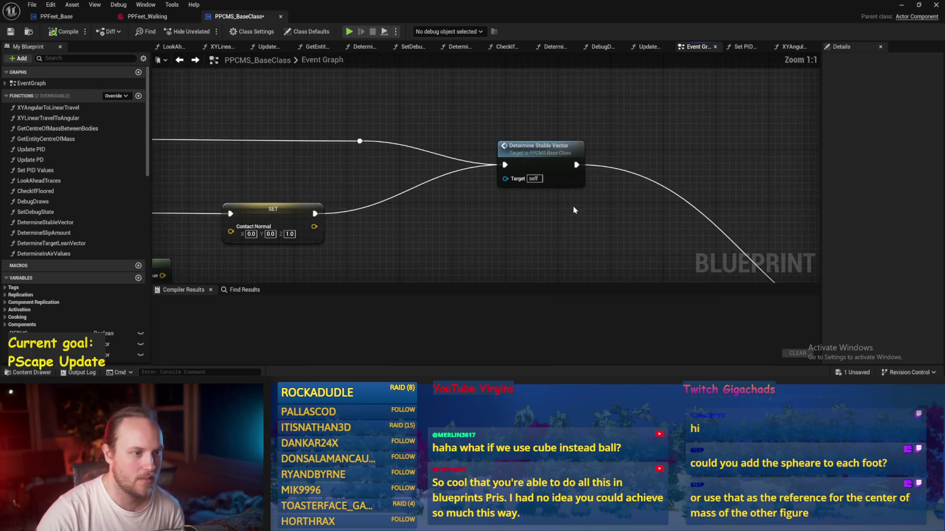
double_click(548, 168)
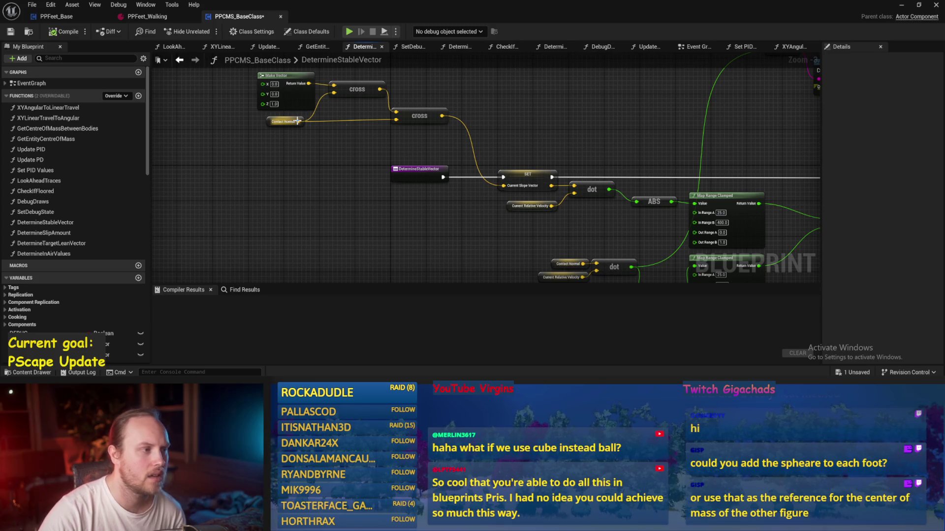
left_click_drag(339, 90, 347, 115)
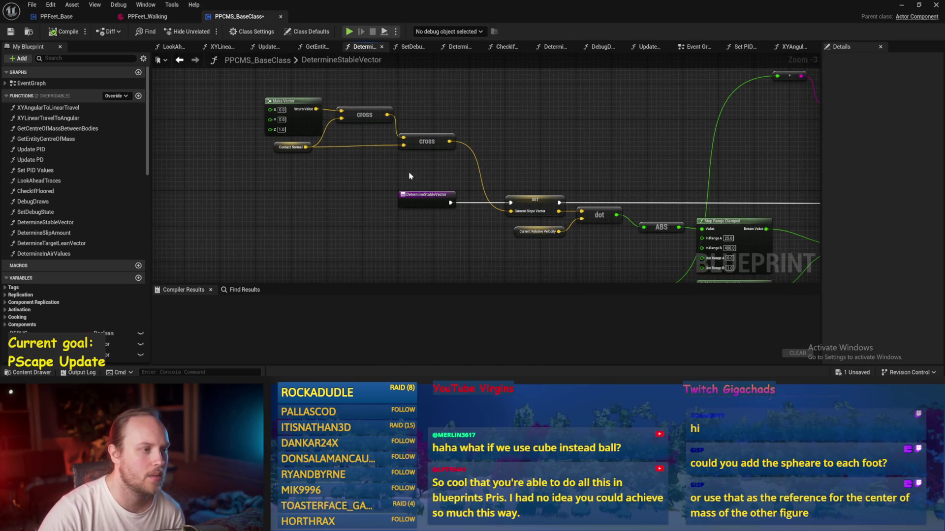
mouse_move(468, 116)
left_mouse_down()
mouse_move(470, 202)
mouse_move(336, 198)
mouse_move(361, 196)
left_mouse_up()
left_click(473, 214)
left_click_drag(324, 167, 362, 190)
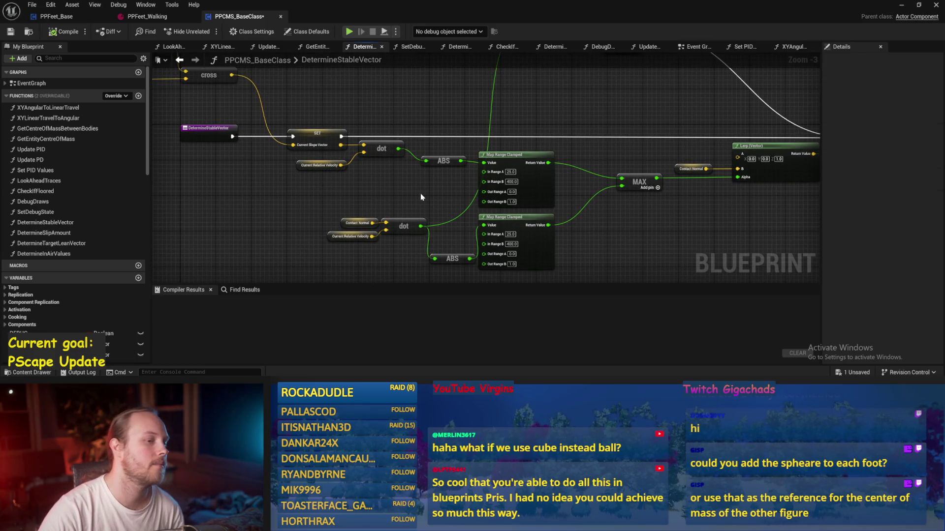
left_click_drag(420, 193, 219, 203)
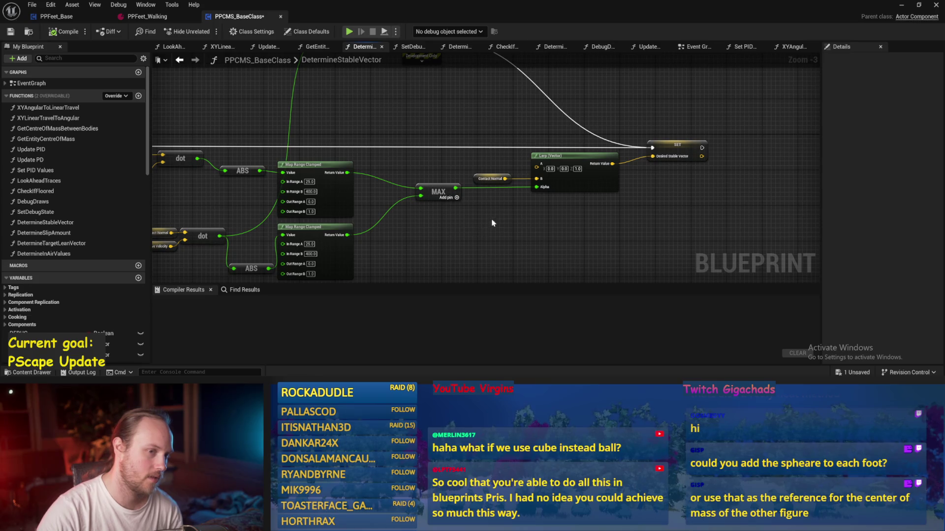
left_click_drag(490, 223, 484, 246)
left_click_drag(661, 186, 666, 256)
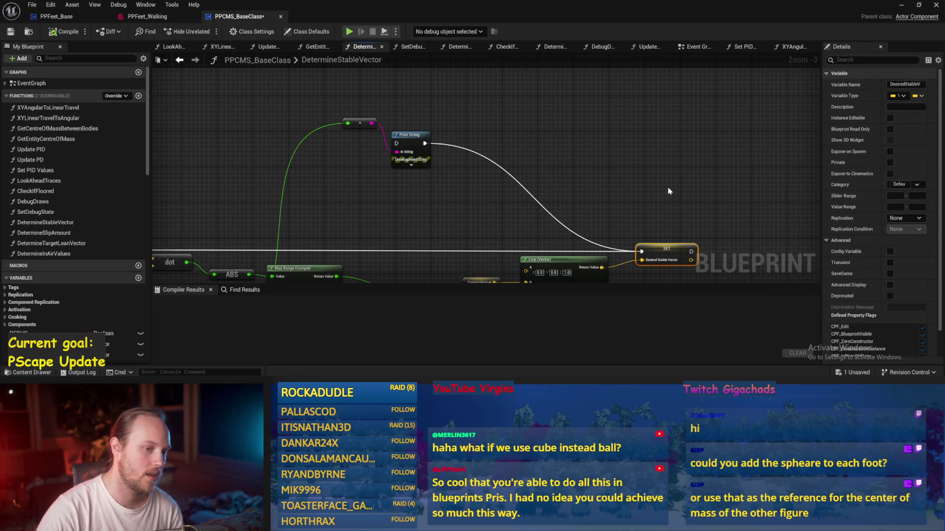
left_click(483, 131)
left_click(179, 60)
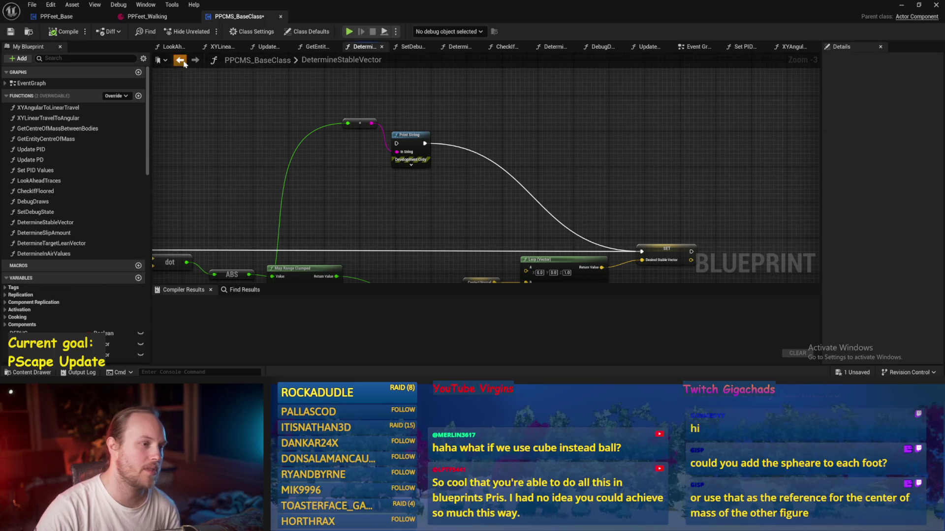
mouse_move(554, 172)
left_mouse_down()
mouse_move(499, 110)
mouse_move(479, 154)
mouse_move(548, 169)
left_mouse_up()
scroll(572, 128, "down", 1)
mouse_move(572, 128)
left_mouse_down()
mouse_move(505, 122)
mouse_move(523, 116)
mouse_move(544, 128)
mouse_move(431, 187)
left_mouse_up()
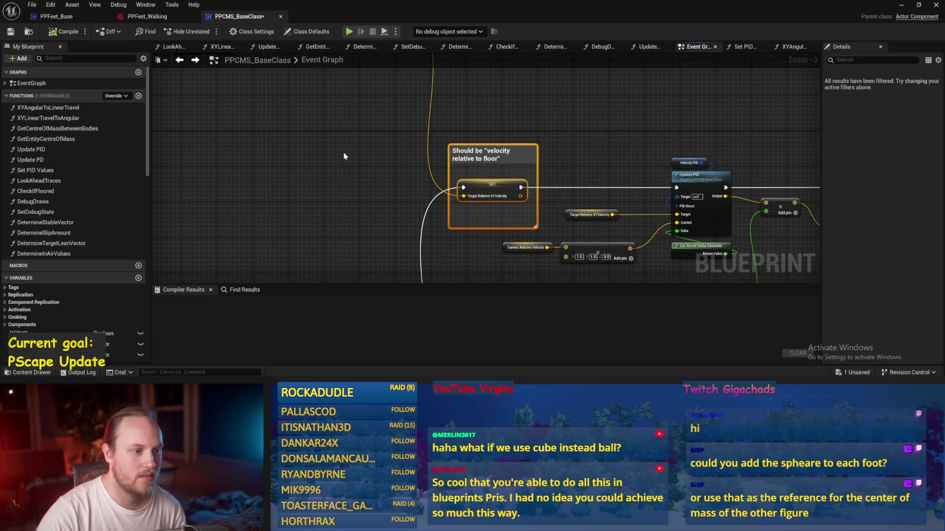
left_click(329, 151)
mouse_move(329, 151)
left_mouse_down()
mouse_move(677, 209)
mouse_move(709, 270)
mouse_move(638, 175)
left_mouse_up()
scroll(546, 143, "down", 4)
scroll(378, 193, "up", 5)
mouse_move(560, 191)
left_mouse_down()
mouse_move(340, 105)
mouse_move(563, 213)
mouse_move(552, 231)
left_mouse_up()
left_click_drag(500, 213, 506, 217)
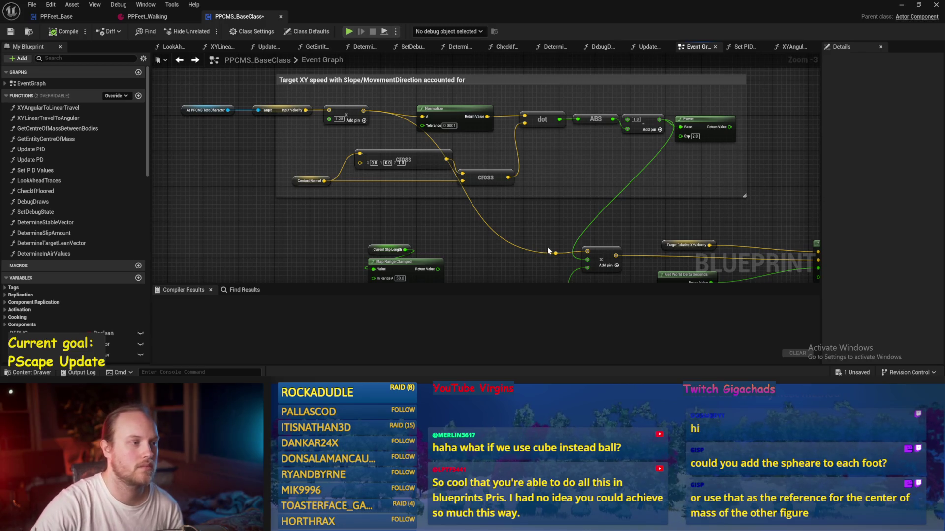
left_click(404, 87)
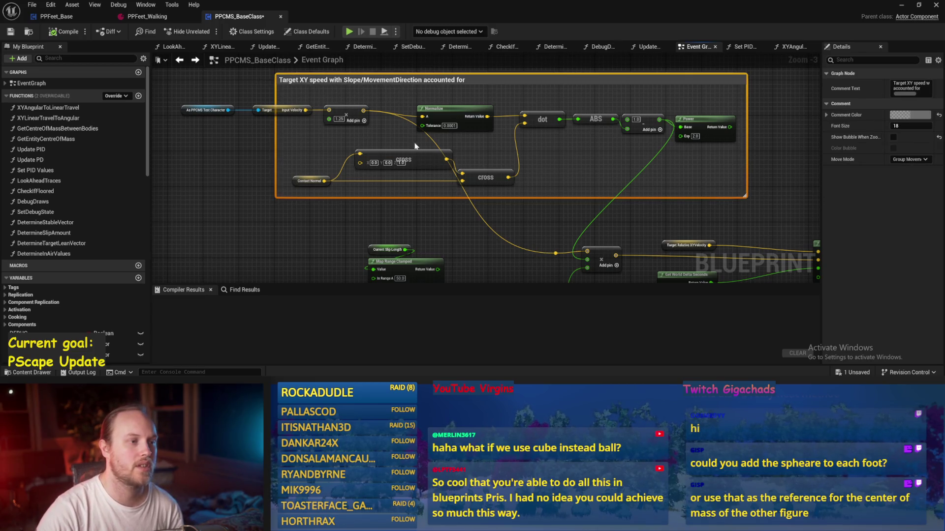
left_click(482, 220)
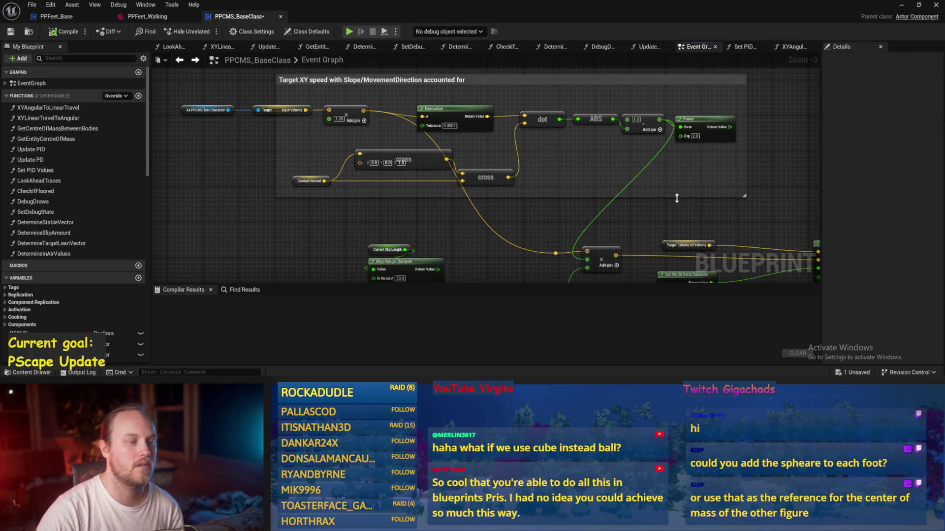
mouse_move(368, 78)
left_mouse_down()
mouse_move(362, 131)
mouse_move(520, 165)
mouse_move(460, 173)
mouse_move(459, 119)
left_mouse_up()
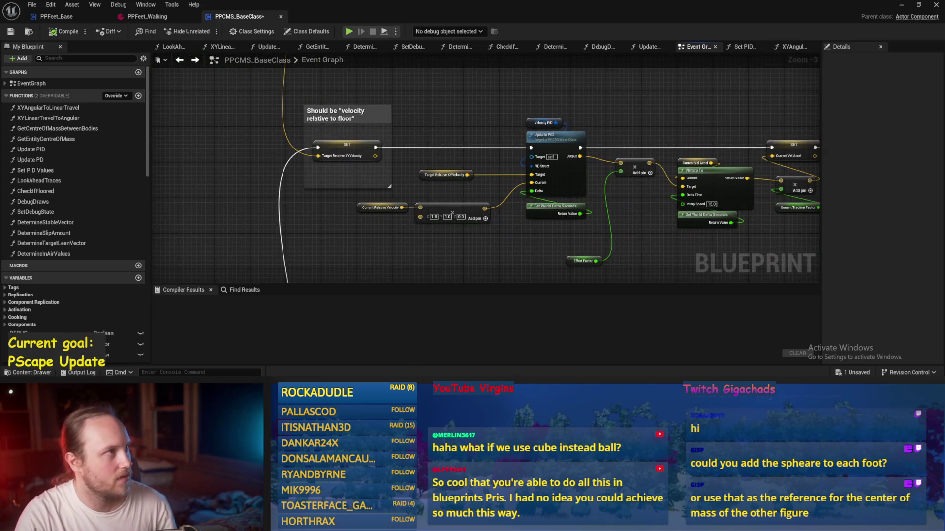
scroll(448, 122, "up", 2)
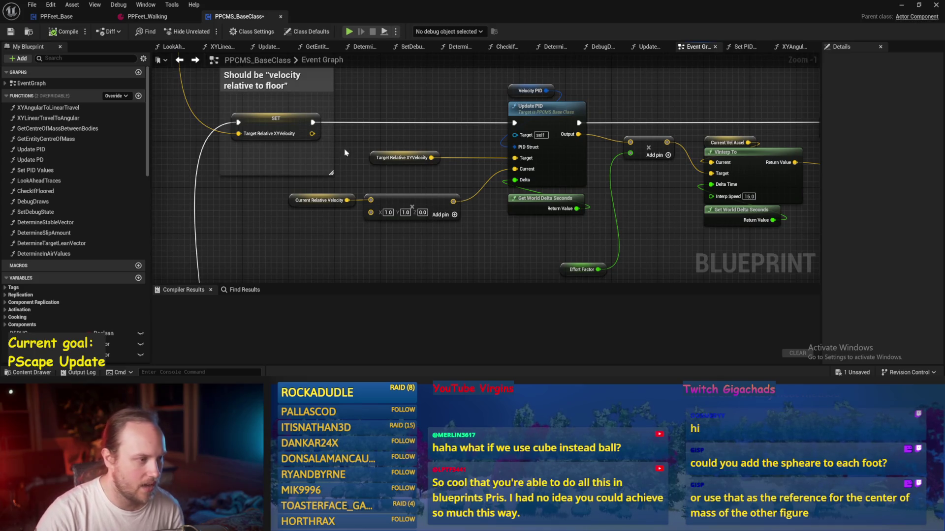
scroll(330, 246, "up", 1)
left_click(435, 146)
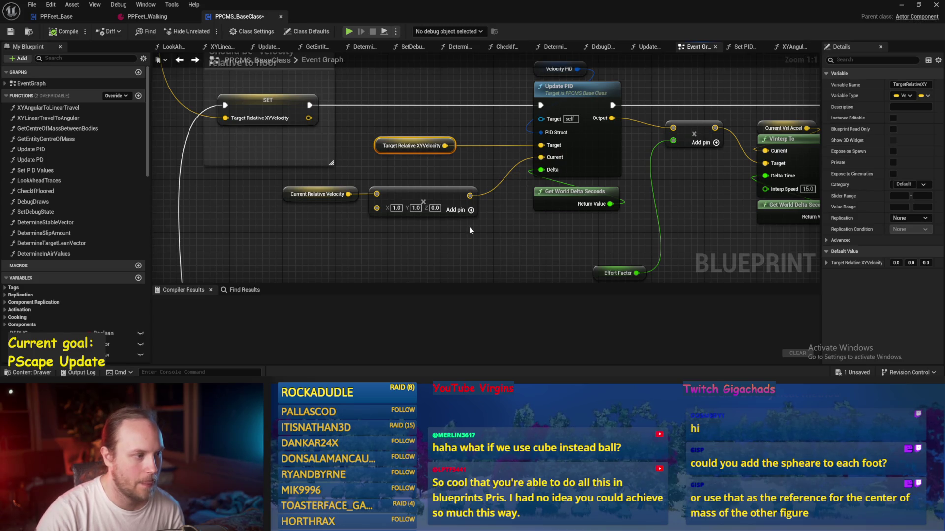
left_click_drag(295, 227, 317, 192)
left_click_drag(702, 209, 433, 246)
left_click_drag(443, 197, 495, 155)
left_click(492, 145)
left_click(492, 175)
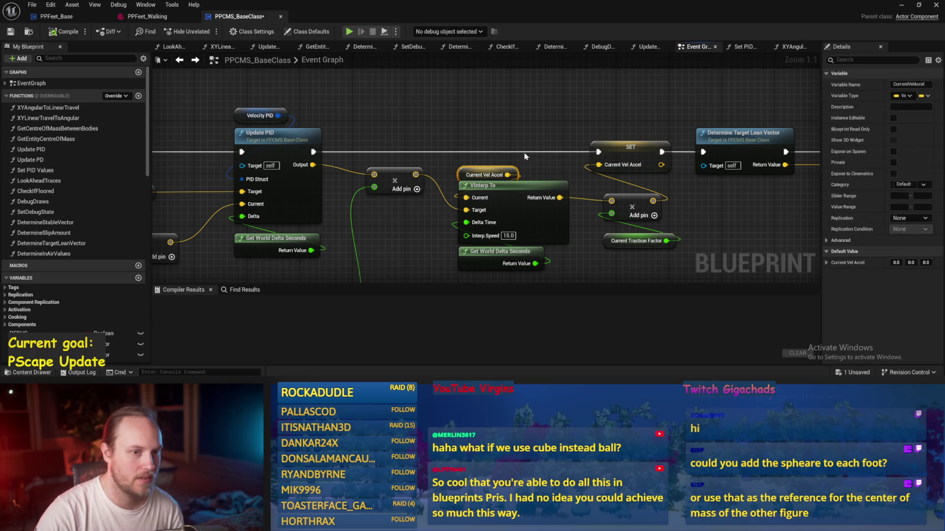
left_click_drag(525, 155, 372, 158)
left_click(329, 177, "ctrl")
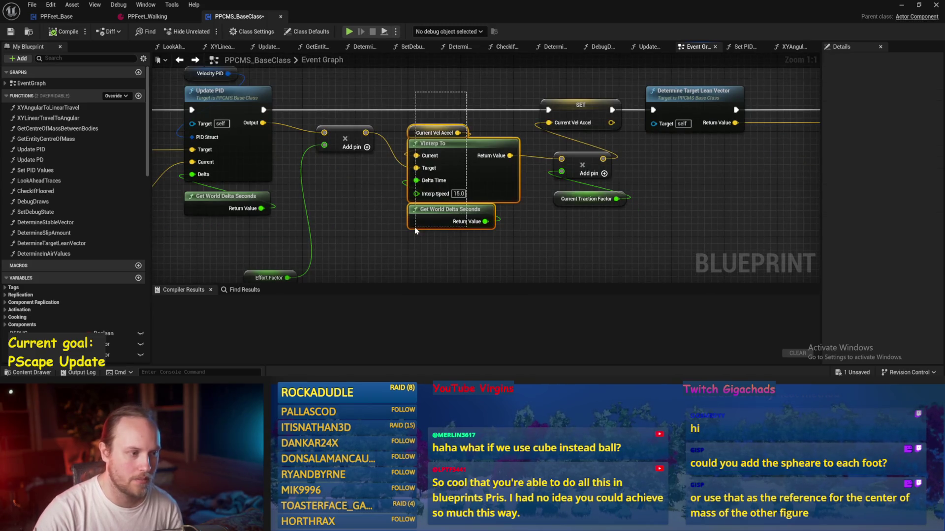
left_click(345, 244, "ctrl")
left_click_drag(580, 225, 464, 246)
left_click(609, 217)
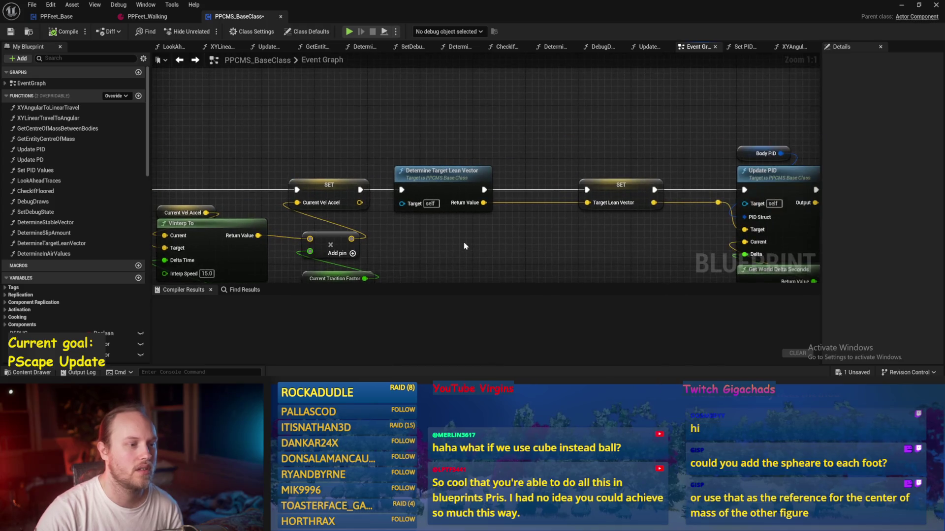
left_click(472, 206)
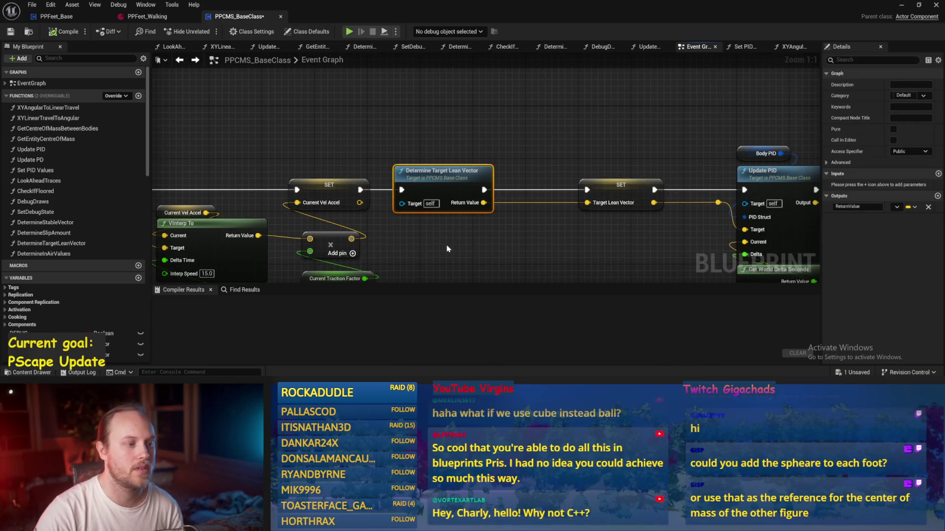
left_click_drag(472, 206, 487, 177)
left_click(504, 225)
left_click_drag(504, 225, 454, 219)
left_click(541, 158)
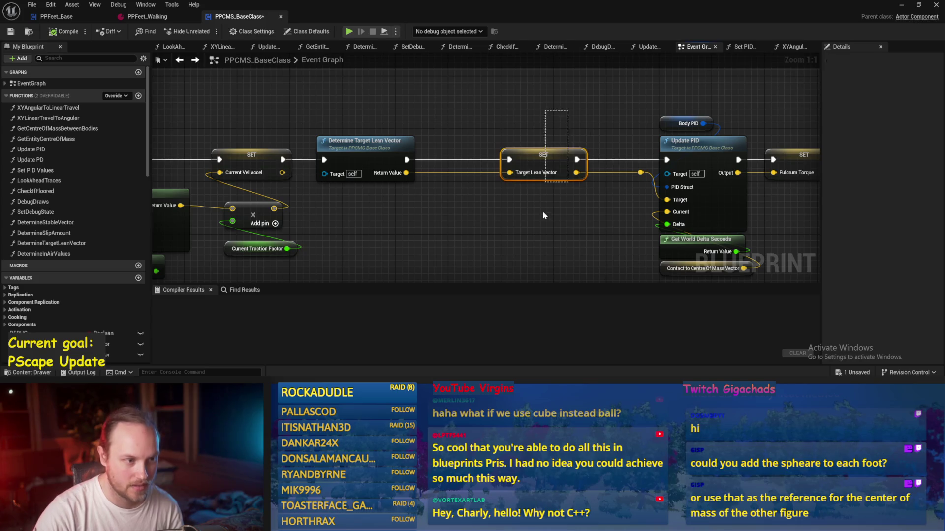
left_click_drag(552, 220, 406, 187)
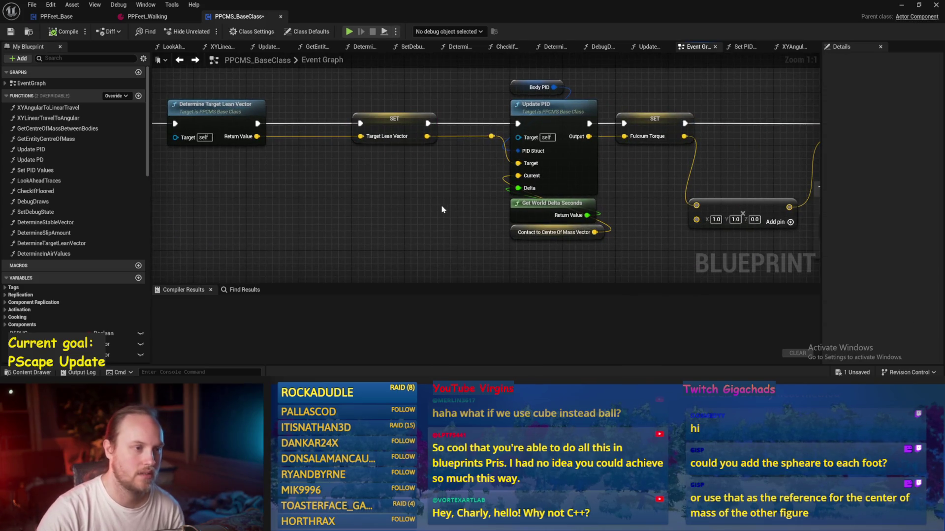
left_click_drag(432, 218, 387, 213)
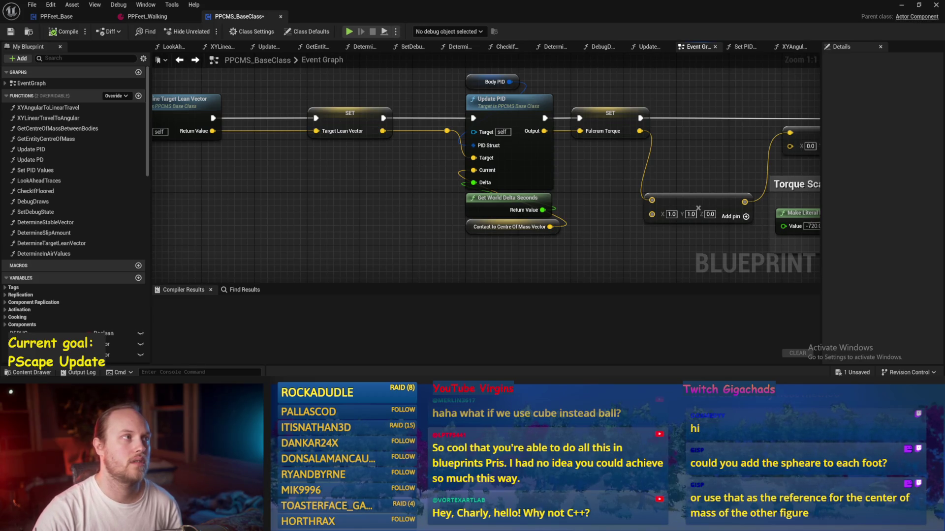
left_click_drag(597, 224, 482, 225)
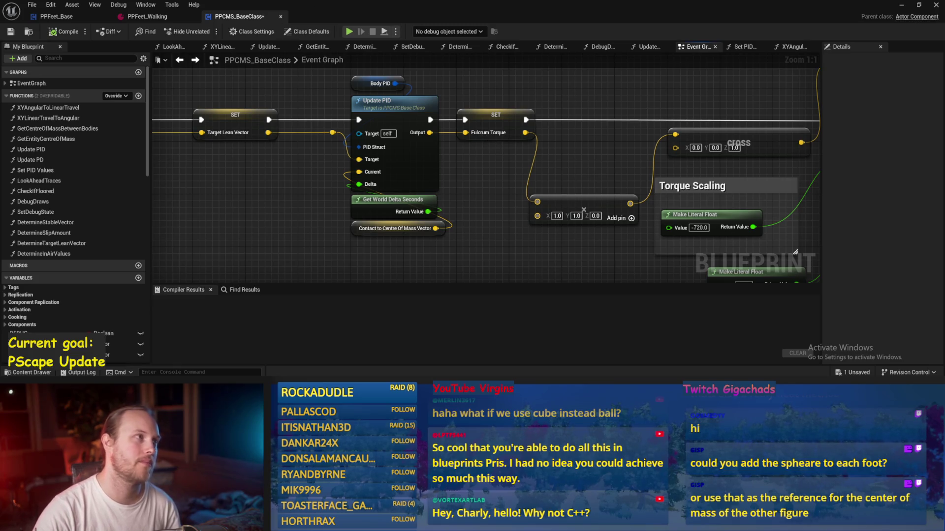
left_click_drag(489, 210, 439, 191)
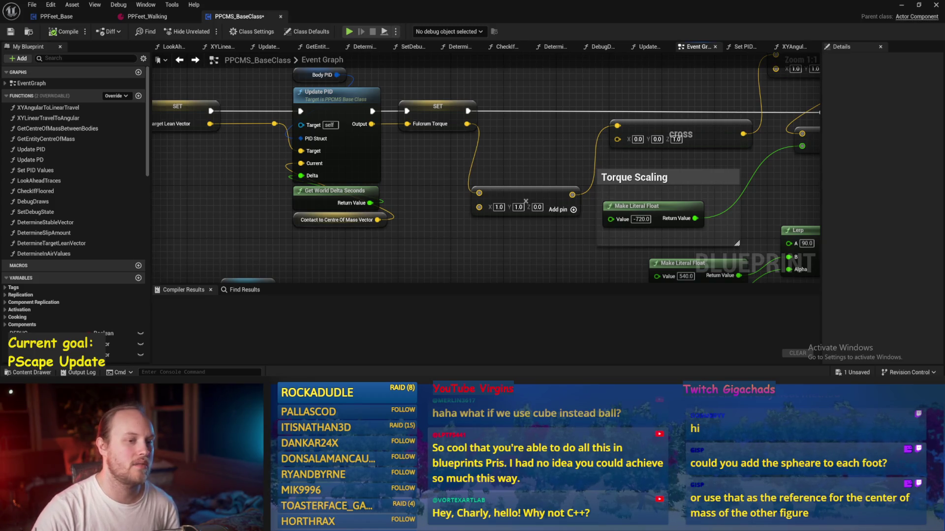
scroll(546, 131, "down", 3)
mouse_move(412, 116)
left_mouse_down()
mouse_move(454, 211)
mouse_move(501, 170)
mouse_move(658, 192)
left_mouse_up()
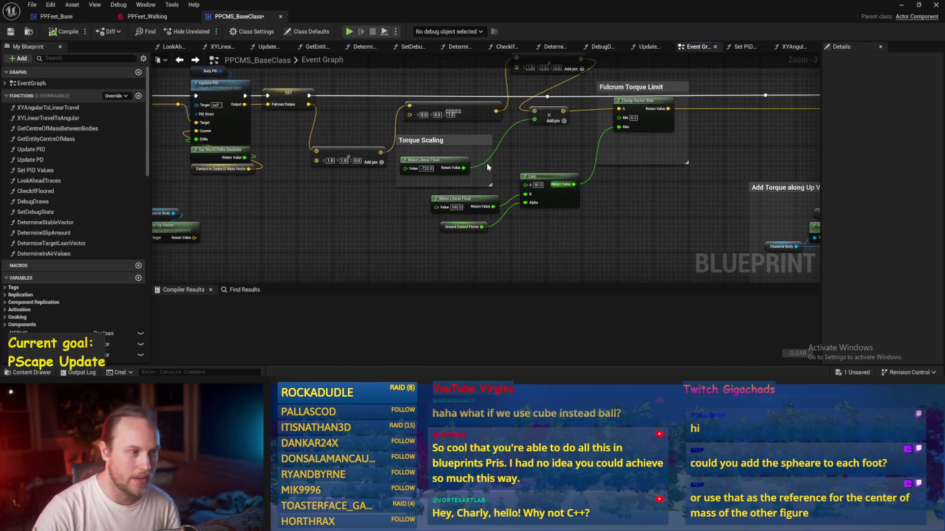
left_click(421, 141)
left_click(664, 209)
left_click_drag(662, 209, 440, 200)
left_click_drag(162, 113, 489, 111)
scroll(490, 101, "up", 2)
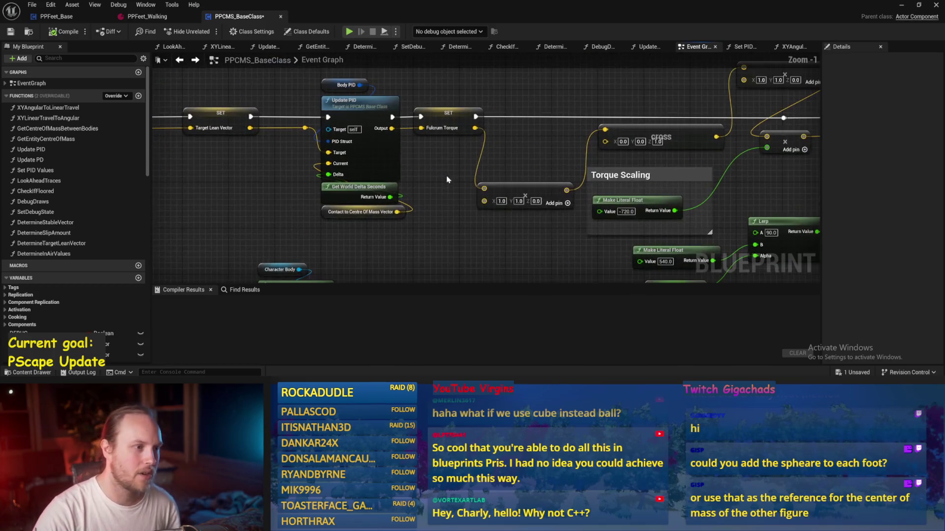
left_click(447, 113)
left_click(446, 159)
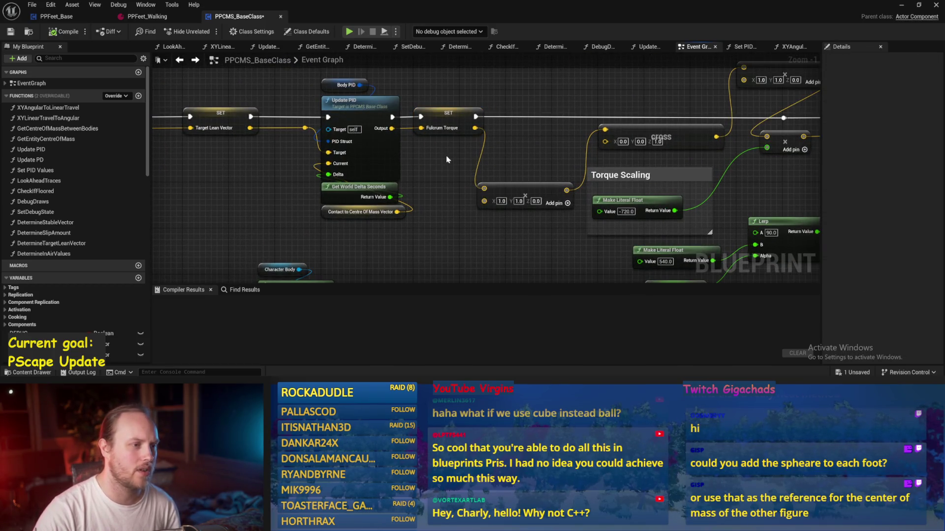
left_click_drag(443, 160, 468, 186)
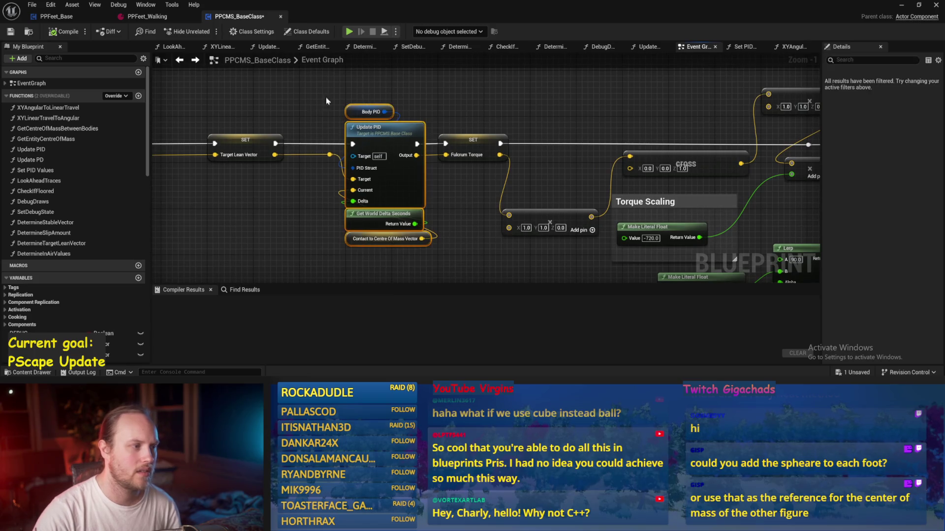
mouse_move(289, 213)
left_mouse_down()
mouse_move(554, 174)
mouse_move(369, 184)
left_mouse_up()
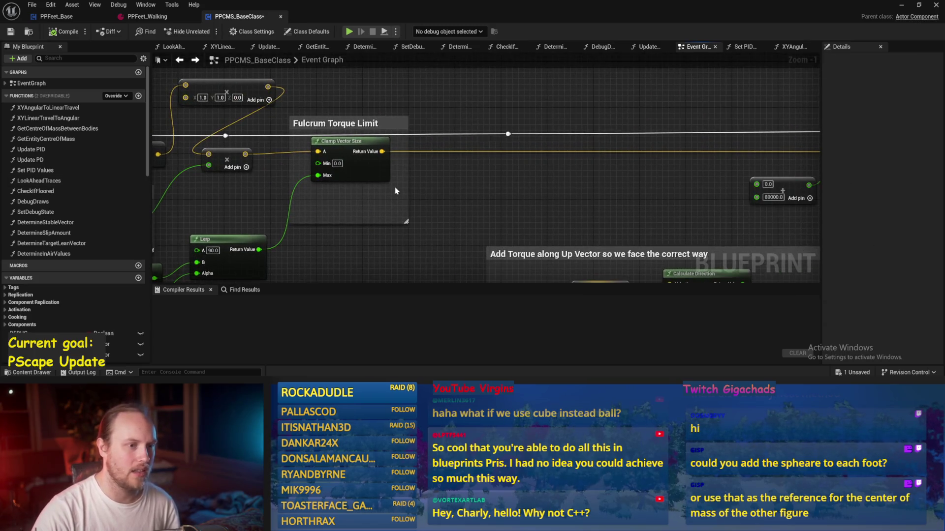
left_click_drag(485, 201, 322, 173)
scroll(555, 145, "down", 1)
mouse_move(555, 145)
left_mouse_down()
mouse_move(416, 167)
mouse_move(386, 181)
mouse_move(410, 190)
mouse_move(394, 231)
mouse_move(520, 149)
left_mouse_up()
scroll(520, 149, "down", 1)
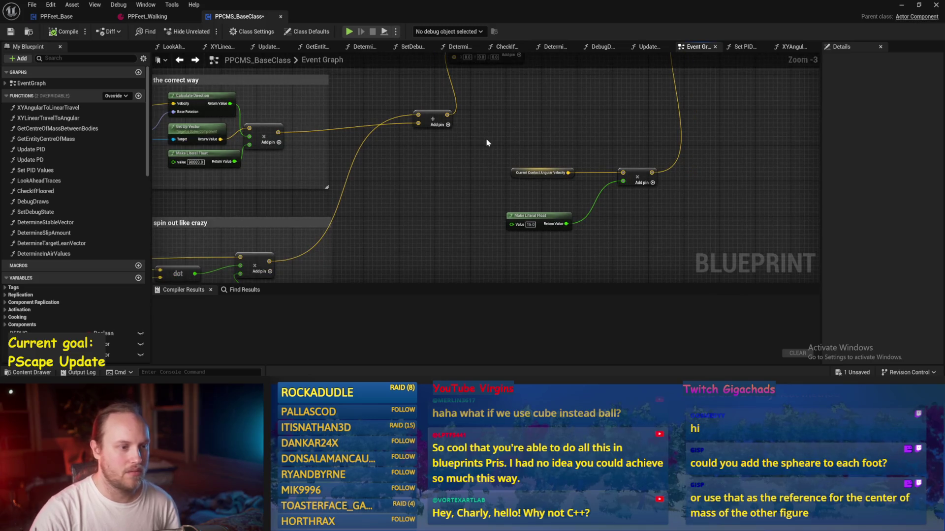
right_click(445, 150)
left_click(360, 162)
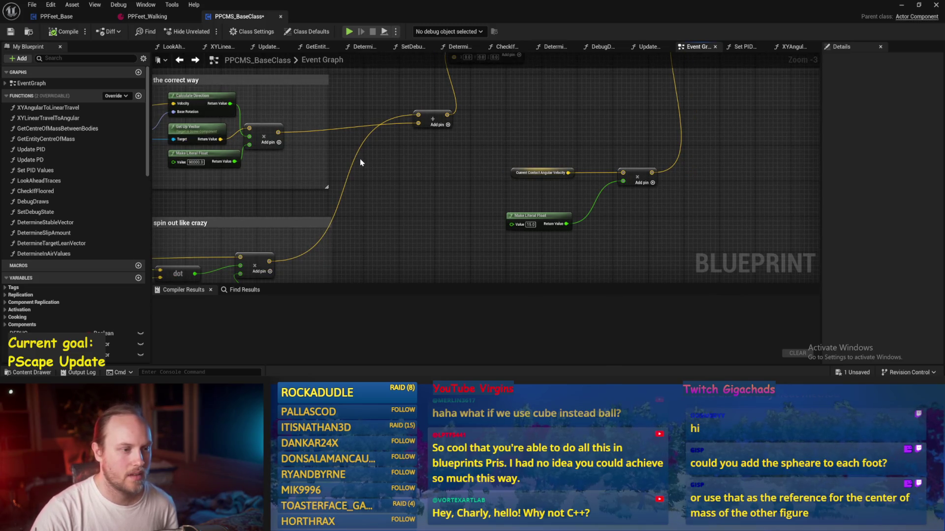
mouse_move(360, 162)
left_mouse_down()
mouse_move(472, 163)
mouse_move(610, 186)
mouse_move(605, 97)
left_mouse_up()
scroll(552, 163, "down", 1)
left_click_drag(503, 208, 538, 173)
scroll(520, 247, "up", 2)
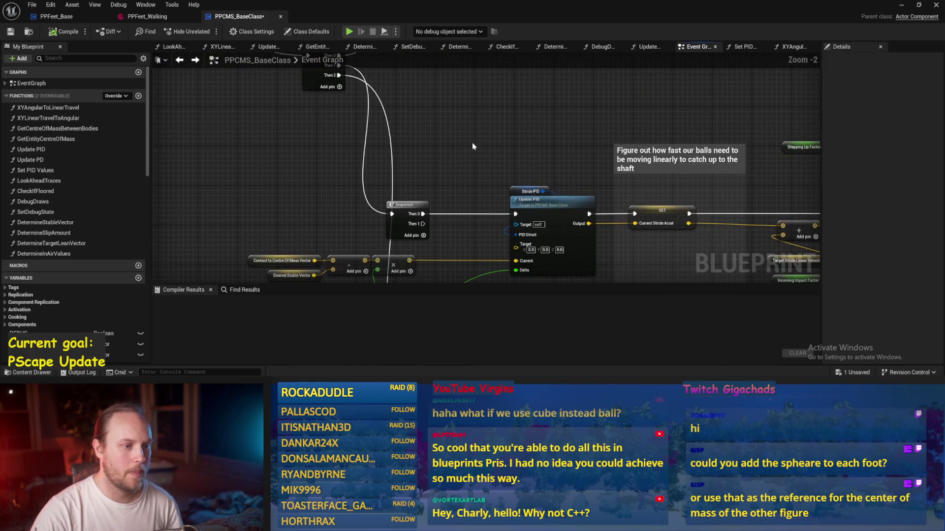
left_click_drag(471, 143, 388, 113)
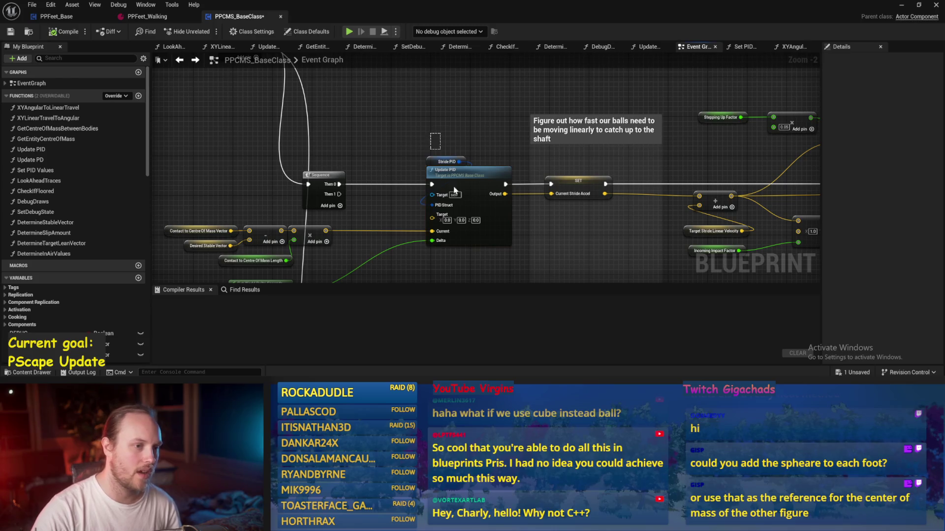
mouse_move(450, 179)
left_mouse_down()
mouse_move(467, 128)
mouse_move(564, 95)
left_mouse_up()
scroll(466, 128, "up", 1)
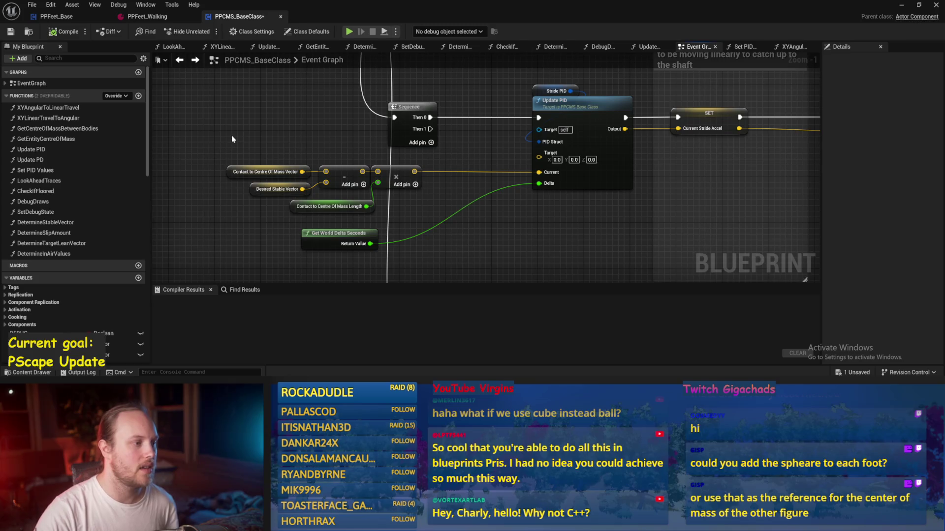
left_click(232, 173)
left_click(223, 211)
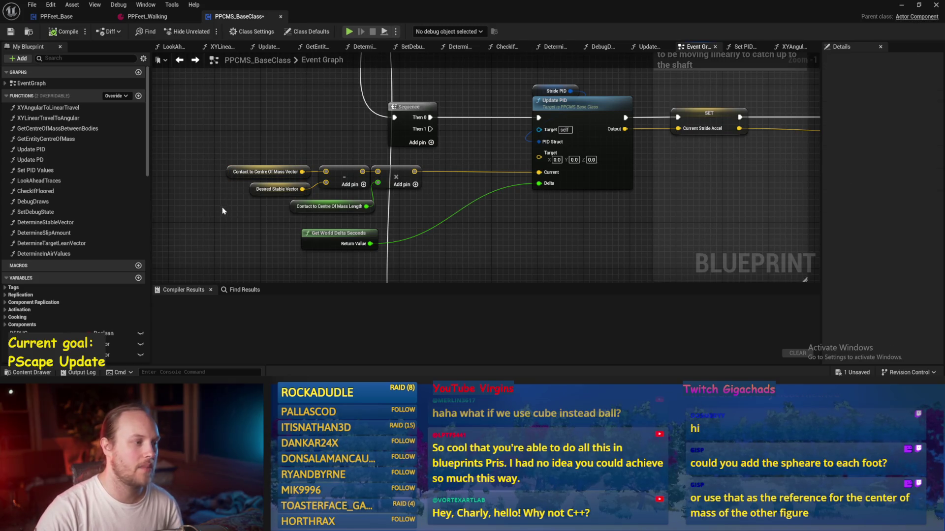
left_click(253, 190)
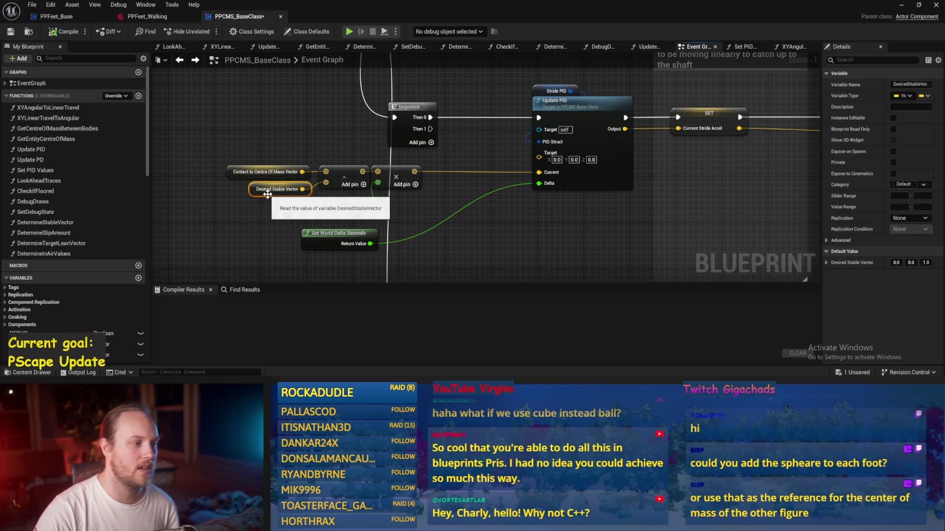
left_click(479, 206)
scroll(480, 206, "up", 1)
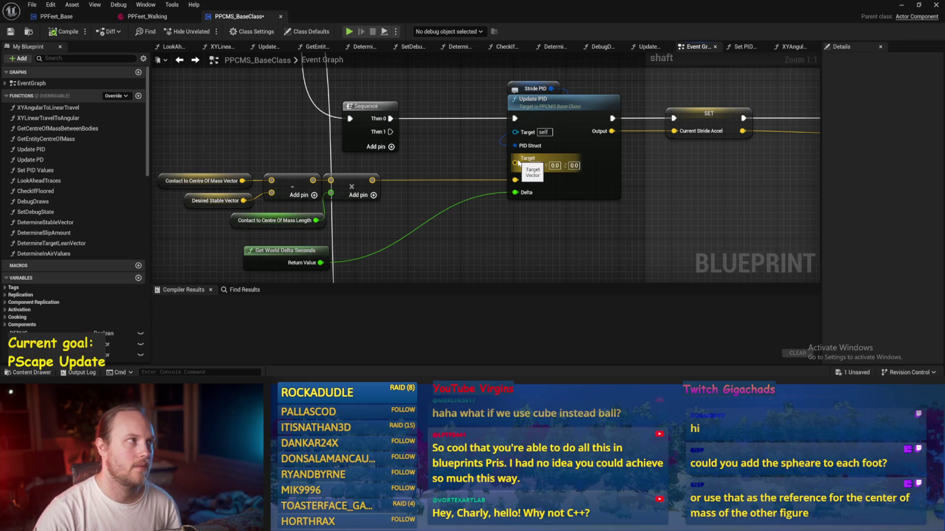
scroll(518, 163, "down", 4)
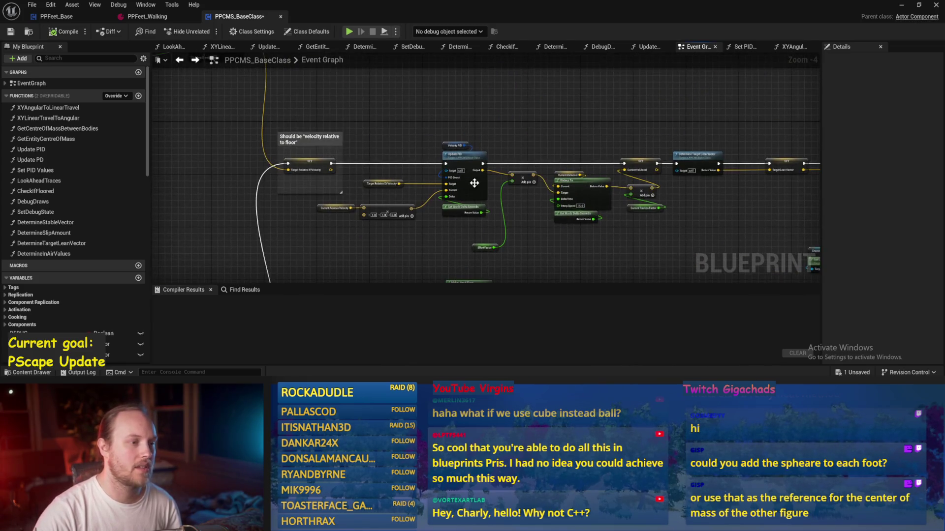
left_click_drag(334, 119, 687, 253)
scroll(688, 253, "right", 5)
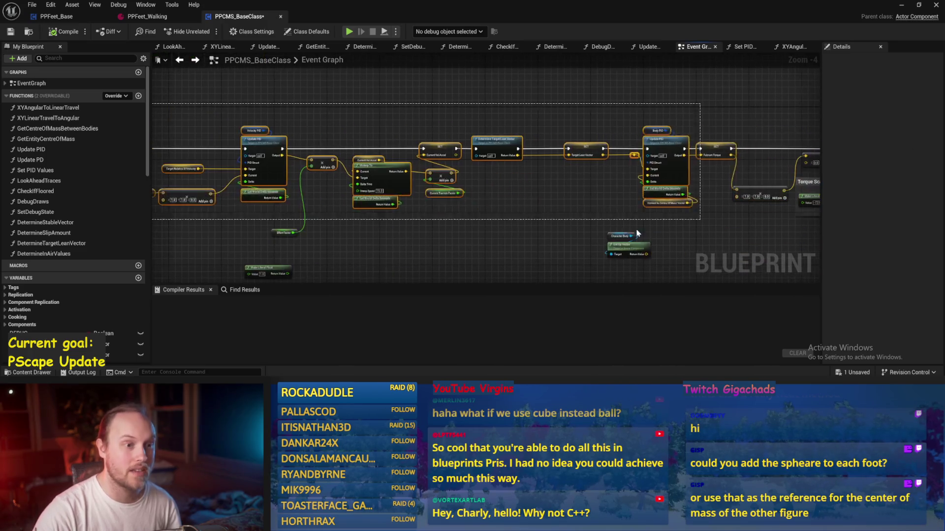
scroll(541, 196, "up", 2)
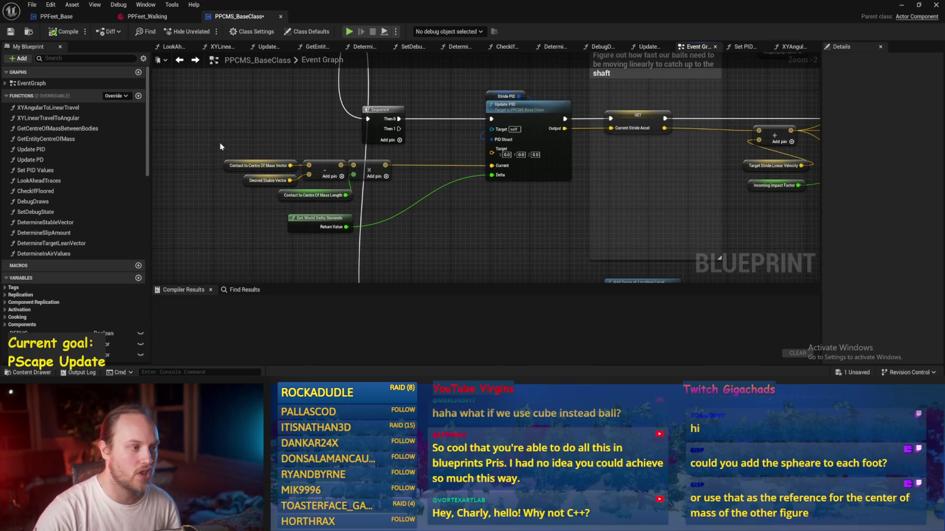
left_click_drag(512, 219, 401, 243)
left_click_drag(588, 208, 459, 224)
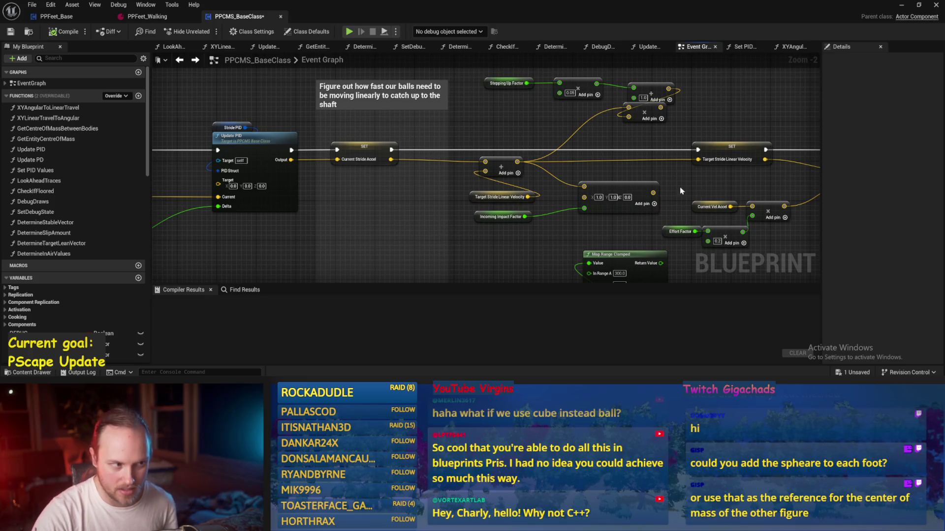
scroll(443, 197, "up", 1)
mouse_move(556, 224)
left_mouse_down()
mouse_move(389, 227)
mouse_move(303, 207)
left_mouse_up()
left_click_drag(324, 247, 422, 250)
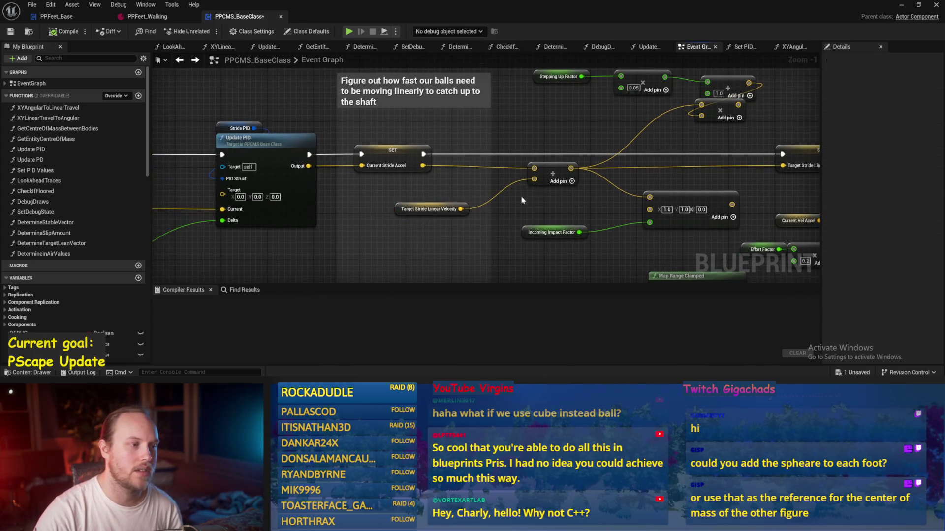
left_click_drag(439, 193, 384, 190)
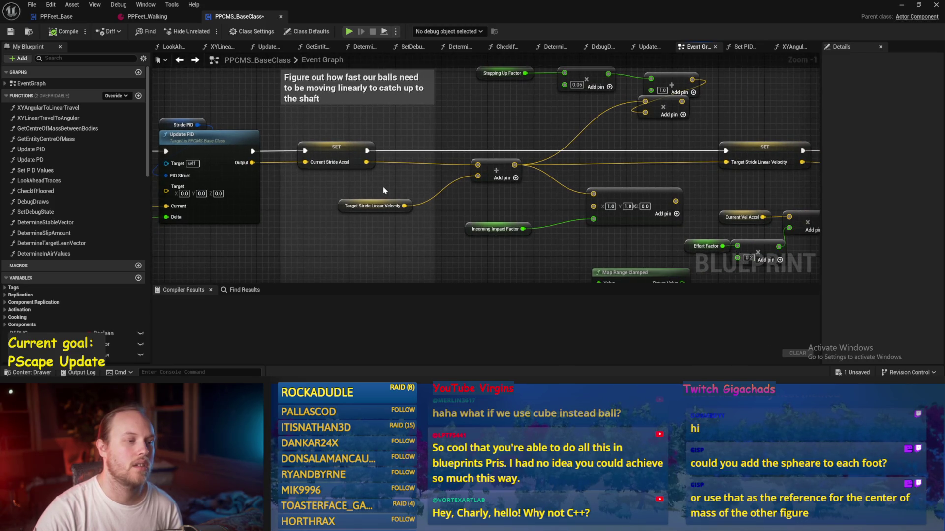
left_click(374, 206)
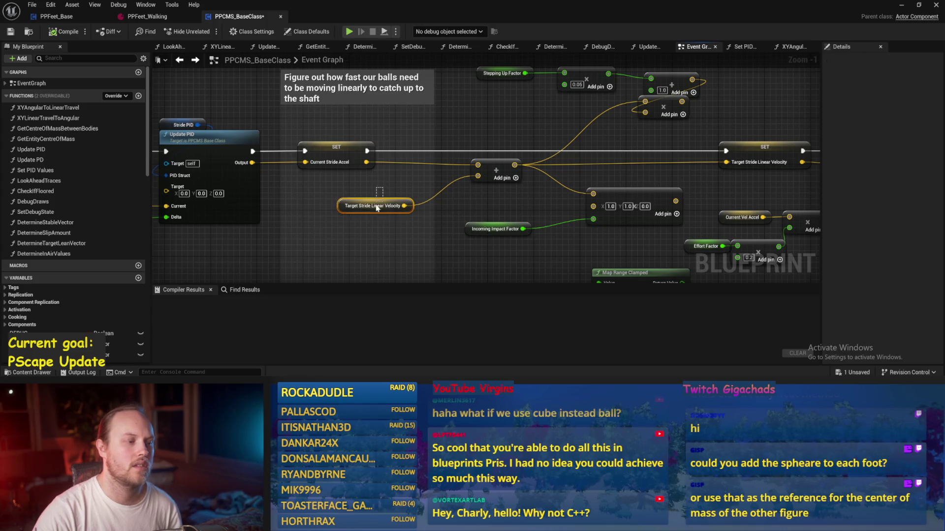
left_click(386, 241)
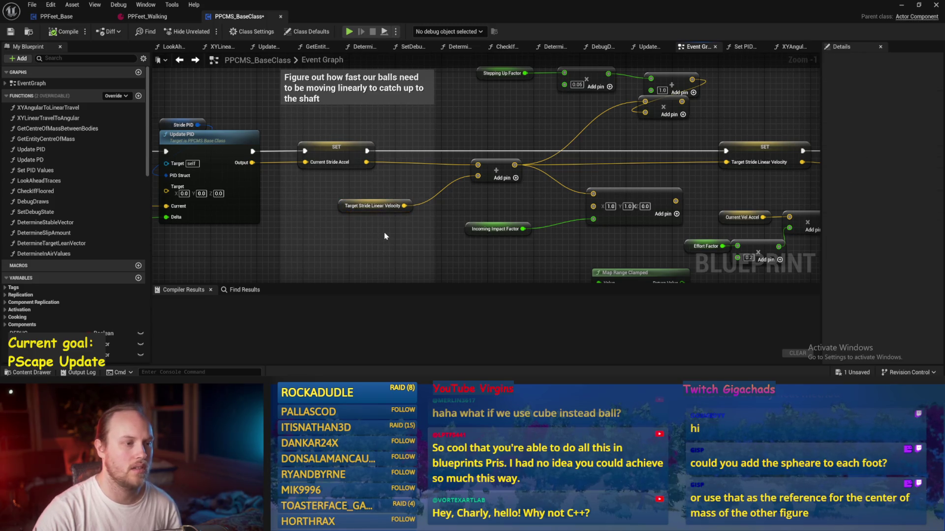
left_click_drag(386, 124, 362, 151)
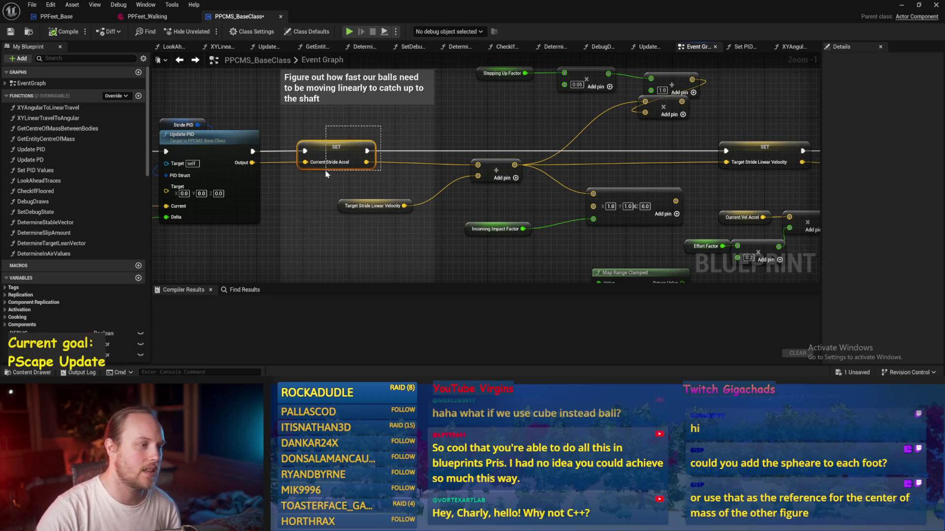
Step: Follow the stride chain through Target Stride Linear Velocity to Set Angular Velocity Target
left_click(317, 188)
left_click_drag(650, 181, 468, 194)
left_click(581, 153)
mouse_move(631, 137)
left_mouse_down()
mouse_move(437, 131)
mouse_move(384, 120)
left_mouse_up()
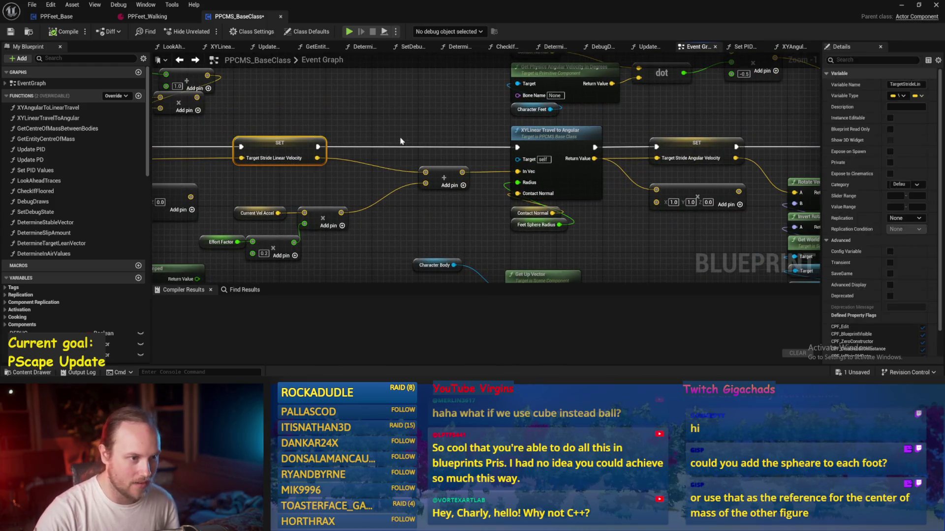
mouse_move(559, 204)
left_mouse_down()
mouse_move(383, 181)
mouse_move(184, 191)
left_mouse_up()
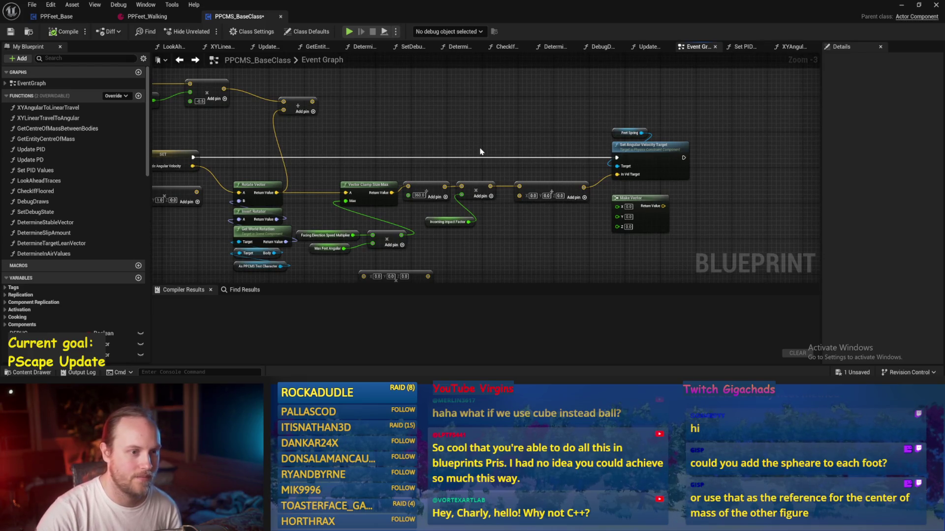
left_click_drag(481, 151, 534, 127)
left_click(689, 135)
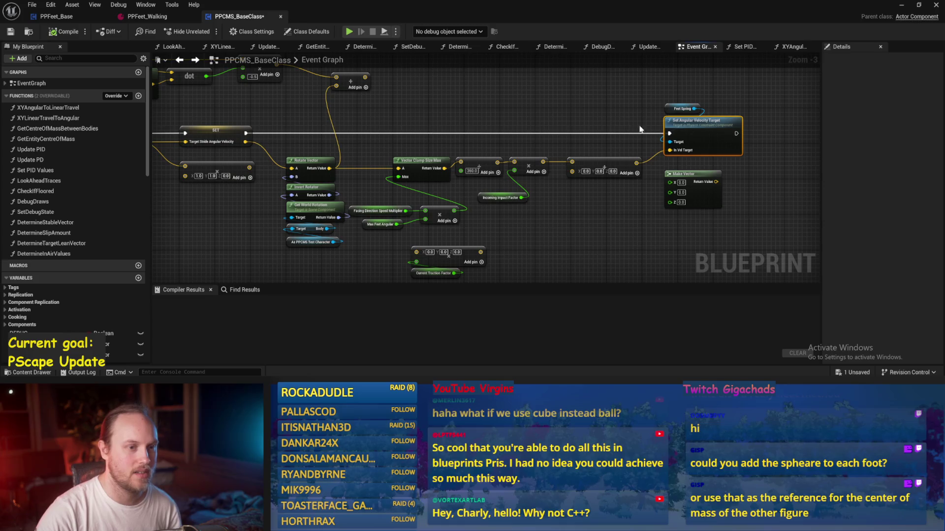
Step: Return to the XYLinear Travel to Angular area and zoom in on the Update PID nodes
left_click_drag(544, 109, 713, 123)
left_click_drag(206, 221, 517, 235)
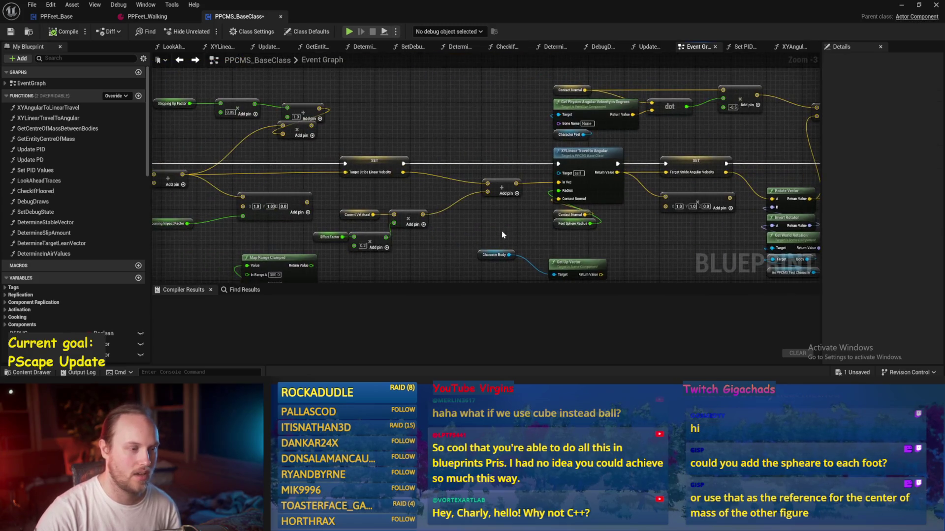
scroll(597, 208, "up", 1)
mouse_move(597, 208)
left_mouse_down()
mouse_move(620, 205)
mouse_move(647, 233)
mouse_move(625, 213)
mouse_move(705, 210)
mouse_move(538, 225)
left_mouse_up()
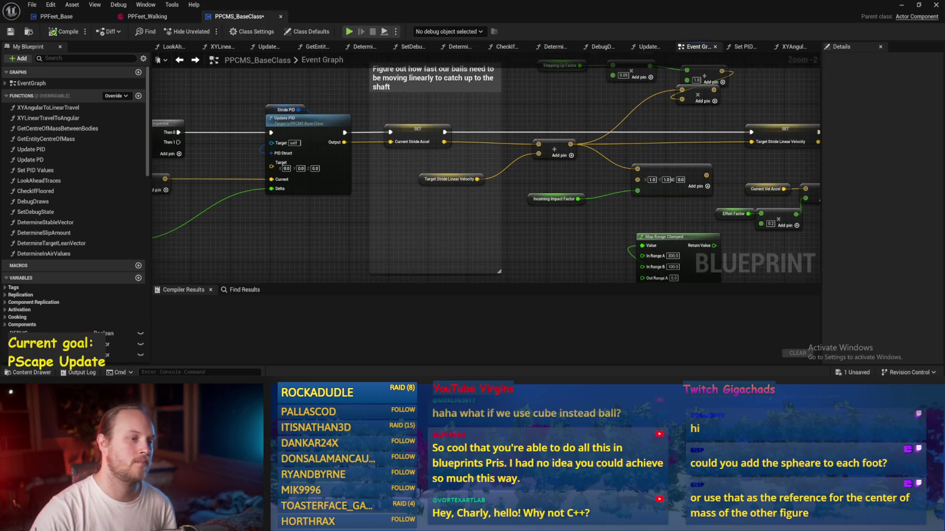
scroll(460, 207, "down", 1)
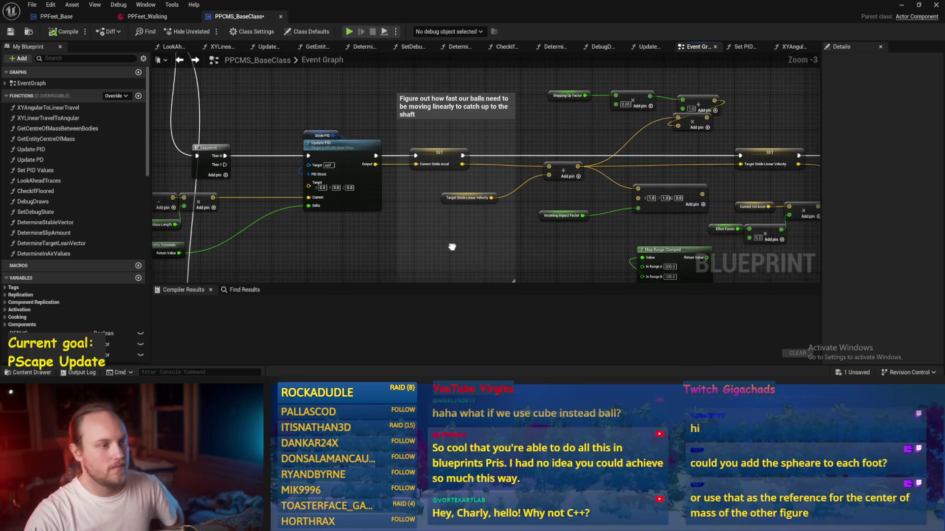
scroll(475, 103, "up", 1)
scroll(458, 116, "up", 1)
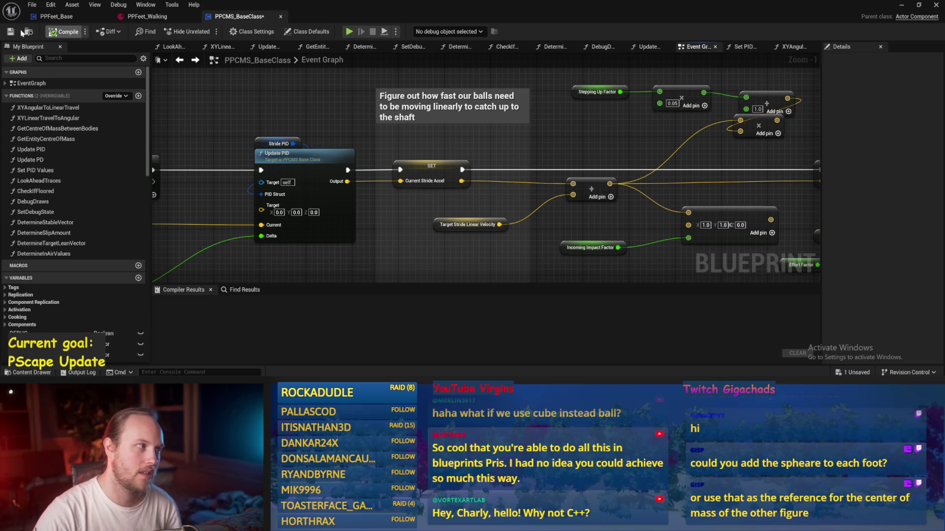
Step: Compile PPCMS_BaseClass without errors and save it
left_click(56, 30)
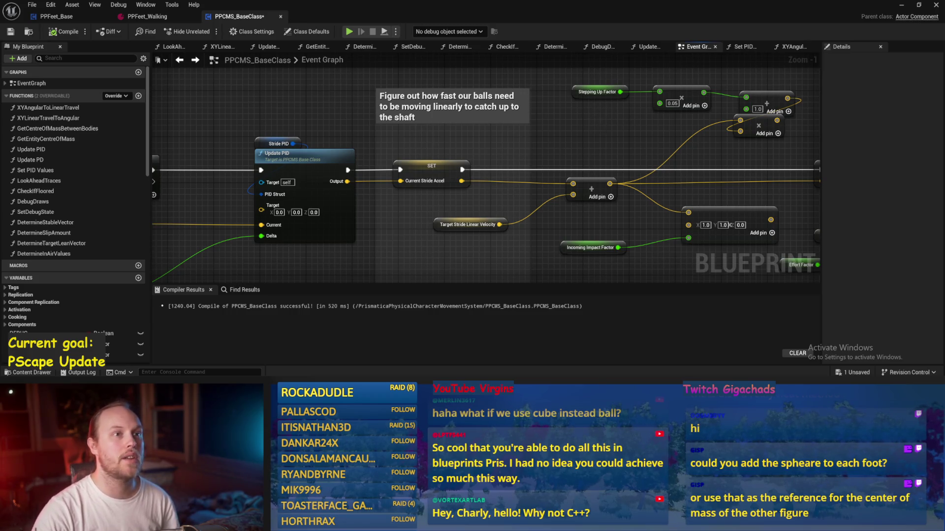
left_click_drag(603, 133, 603, 148)
left_click(10, 31)
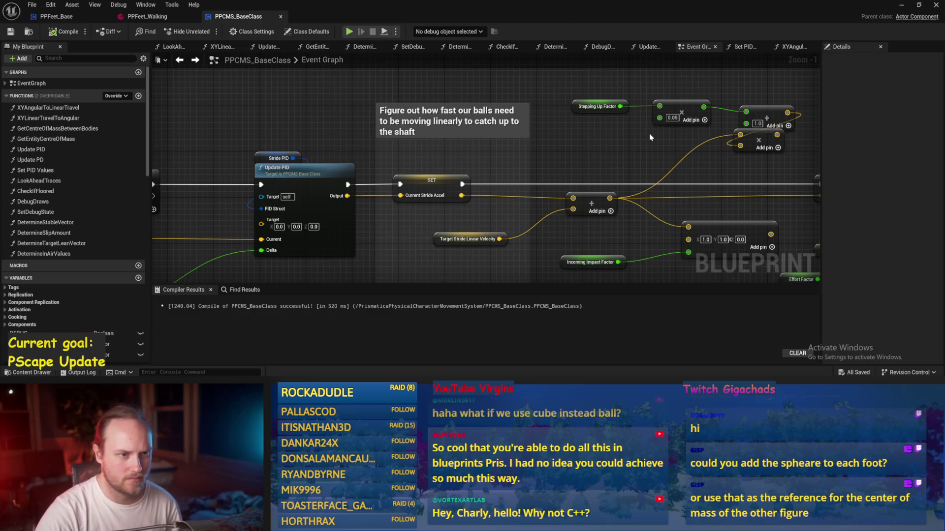
Step: Move the Stepping Up Factor, multiply and add nodes up and to the left
left_click_drag(650, 137, 506, 143)
left_click_drag(674, 99, 421, 134)
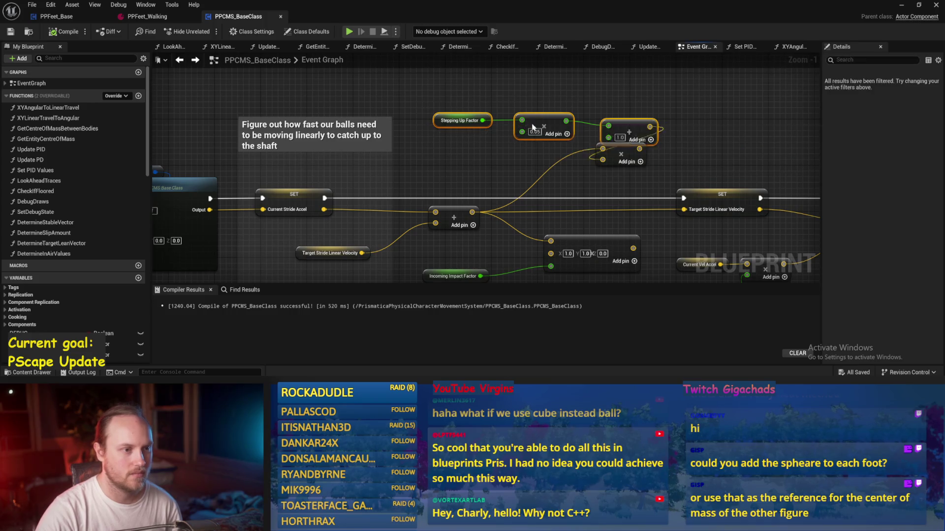
left_click_drag(532, 125, 451, 102)
left_click(505, 175)
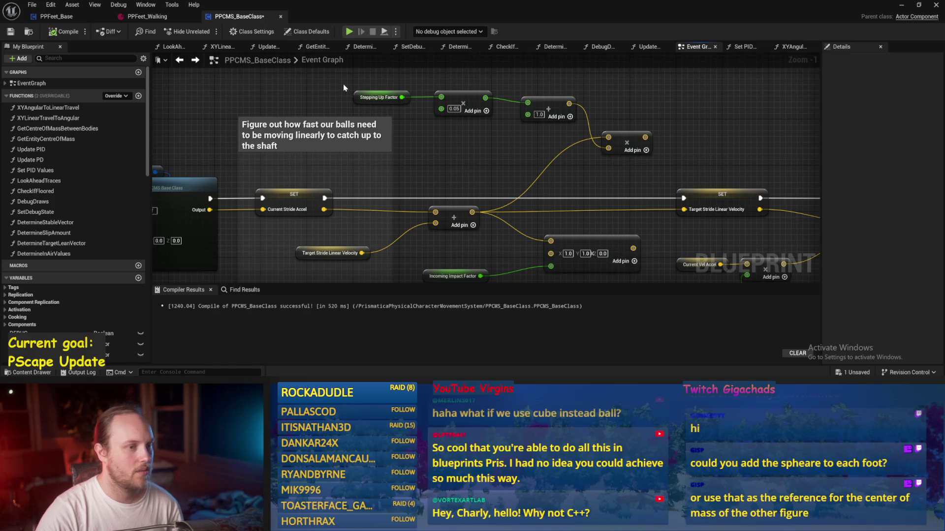
Step: Inspect the Update PID inputs and pan back to the stride acceleration nodes
mouse_move(247, 283)
left_mouse_down()
mouse_move(319, 202)
mouse_move(529, 200)
mouse_move(628, 224)
left_mouse_up()
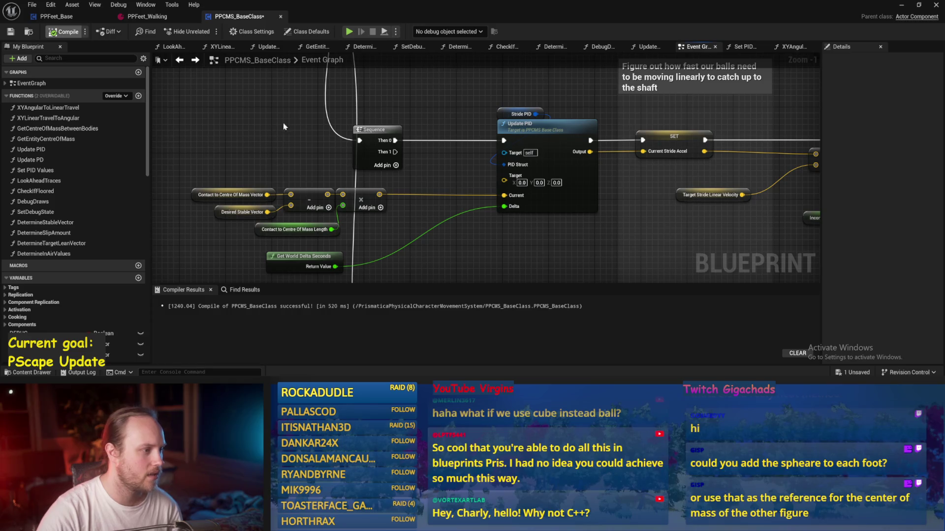
scroll(238, 105, "up", 1)
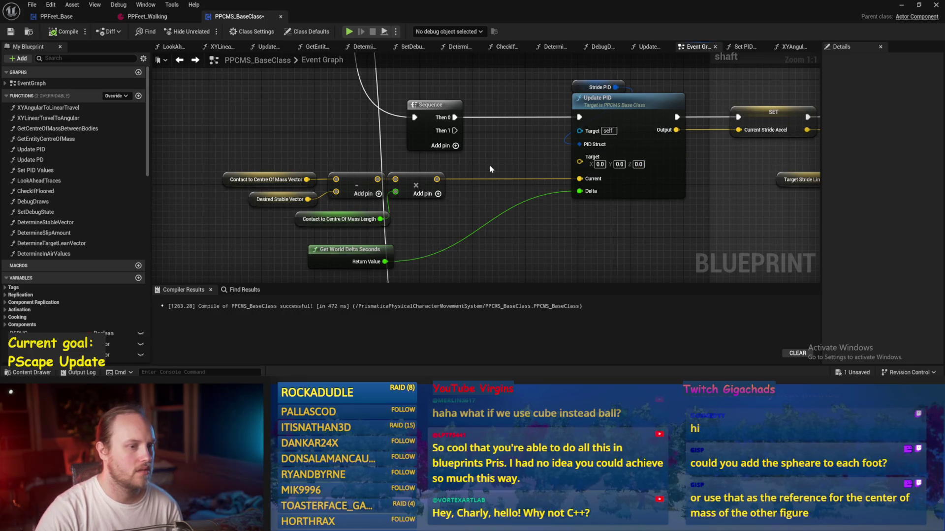
left_click_drag(495, 221, 503, 202)
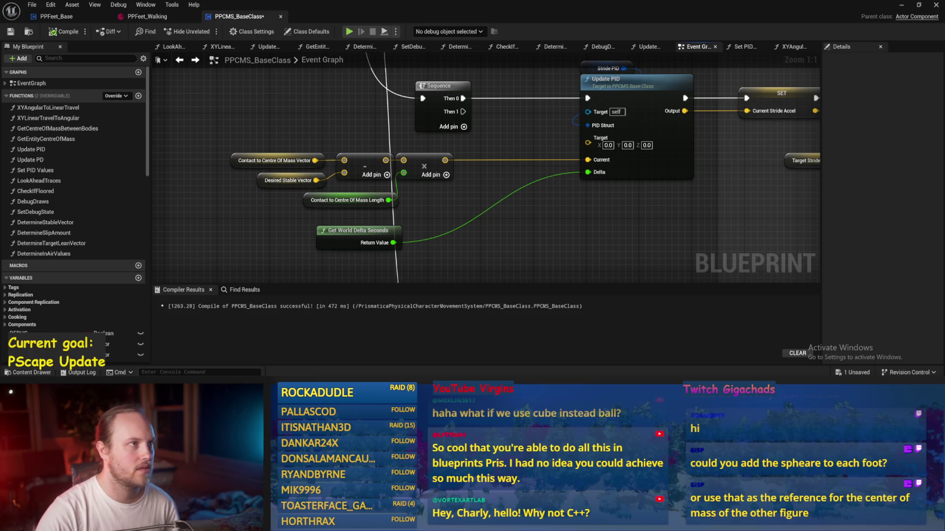
left_click_drag(555, 197, 506, 194)
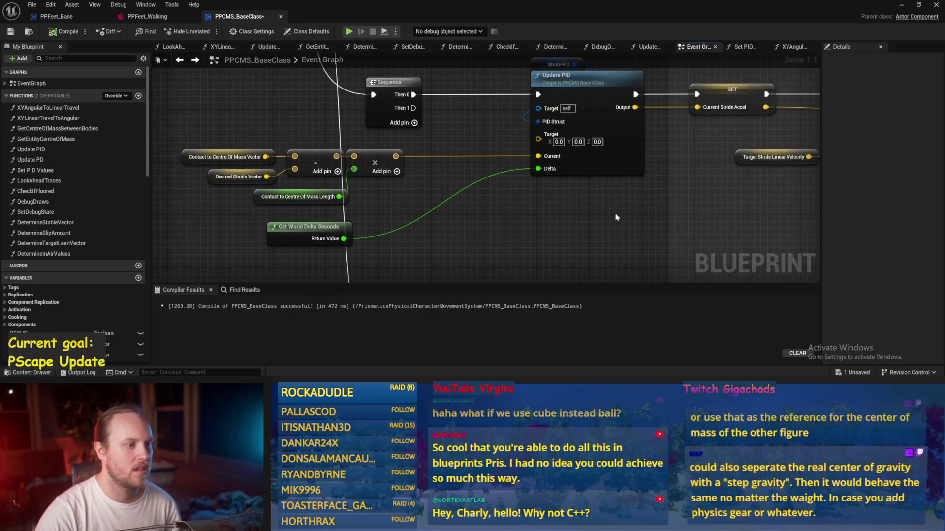
left_click_drag(753, 57, 439, 113)
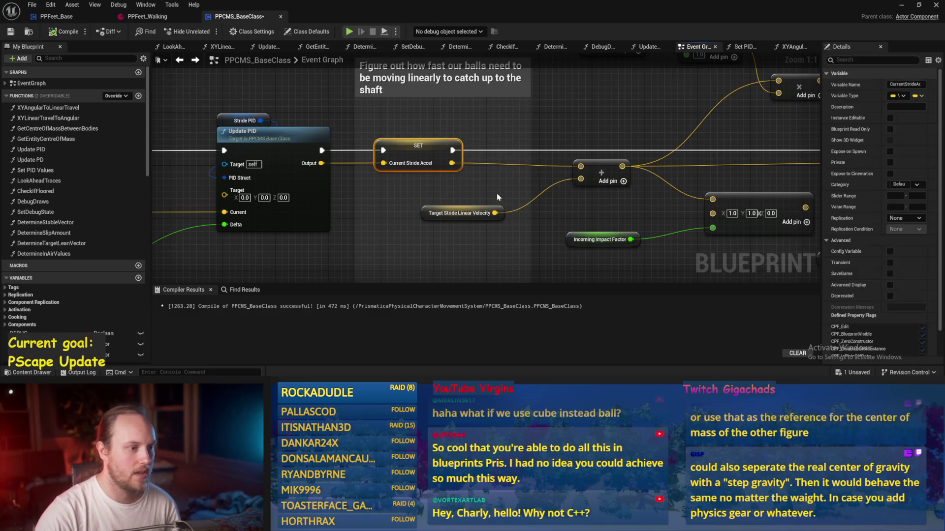
Step: Inspect the Target Stride Linear Velocity node and where it is set
left_click_drag(539, 216, 461, 203)
left_click(347, 201)
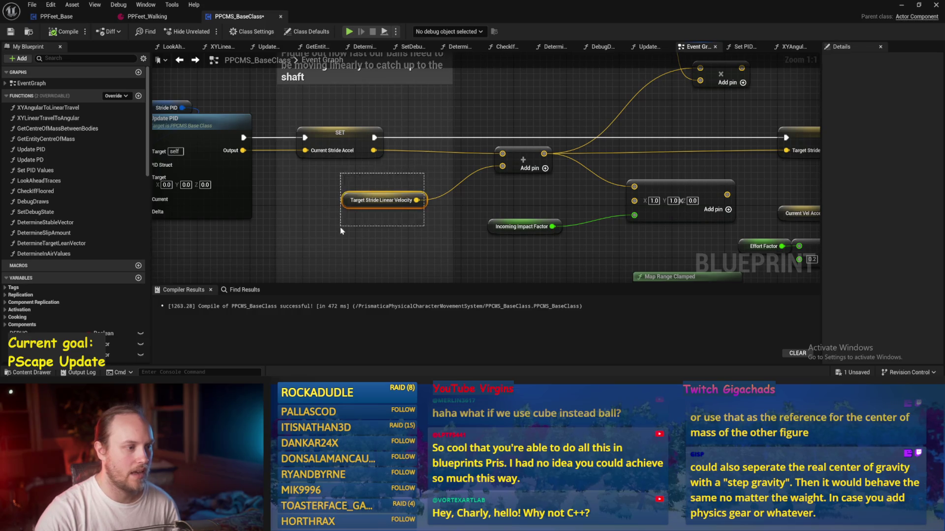
left_click(328, 195)
mouse_move(320, 182)
left_mouse_down()
mouse_move(383, 228)
mouse_move(452, 226)
mouse_move(361, 234)
left_mouse_up()
mouse_move(560, 190)
left_mouse_down()
mouse_move(464, 194)
mouse_move(366, 151)
left_mouse_up()
left_click(246, 156)
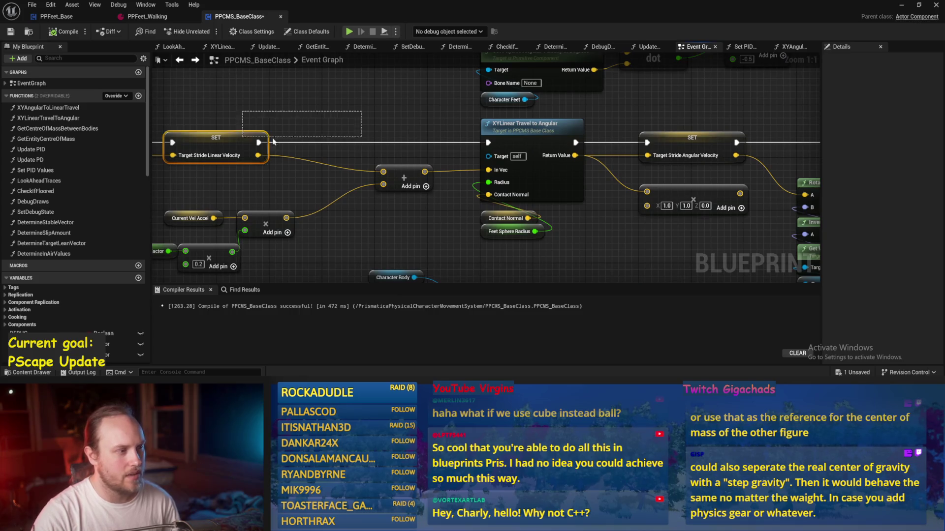
left_click(295, 179)
Step: Inspect the Set Angular Velocity Target node and the clamp chain feeding it
mouse_move(295, 179)
left_mouse_down()
mouse_move(182, 197)
mouse_move(246, 185)
left_mouse_up()
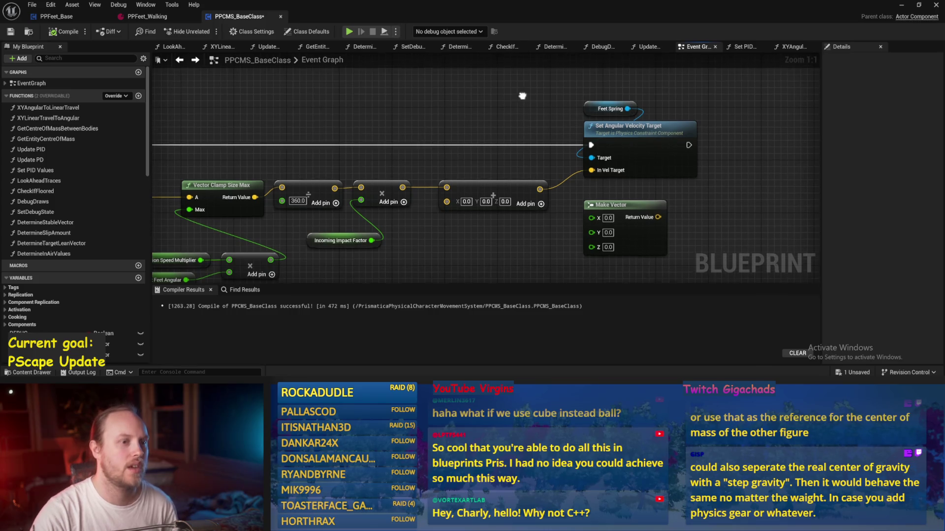
left_click_drag(521, 121, 517, 146)
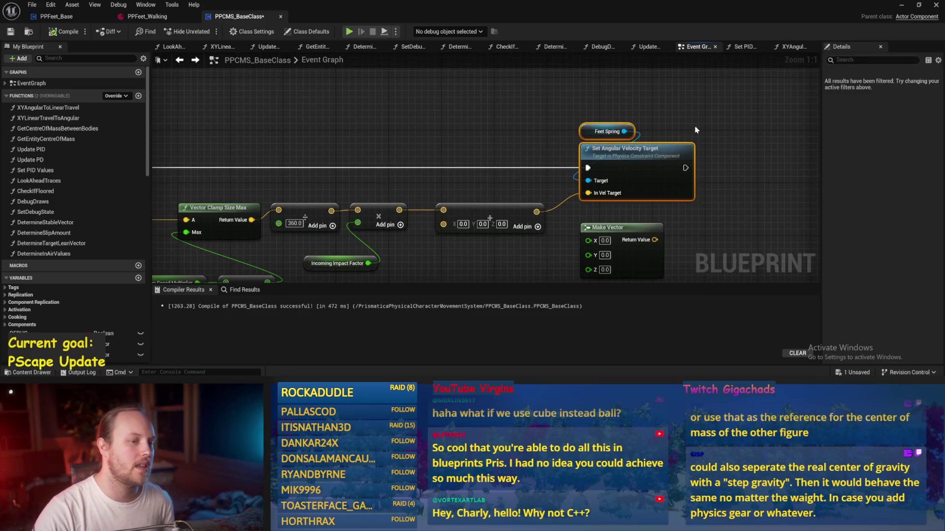
left_click(613, 158)
scroll(612, 158, "down", 1)
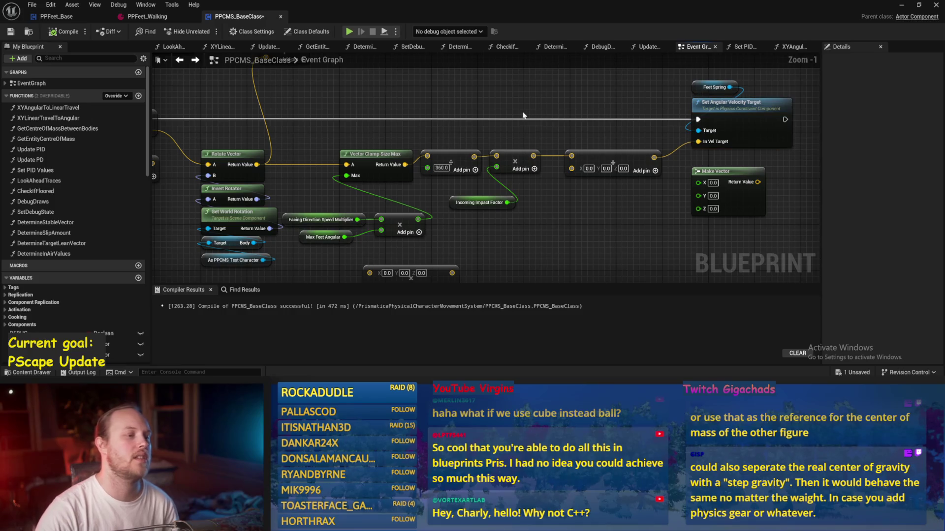
left_click_drag(668, 116, 681, 143)
left_click(707, 140)
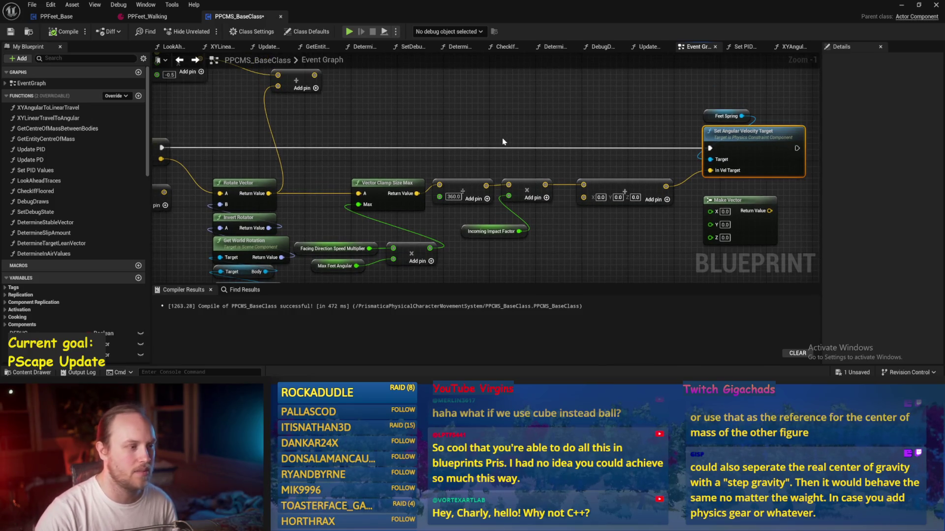
left_click(420, 115)
left_click_drag(420, 114, 492, 104)
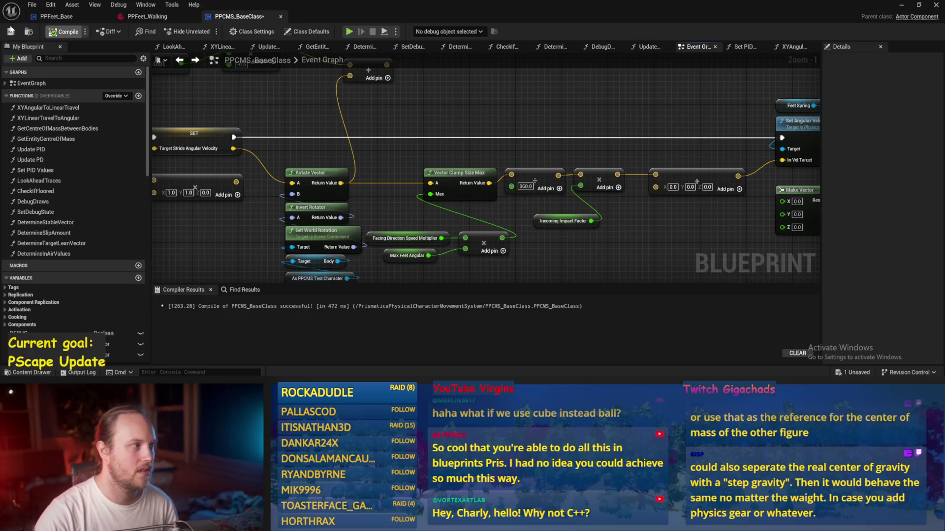
Step: Recompile PPCMS_BaseClass
left_click(65, 31)
left_click_drag(501, 177, 479, 132)
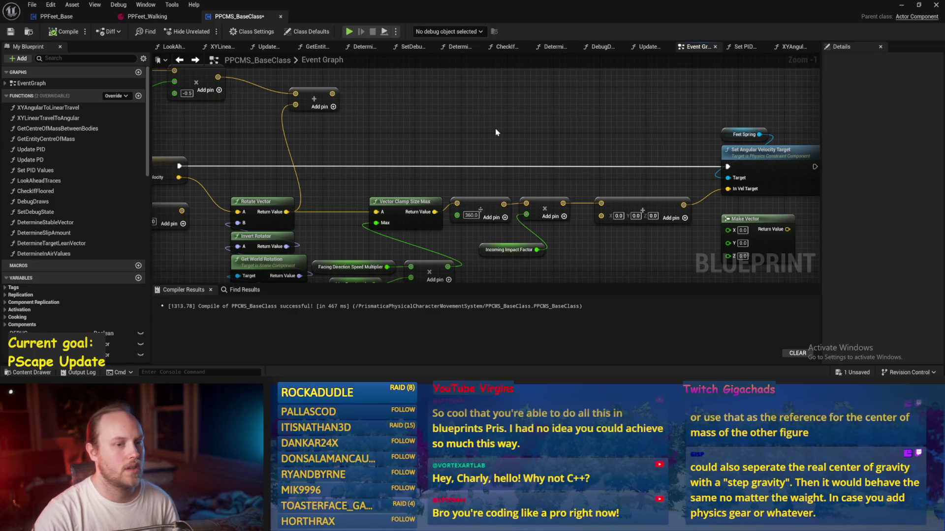
mouse_move(497, 132)
left_mouse_down()
mouse_move(648, 124)
mouse_move(614, 131)
mouse_move(698, 242)
mouse_move(738, 276)
mouse_move(718, 256)
left_mouse_up()
Step: Review the Character Feet force nodes, including the normalize and Add Force chain
scroll(649, 124, "down", 2)
scroll(648, 124, "down", 1)
scroll(194, 144, "down", 2)
mouse_move(194, 144)
left_mouse_down()
mouse_move(368, 203)
mouse_move(627, 149)
left_mouse_up()
scroll(627, 148, "up", 3)
scroll(333, 174, "up", 2)
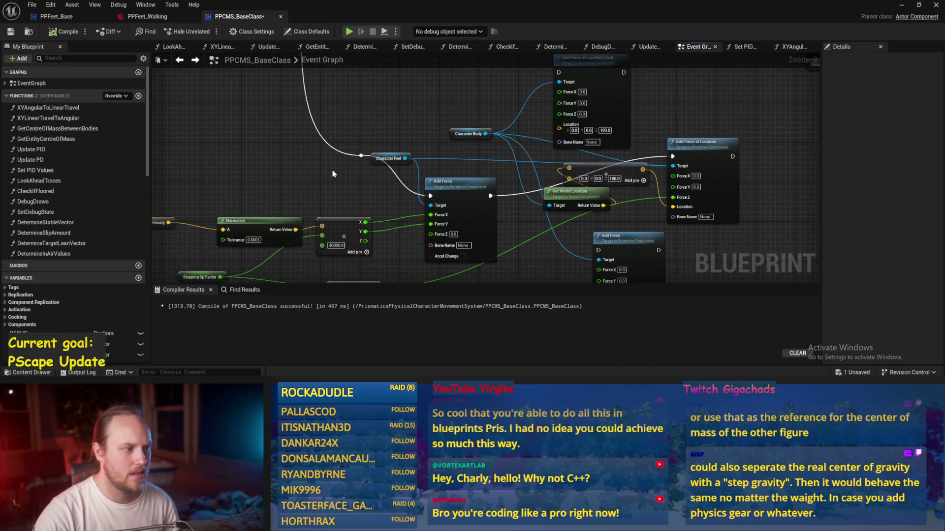
left_click_drag(299, 156, 425, 96)
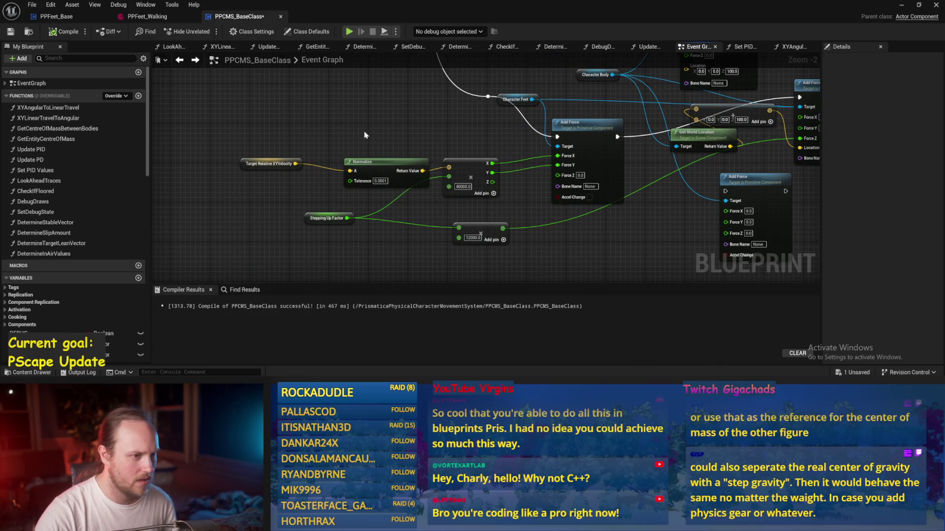
left_click_drag(364, 135, 245, 193)
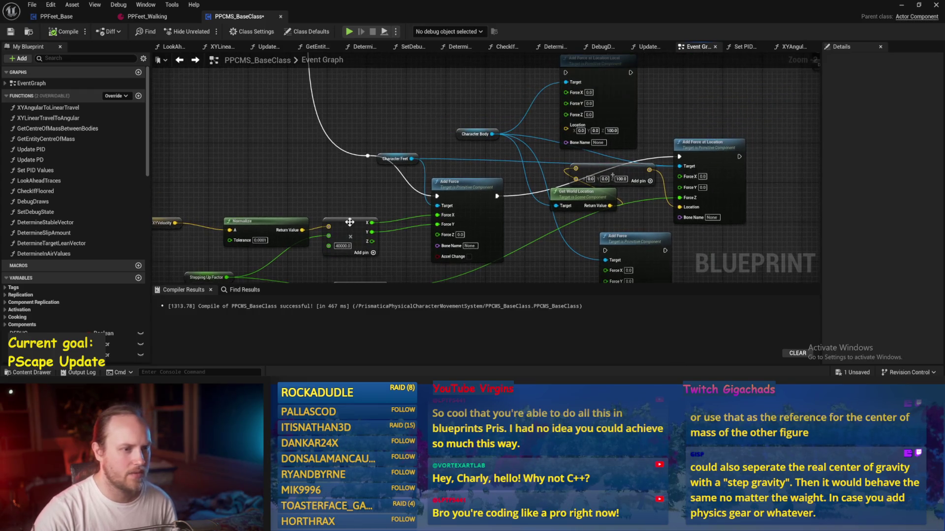
mouse_move(407, 163)
left_mouse_down()
mouse_move(419, 191)
mouse_move(408, 151)
mouse_move(482, 305)
mouse_move(489, 179)
mouse_move(396, 102)
mouse_move(317, 180)
left_mouse_up()
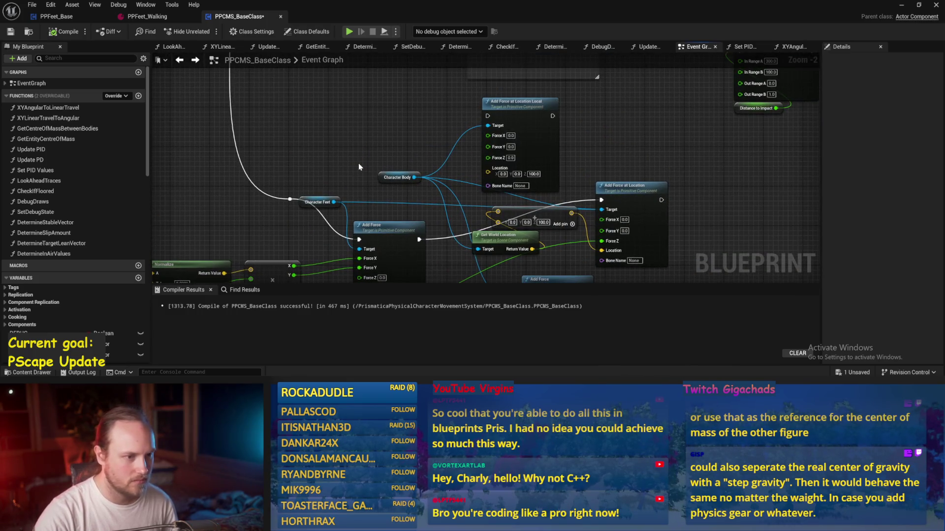
Step: Look along the long row of nodes driven by the Sequence node's outputs
left_click_drag(381, 122, 392, 286)
scroll(591, 224, "down", 3)
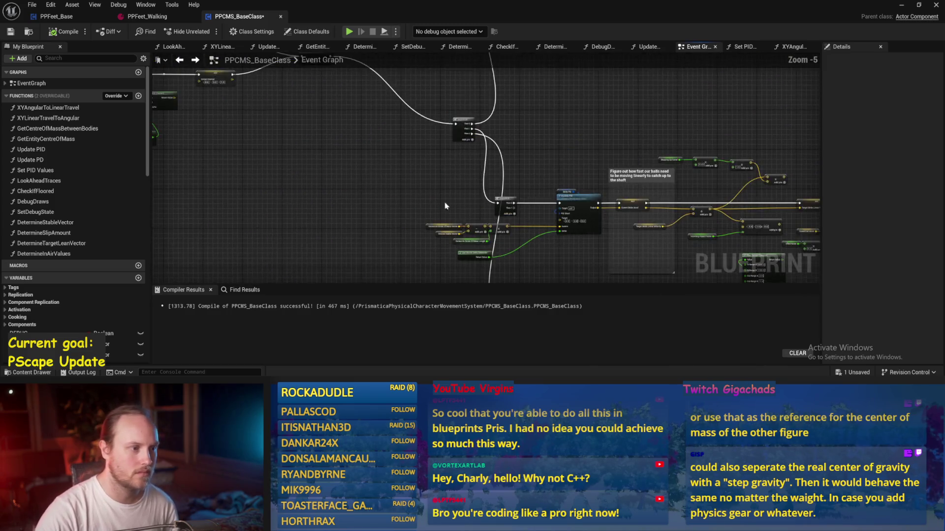
scroll(523, 222, "down", 2)
mouse_move(629, 238)
left_mouse_down()
mouse_move(442, 206)
mouse_move(519, 144)
mouse_move(475, 215)
left_mouse_up()
scroll(519, 144, "up", 3)
scroll(475, 214, "down", 3)
left_click_drag(569, 198, 300, 194)
scroll(471, 177, "up", 4)
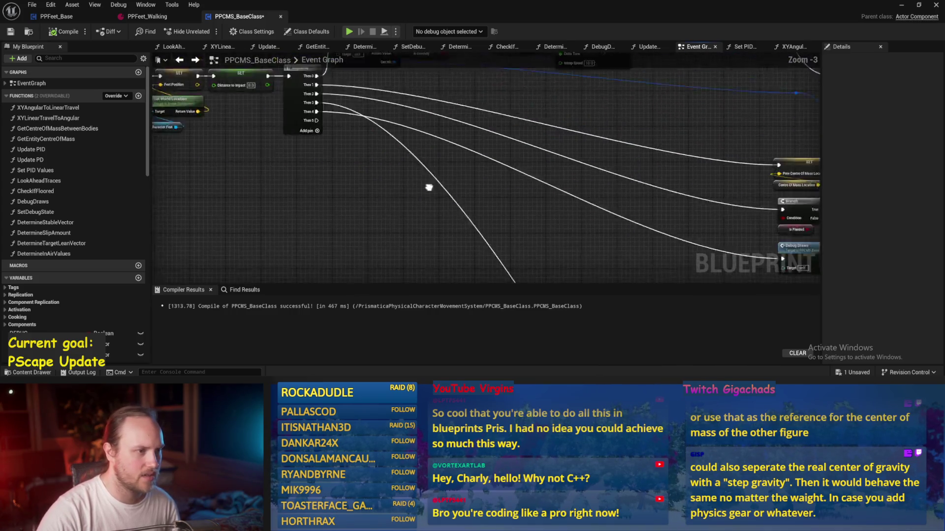
mouse_move(547, 212)
left_mouse_down()
mouse_move(399, 156)
mouse_move(664, 252)
left_mouse_up()
left_click(408, 213)
Step: Review the Animation and Set Mesh root location sections, then save the blueprint
mouse_move(342, 211)
left_mouse_down()
mouse_move(556, 274)
mouse_move(559, 162)
mouse_move(355, 244)
mouse_move(224, 212)
left_mouse_up()
scroll(355, 244, "down", 1)
mouse_move(635, 235)
left_mouse_down()
mouse_move(432, 210)
mouse_move(574, 207)
left_mouse_up()
scroll(464, 212, "up", 1)
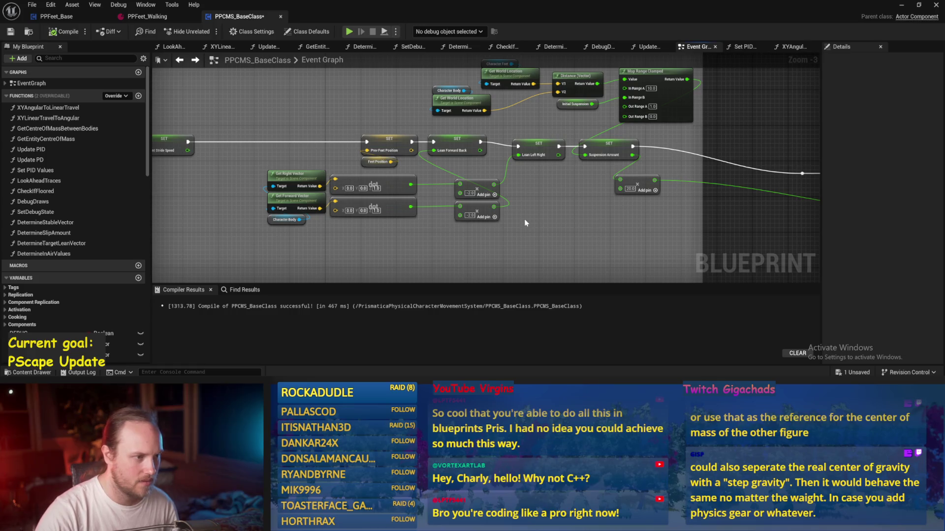
mouse_move(524, 219)
left_mouse_down()
mouse_move(256, 188)
mouse_move(157, 230)
left_mouse_up()
scroll(449, 159, "down", 3)
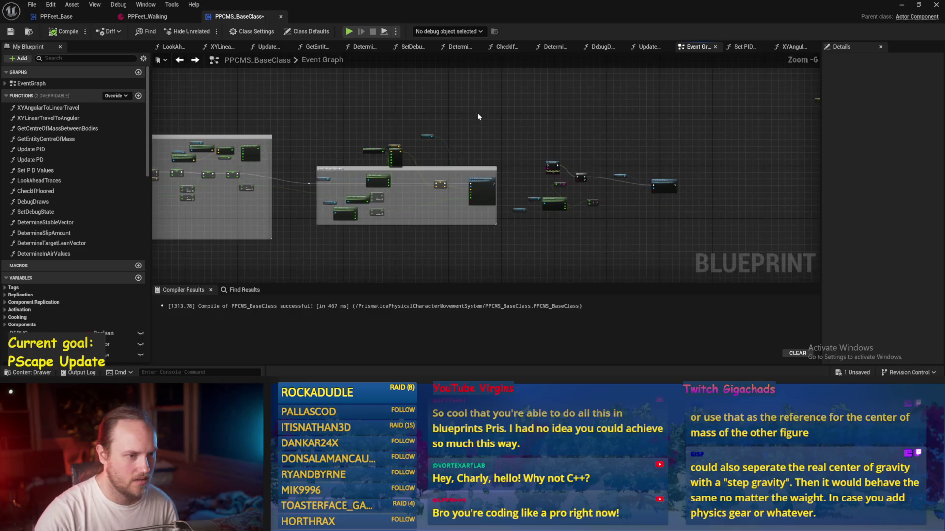
mouse_move(531, 267)
left_mouse_down()
mouse_move(403, 167)
mouse_move(524, 121)
left_mouse_up()
scroll(565, 175, "up", 3)
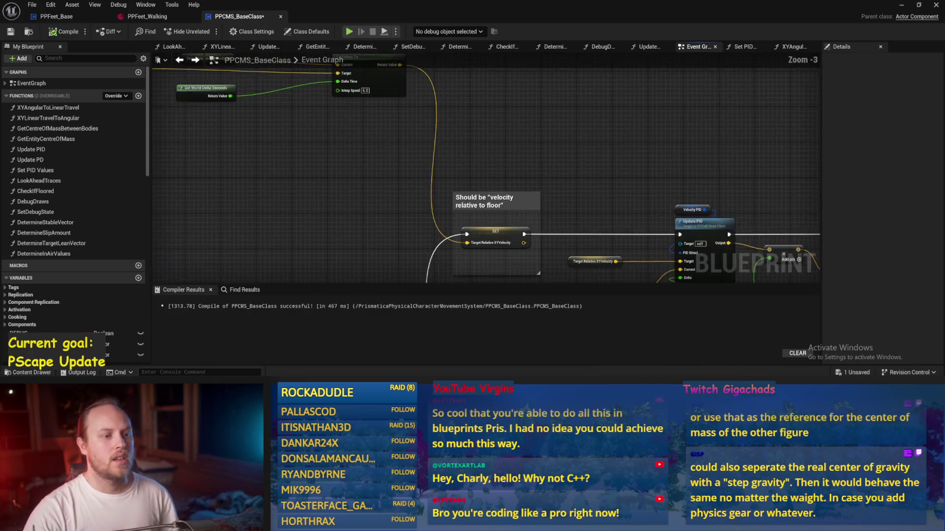
left_click_drag(566, 175, 462, 125)
left_click(9, 32)
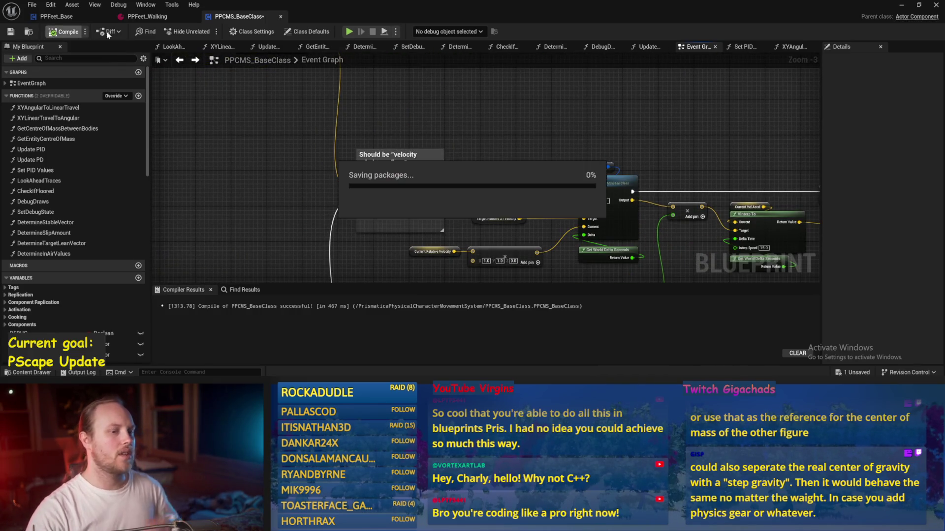
Step: Review the Update PID and lean vector nodes and recompile PPCMS_BaseClass
scroll(426, 170, "down", 2)
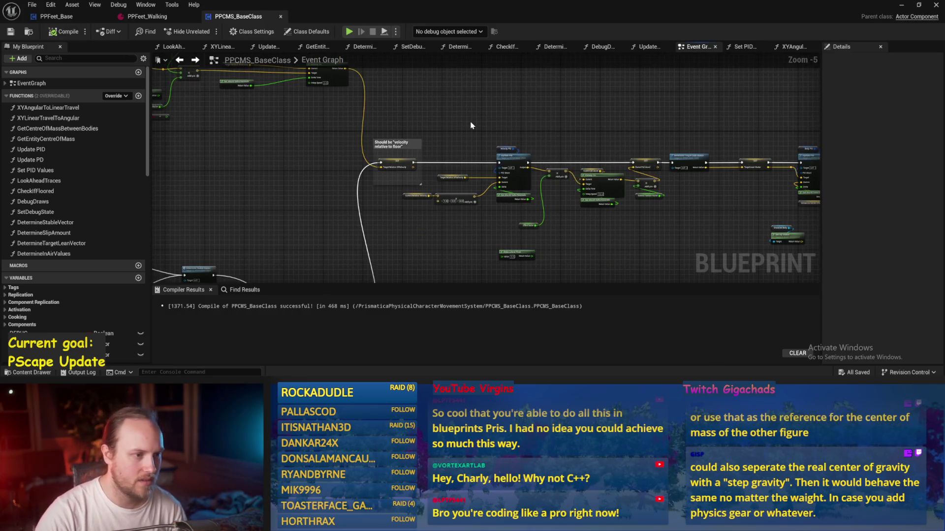
left_click_drag(472, 126, 387, 128)
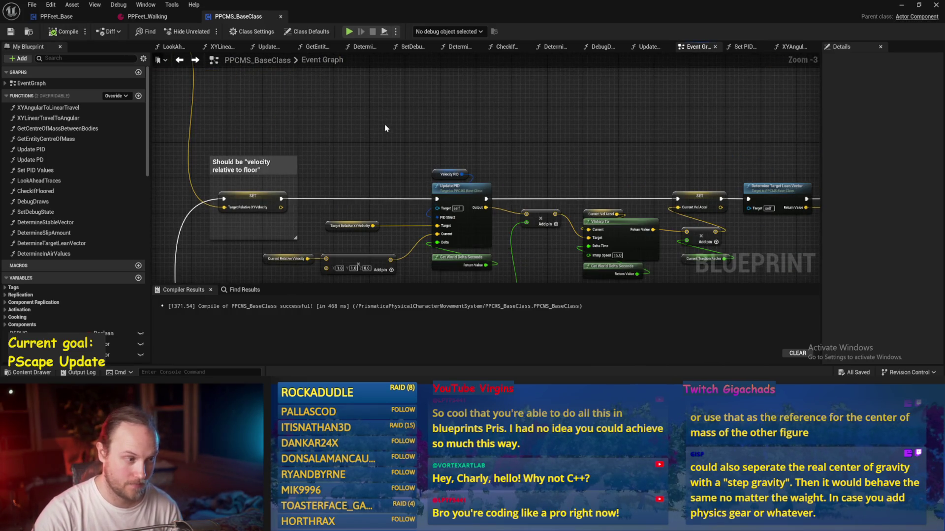
mouse_move(385, 129)
left_mouse_down()
mouse_move(481, 123)
mouse_move(407, 144)
mouse_move(382, 111)
mouse_move(630, 191)
left_mouse_up()
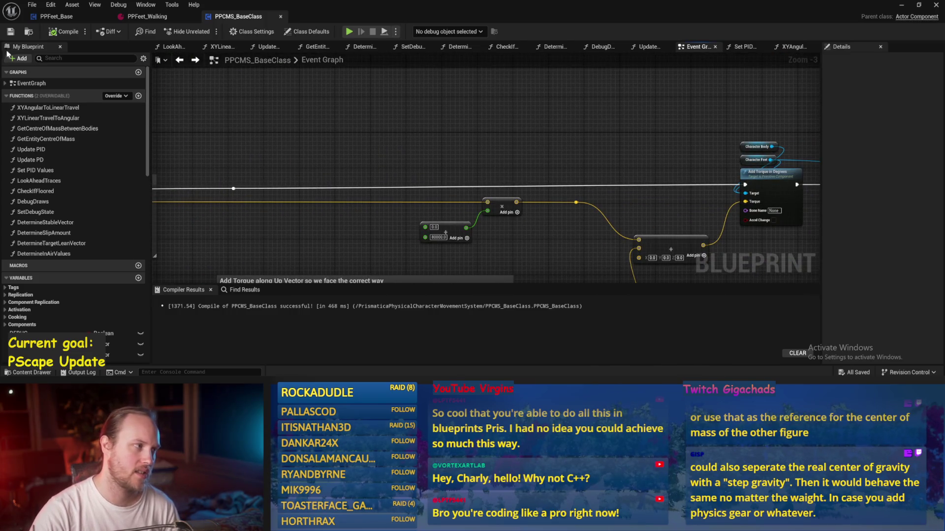
left_click(64, 32)
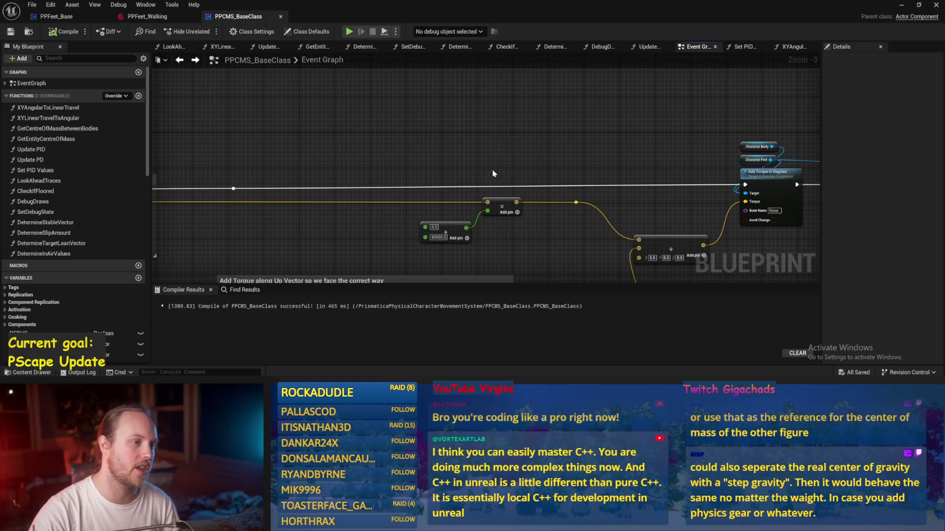
Step: Inspect the Clamp Vector Size, Damping in ONLY Up Vector and Add Torque scaling sections
left_click_drag(452, 148, 589, 160)
scroll(420, 166, "down", 2)
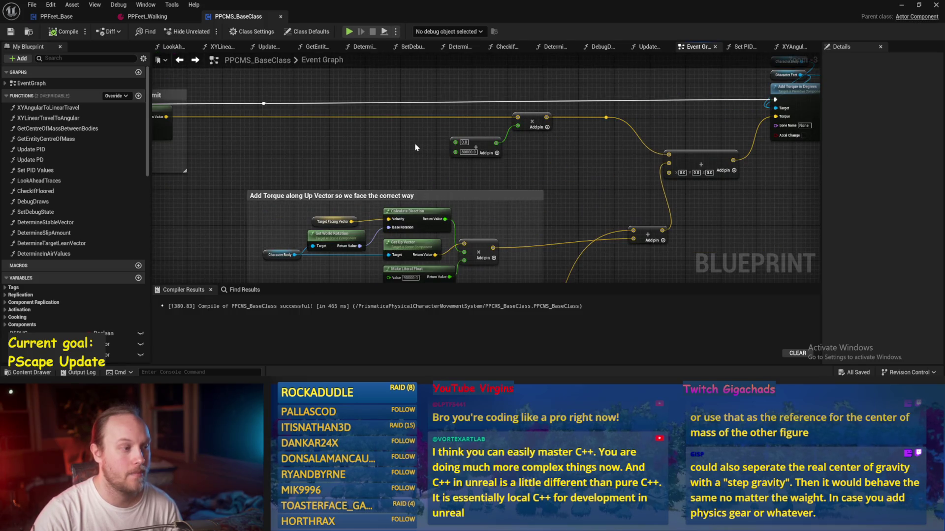
scroll(358, 128, "up", 2)
mouse_move(358, 129)
left_mouse_down()
mouse_move(471, 136)
mouse_move(593, 162)
mouse_move(255, 79)
left_mouse_up()
left_click_drag(373, 208, 253, 138)
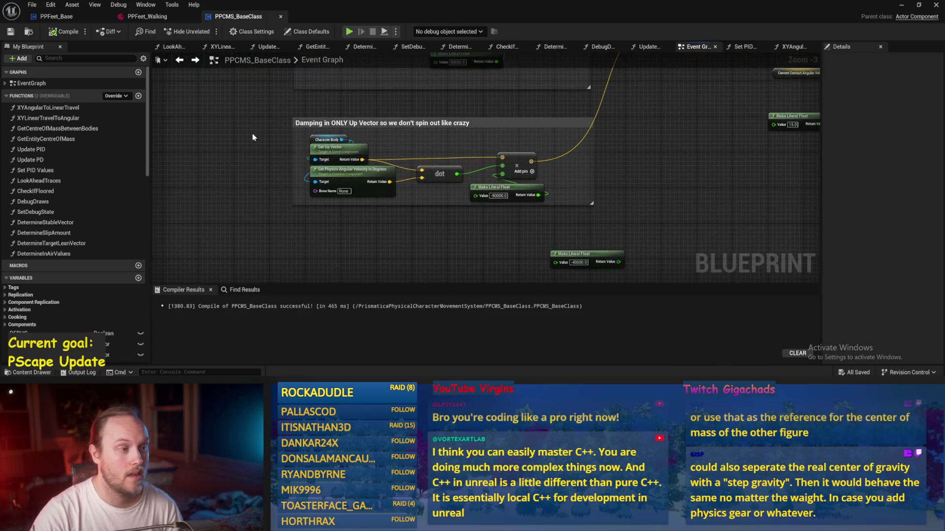
mouse_move(299, 173)
left_mouse_down()
mouse_move(619, 222)
mouse_move(671, 143)
mouse_move(560, 223)
mouse_move(645, 169)
mouse_move(438, 213)
left_mouse_up()
scroll(517, 244, "down", 1)
mouse_move(597, 274)
left_mouse_down()
mouse_move(450, 247)
mouse_move(587, 240)
left_mouse_up()
left_click(79, 16)
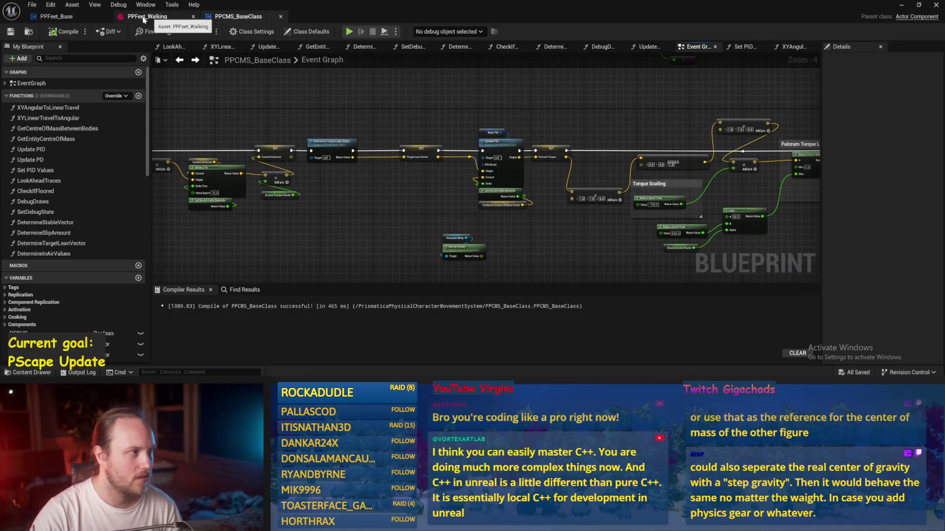
Step: Set PPFeet_Base's roll and pitch multipliers from 2.0 to 20.0, compile, save, and minimize
left_click(173, 46)
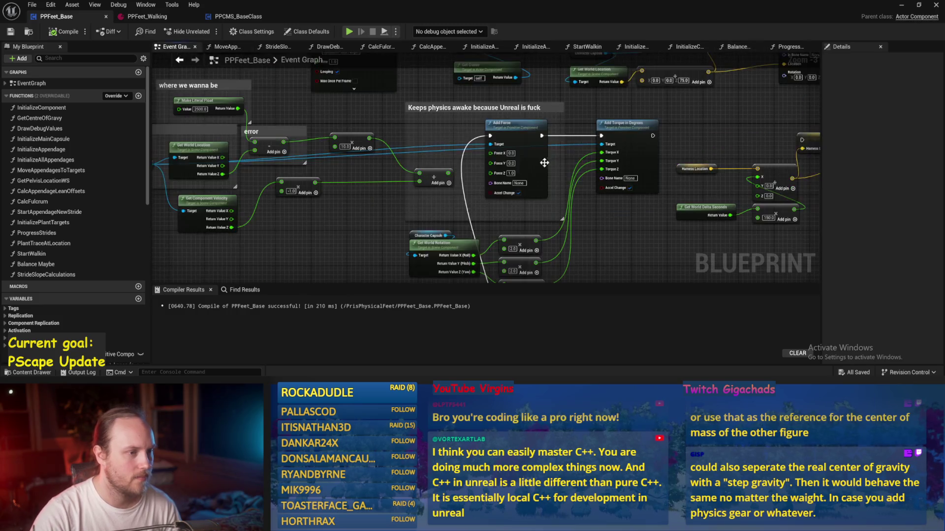
scroll(573, 171, "up", 2)
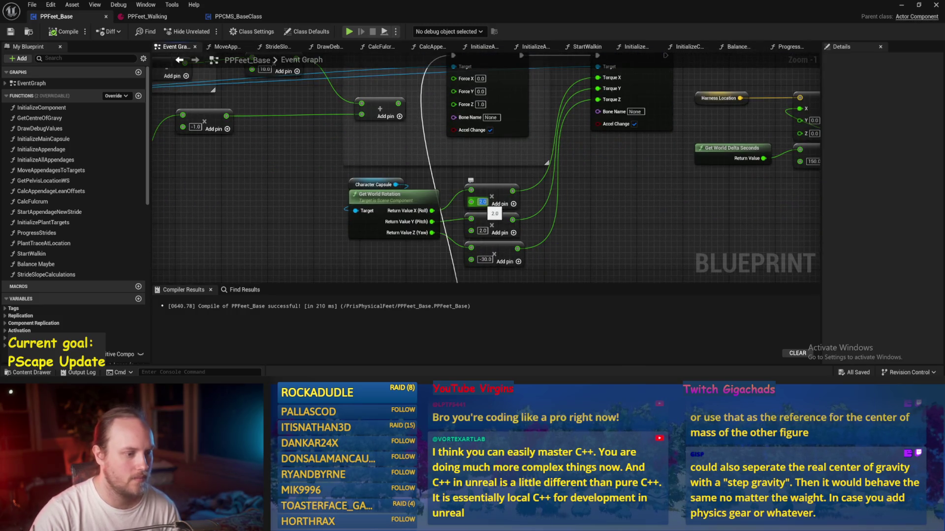
type("20")
key("Return")
left_click(483, 231)
type("20")
key("Return")
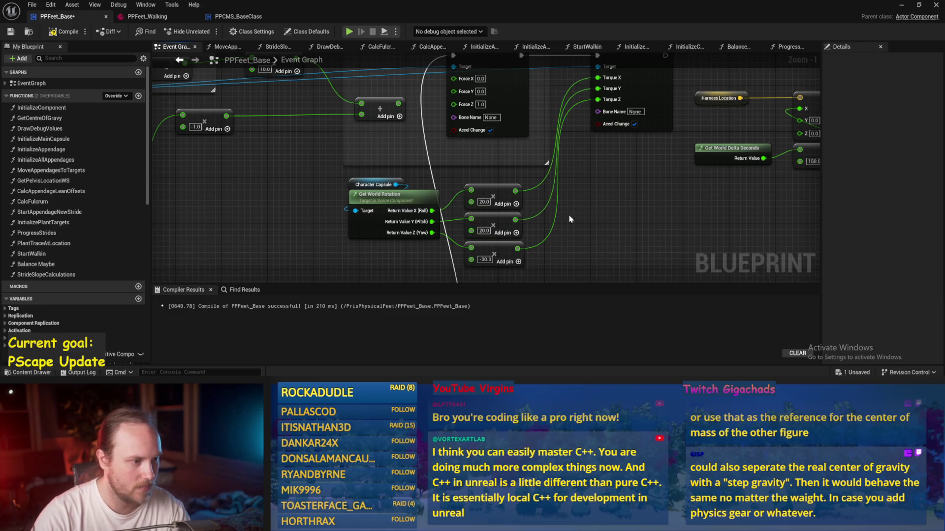
left_click(16, 34)
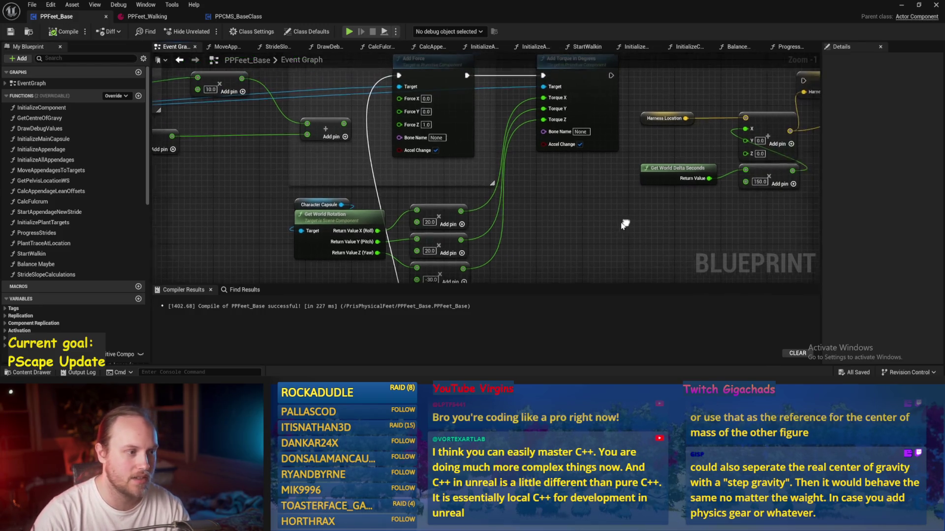
left_click(902, 5)
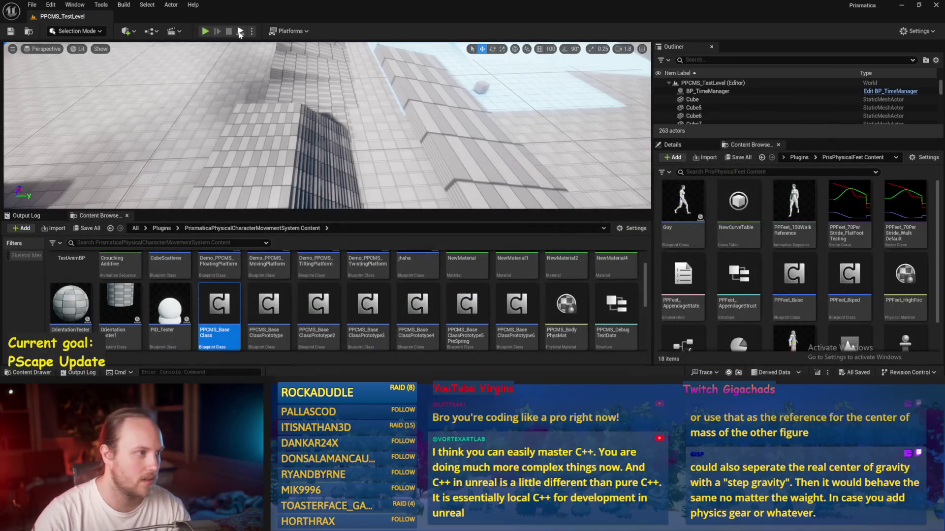
Step: Open PPFeet_TestLevel and run a brief Play In Editor session with the 20.0 multipliers
scroll(192, 282, "up", 1)
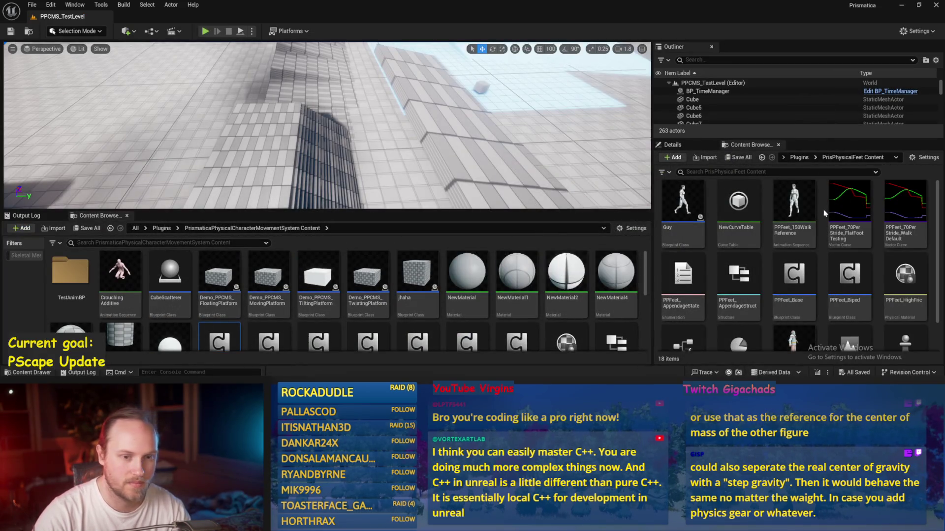
scroll(826, 217, "down", 1)
double_click(847, 276)
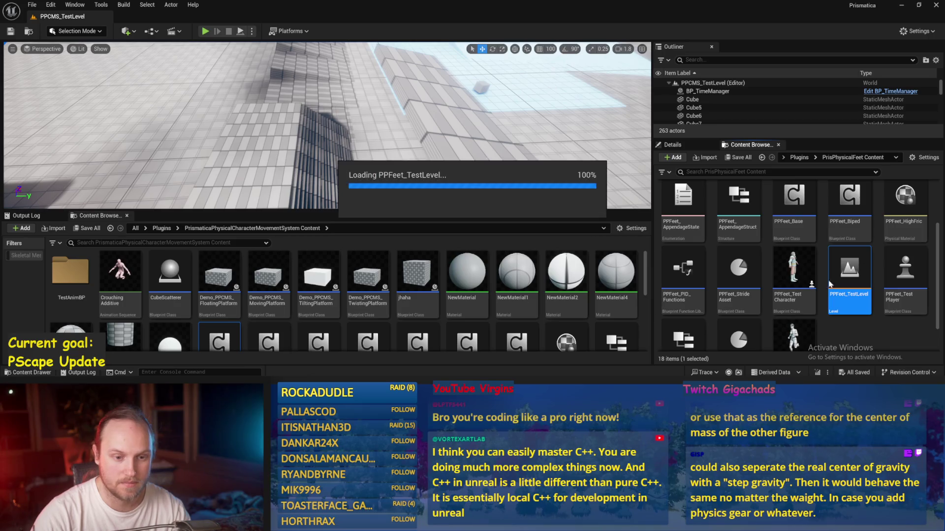
key("alt+p")
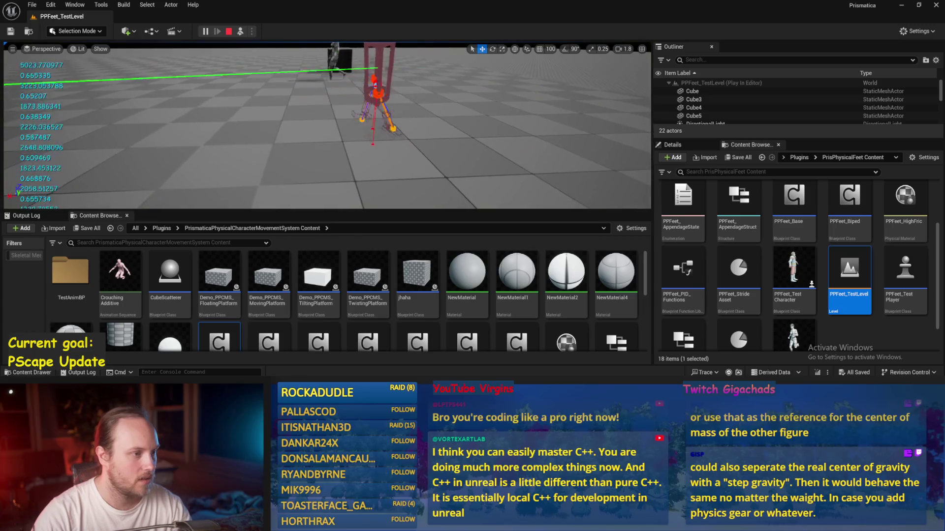
key("Escape")
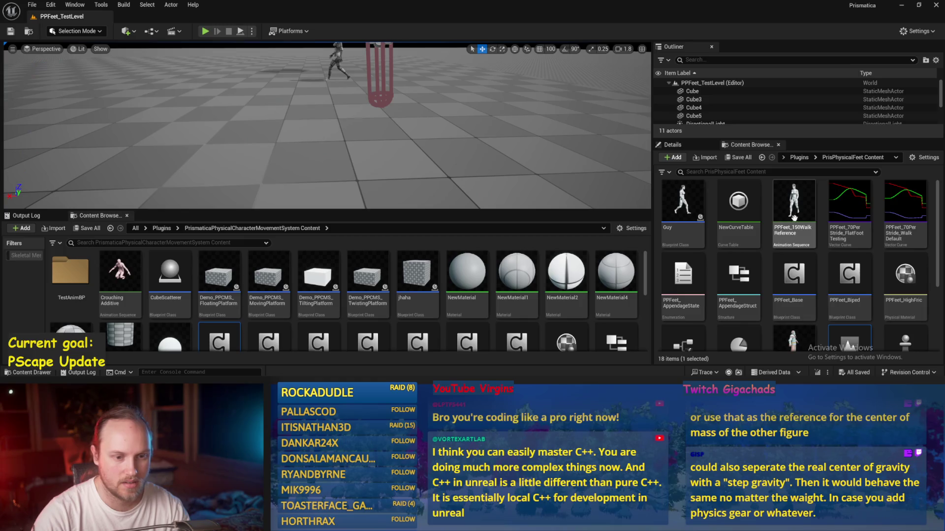
Step: Open the PPFeet_Base blueprint, recompile it, and look over its event graph nodes
double_click(691, 254)
mouse_move(691, 254)
left_mouse_down()
mouse_move(566, 295)
mouse_move(538, 347)
left_mouse_up()
left_click(56, 35)
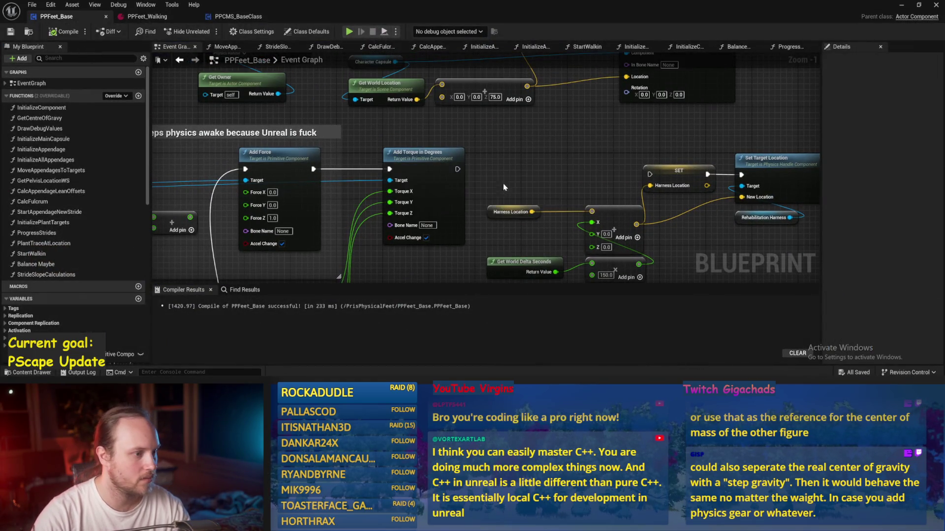
left_click_drag(508, 183, 563, 114)
scroll(509, 225, "down", 2)
left_click_drag(447, 190, 561, 137)
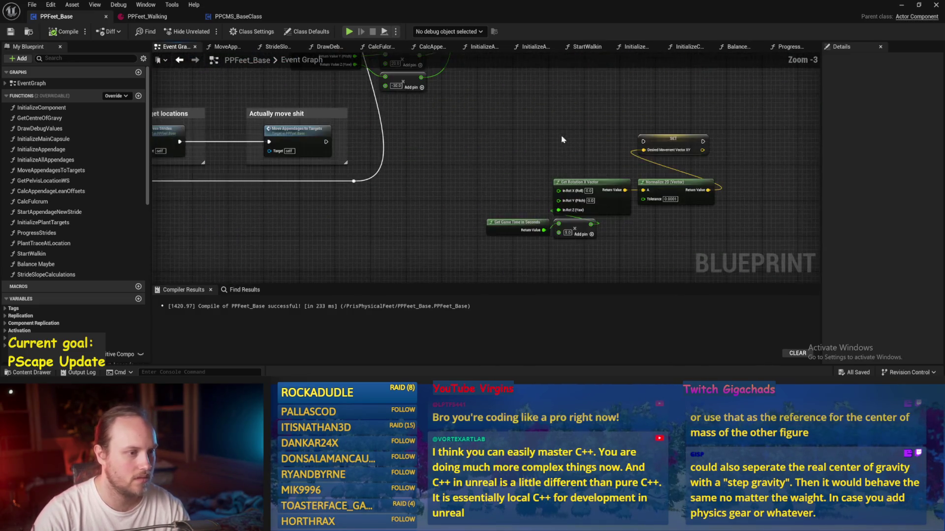
scroll(540, 264, "up", 2)
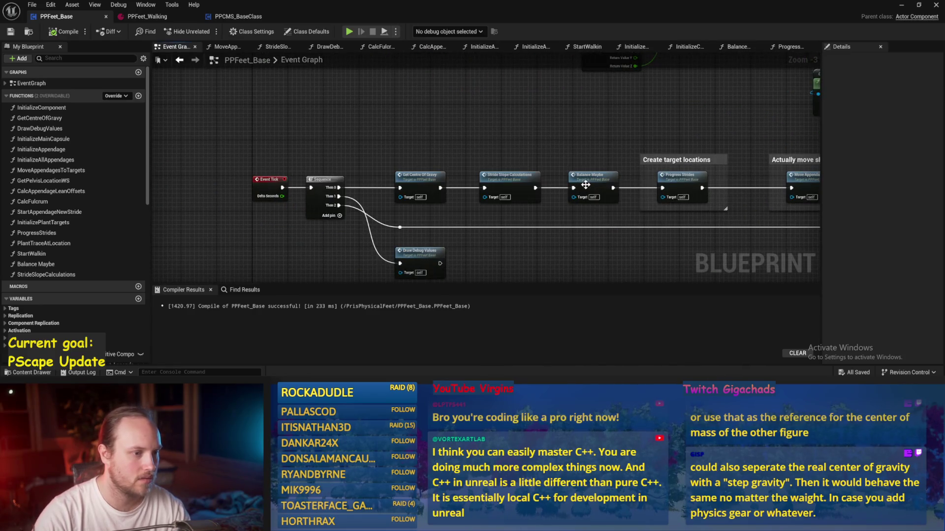
Step: In Balance Maybe, set PID Proportional Factor 1.0 and Derivative Factor 2.0, compile, save, and playtest
double_click(527, 213)
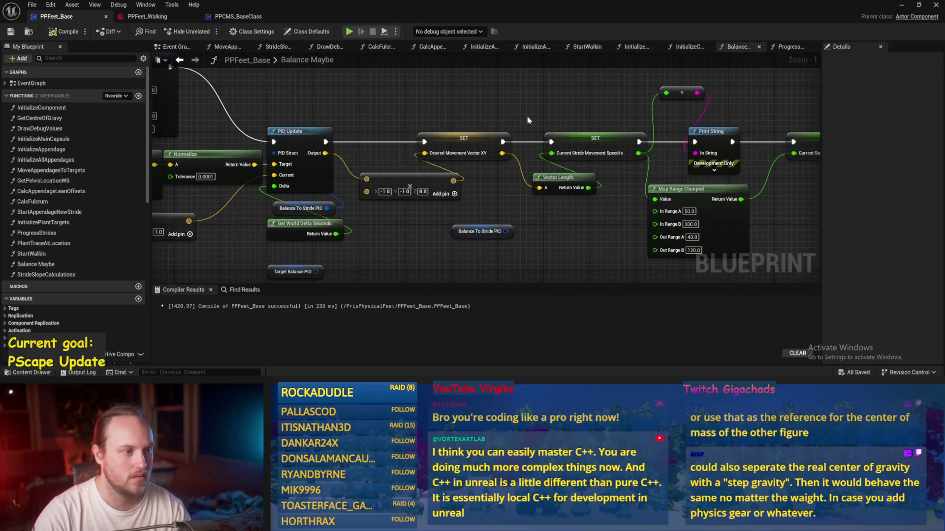
mouse_move(526, 120)
left_mouse_down()
mouse_move(597, 129)
mouse_move(596, 148)
left_mouse_up()
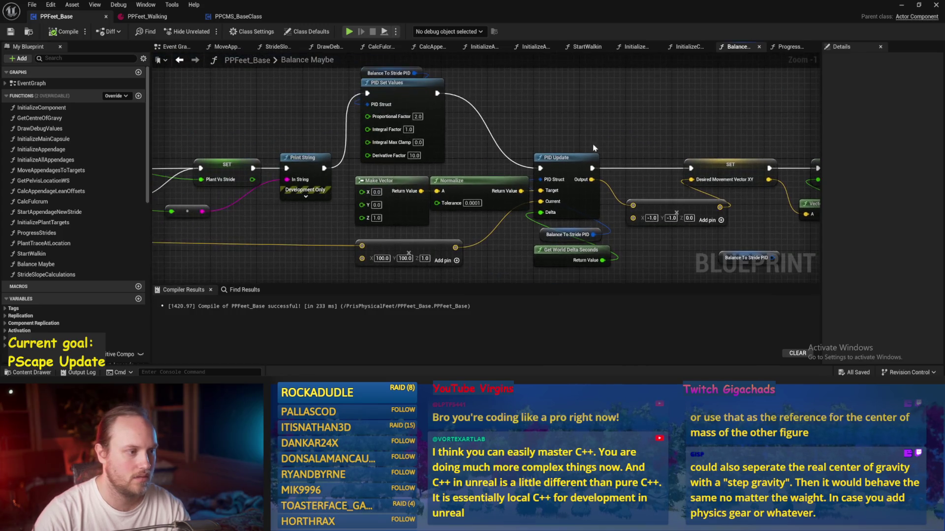
left_click(417, 116)
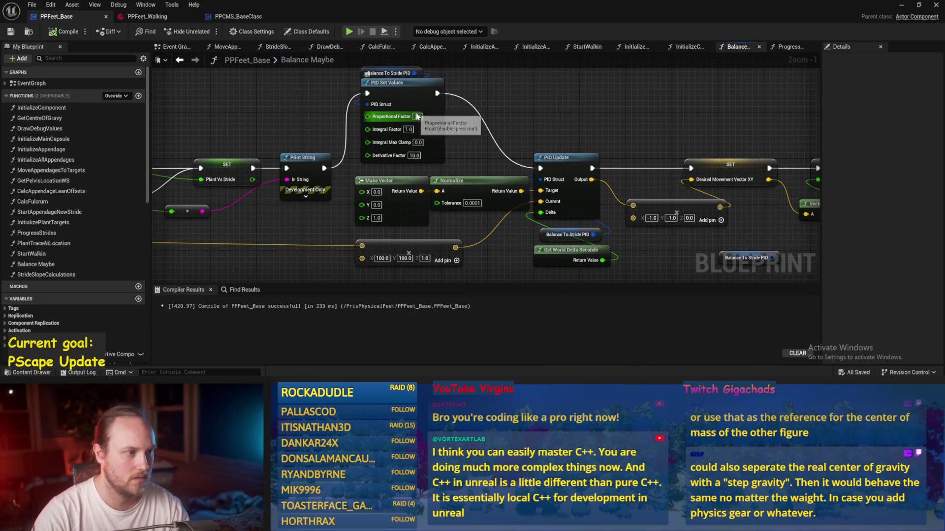
type("1")
key("Tab")
key("Tab")
key("Tab")
type("2")
key("Return")
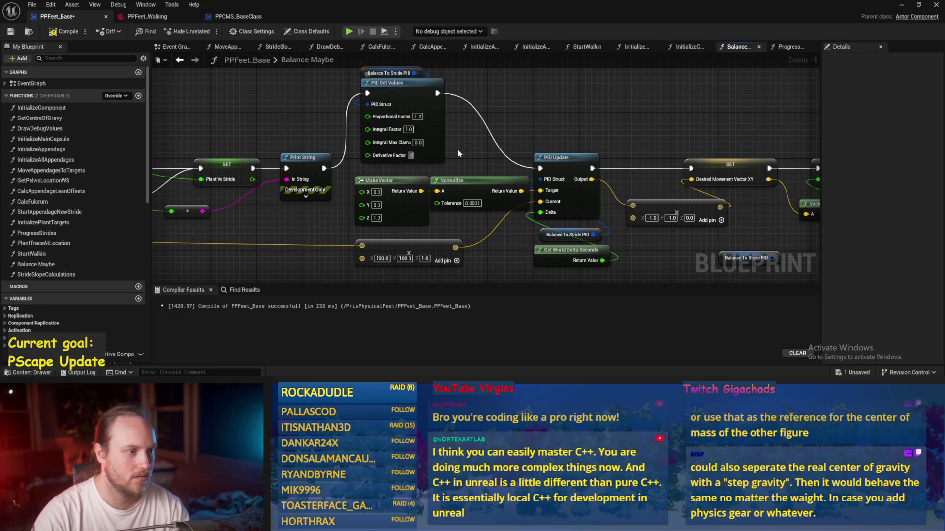
left_click(6, 32)
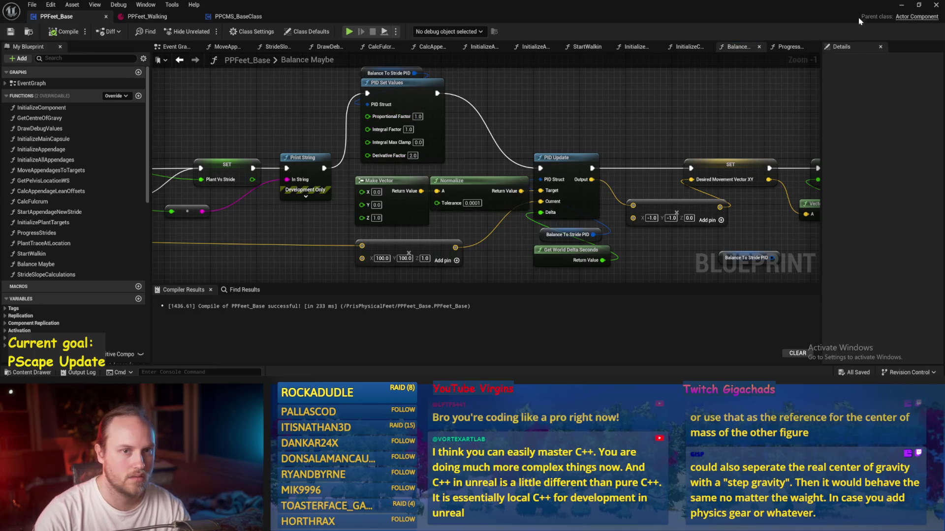
left_click(901, 6)
key("alt+p")
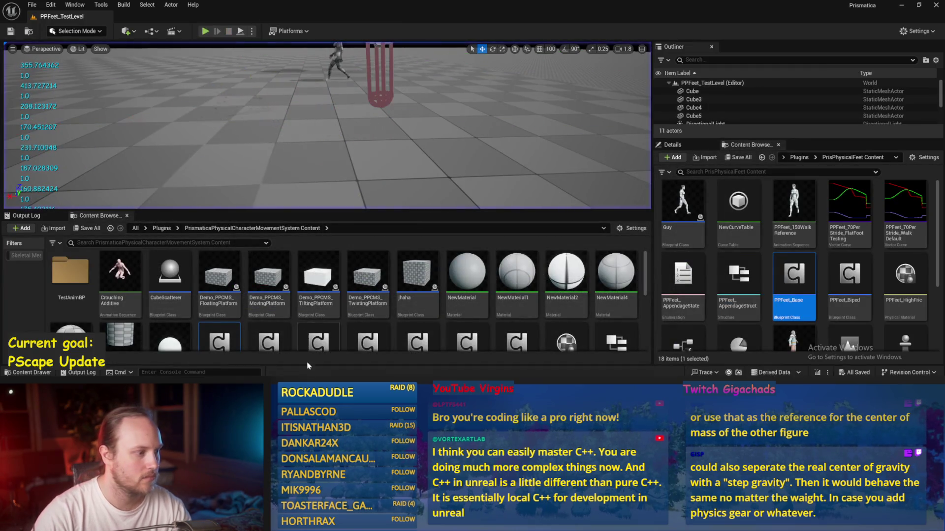
Step: End the playtest, change the node's X and Y from 100.0 to 10.0, and compile
key("Escape")
left_click(389, 201)
type("100.0")
key("Tab")
type("10")
key("Return")
key("F7")
Step: Set the Map Range Clamped In Range B to 500.0, recompile, and save PPFeet_Base
scroll(367, 101, "down", 1)
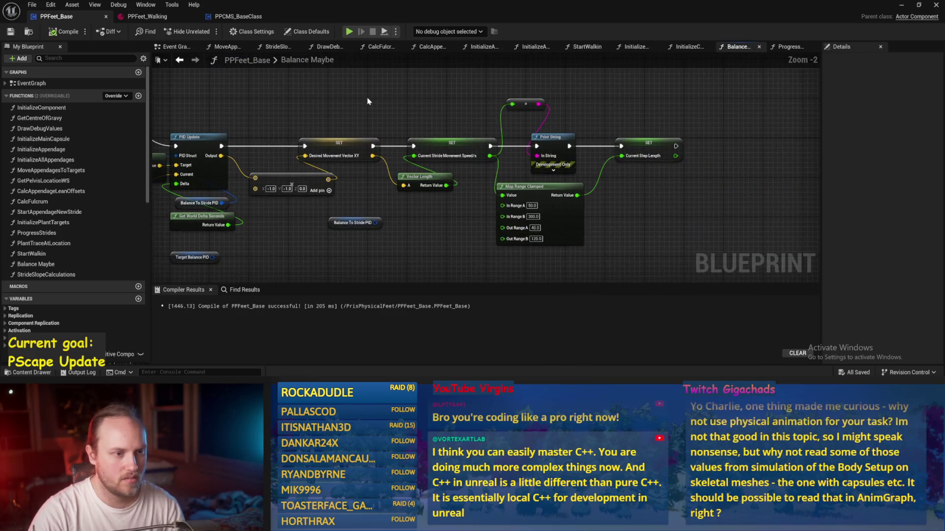
scroll(644, 141, "up", 1)
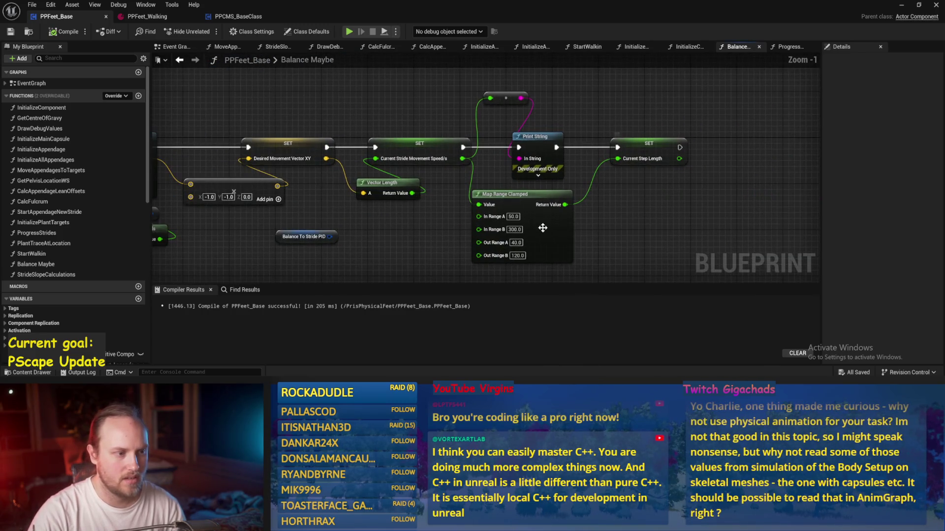
left_click(514, 229)
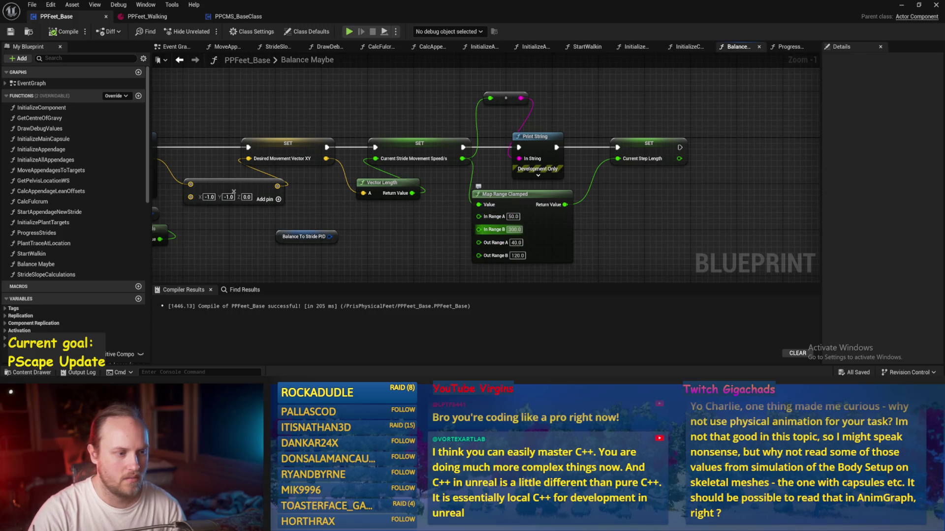
type("50")
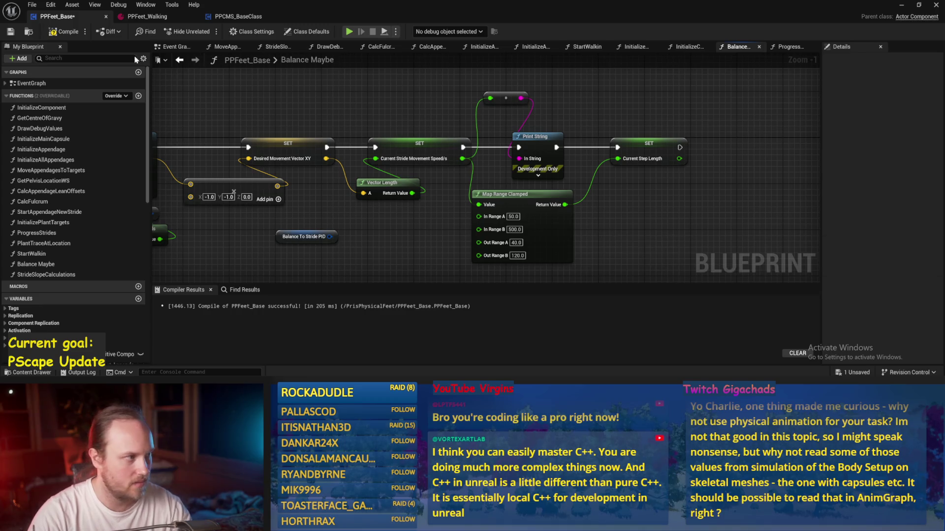
left_click(64, 31)
left_click_drag(639, 208, 701, 184)
key("ctrl+s")
Step: Playtest the level, eject and repossess the character, then return to the blueprint
left_click(899, 6)
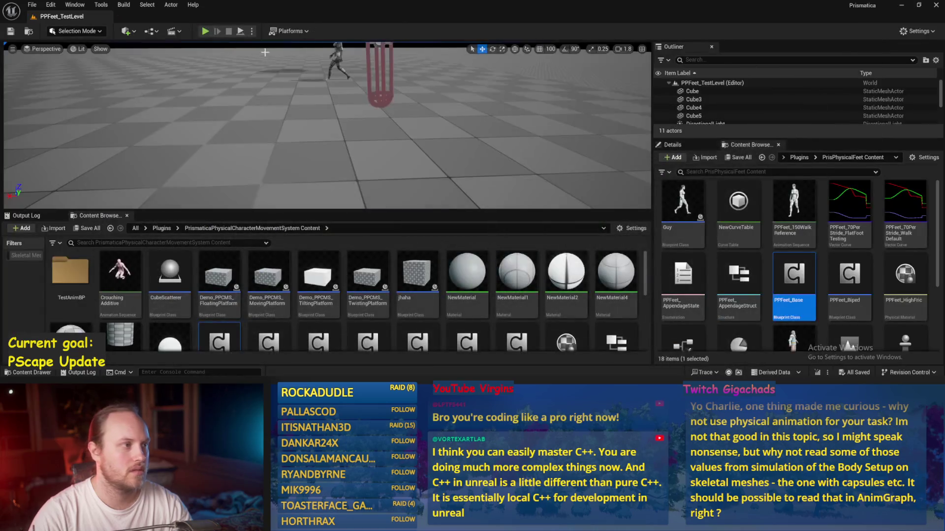
left_click(239, 32)
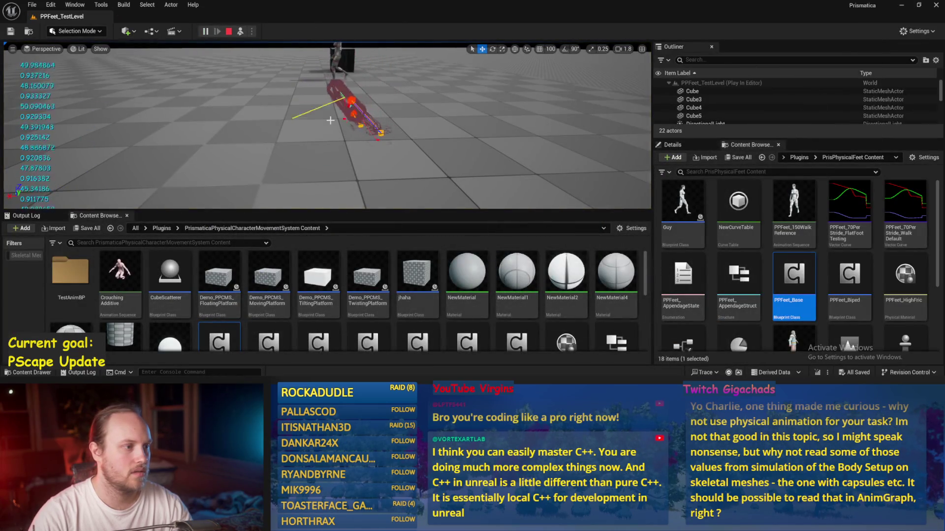
left_click(240, 32)
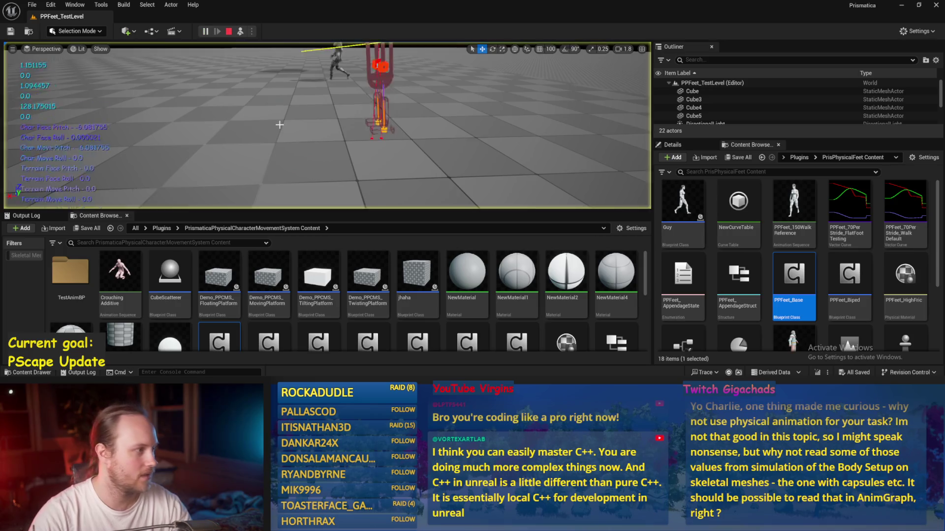
key("F8")
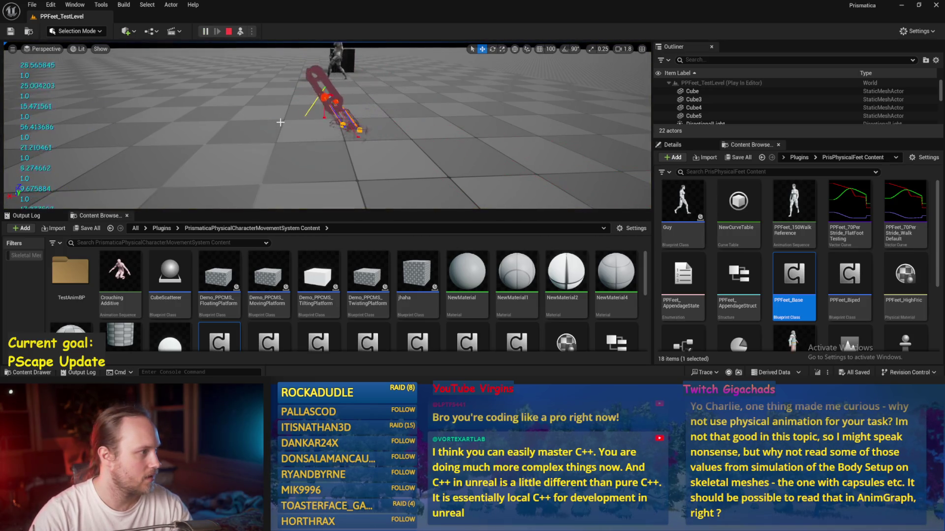
key("Escape")
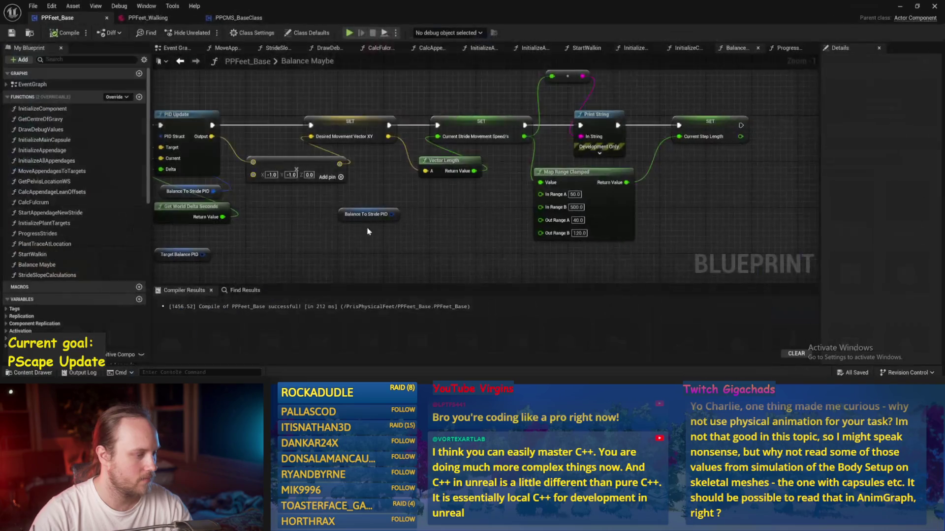
Step: Change the PID Set Values Proportional Factor to 10.0, recompile, and return to PPFeet_TestLevel
left_click(395, 111)
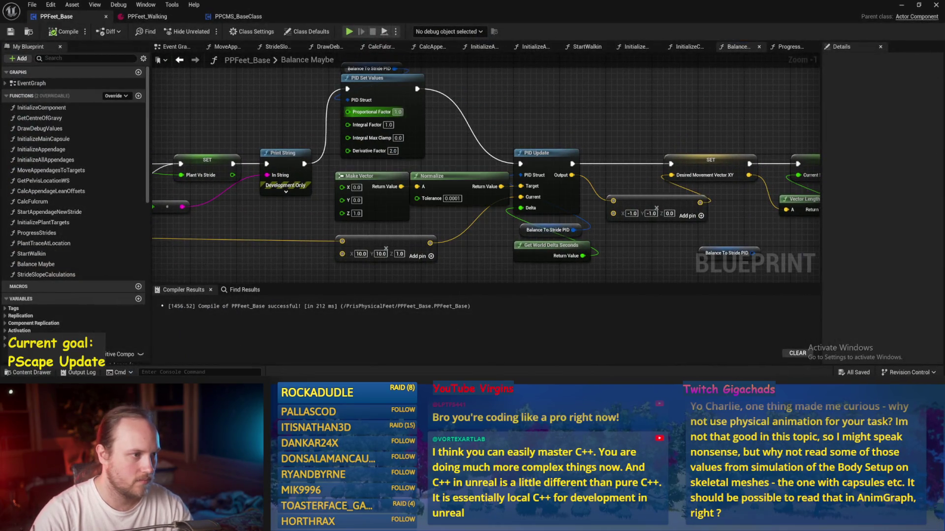
type("10")
key("Return")
left_click(64, 31)
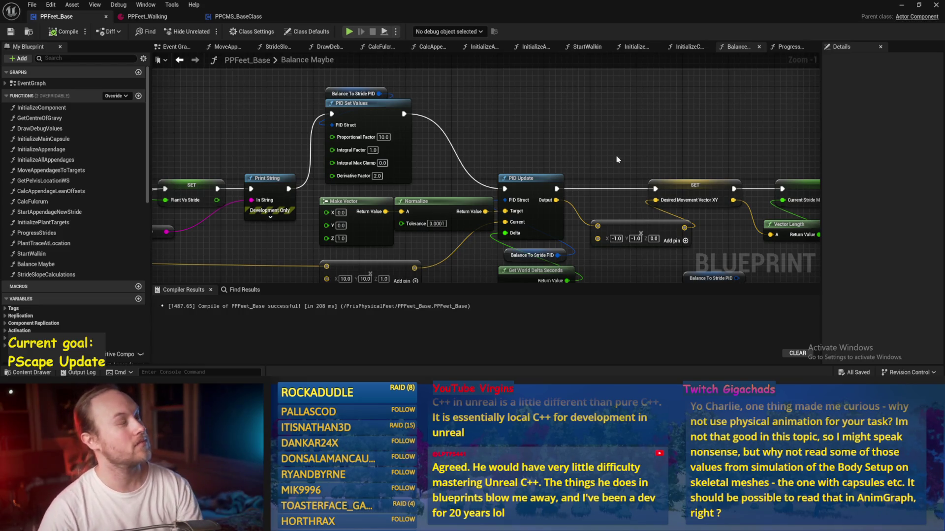
scroll(610, 143, "down", 2)
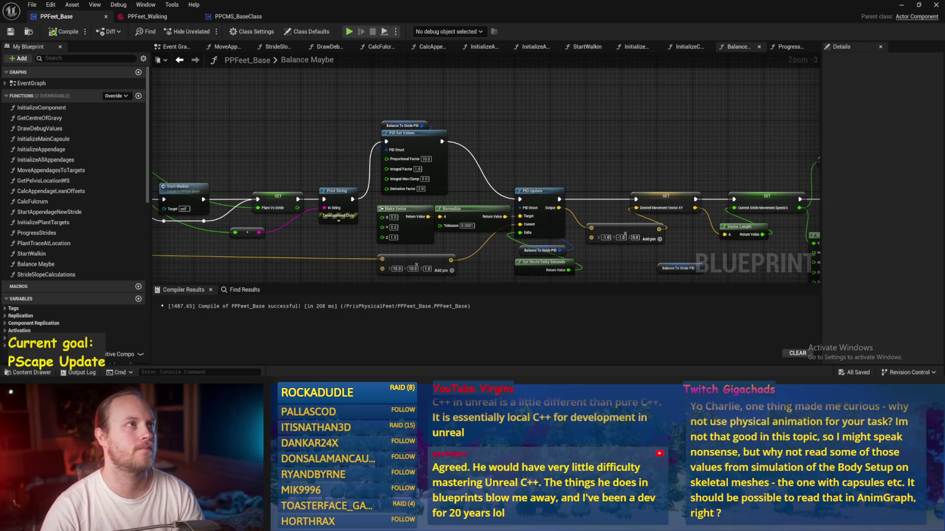
left_click_drag(614, 139, 594, 125)
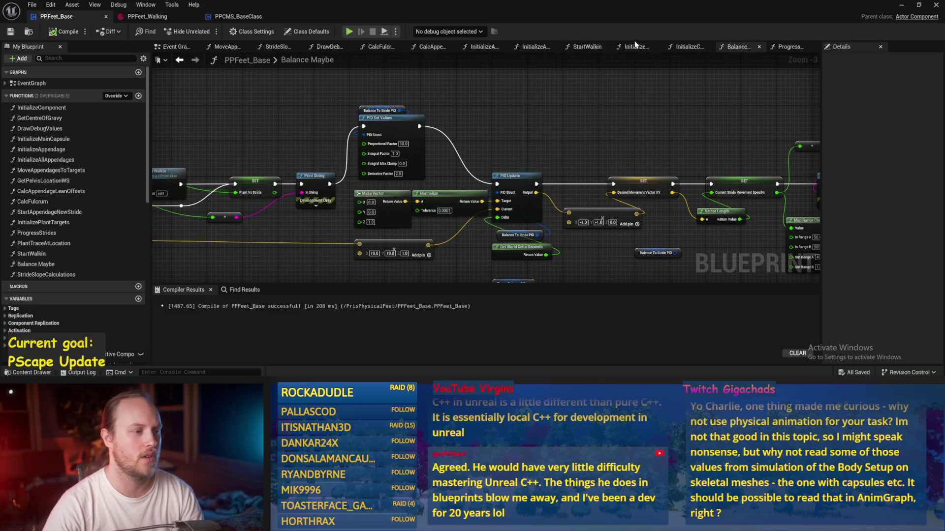
key("alt+Tab")
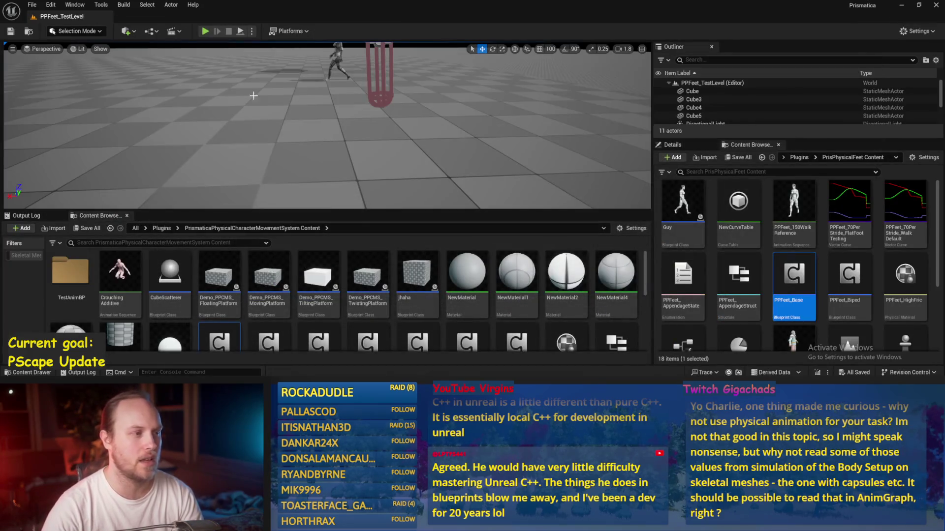
Step: Simulate the level with PPFeet_TestPlayer selected, watch the capsule fall, then stop and save
left_click(413, 97)
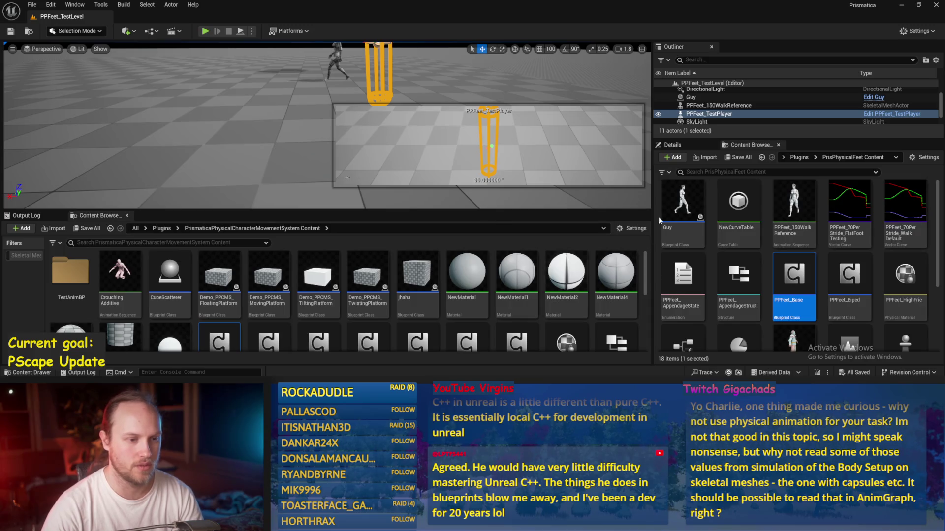
left_click(682, 147)
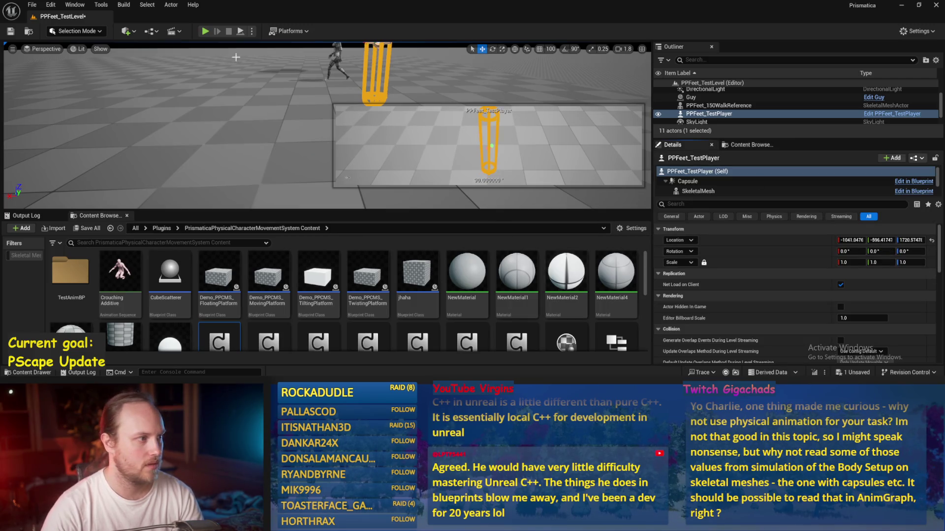
left_click(240, 31)
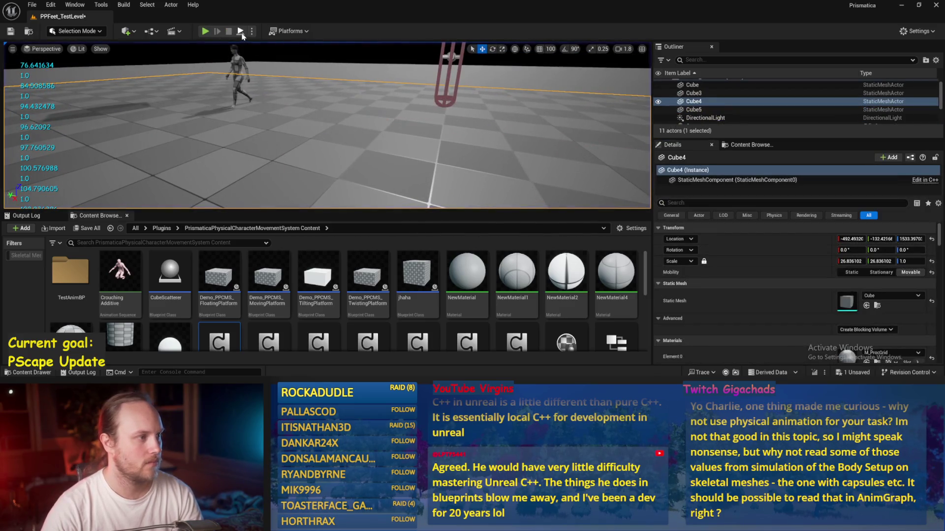
left_click_drag(371, 129, 336, 136)
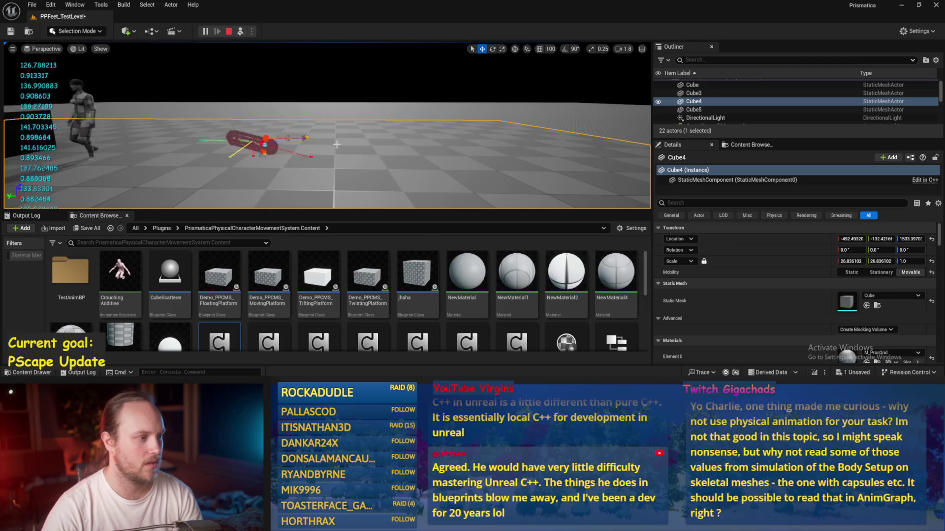
key("Escape")
key("ctrl+s")
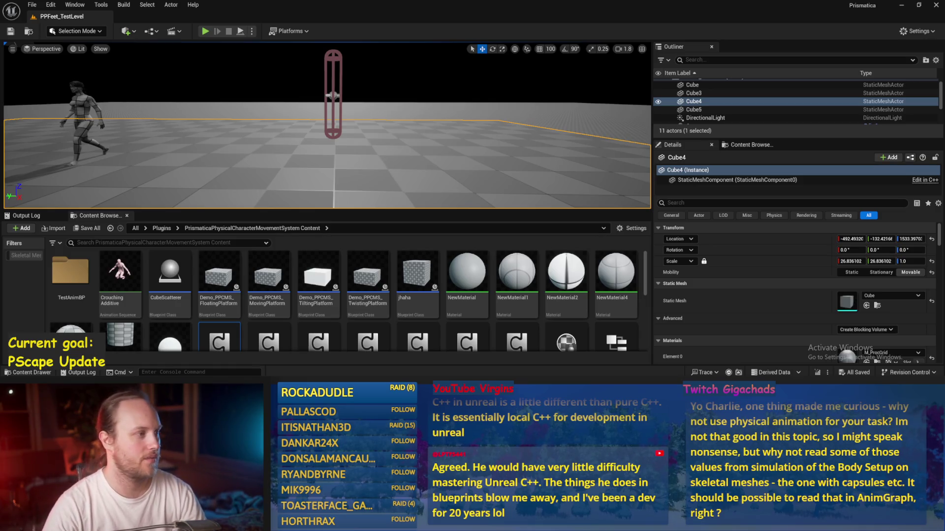
Step: Tilt the PPFeet_TestPlayer capsule about -6° and playtest the level from that pose
left_click(273, 84)
key("e")
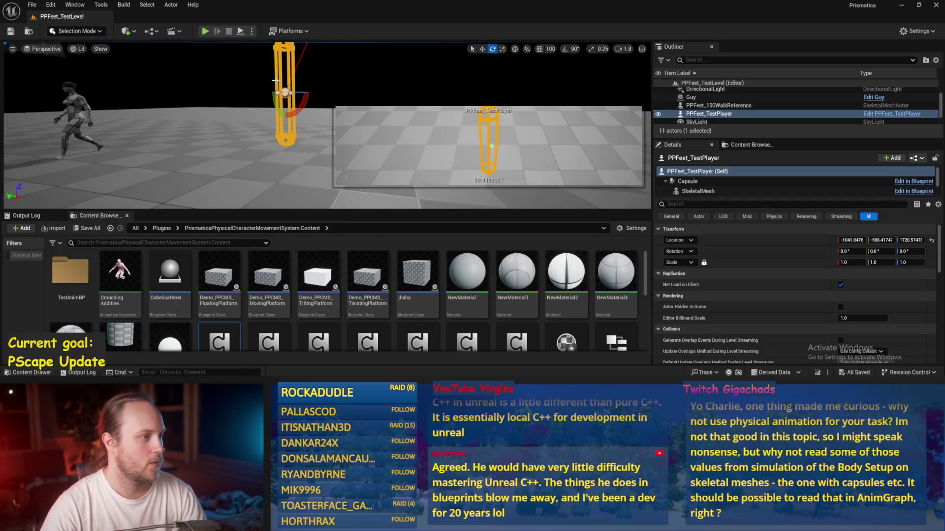
mouse_move(276, 104)
left_mouse_down()
mouse_move(274, 111)
mouse_move(238, 50)
left_mouse_up()
key("w")
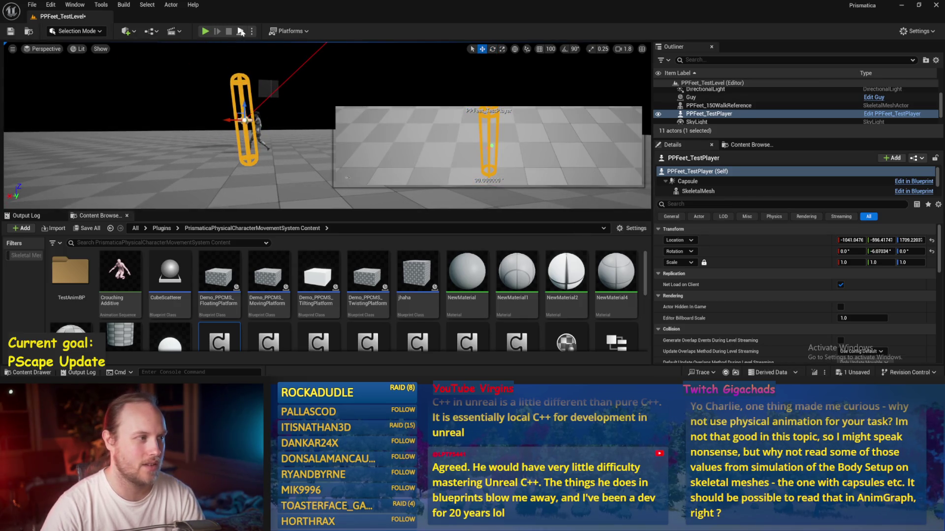
key("alt+p")
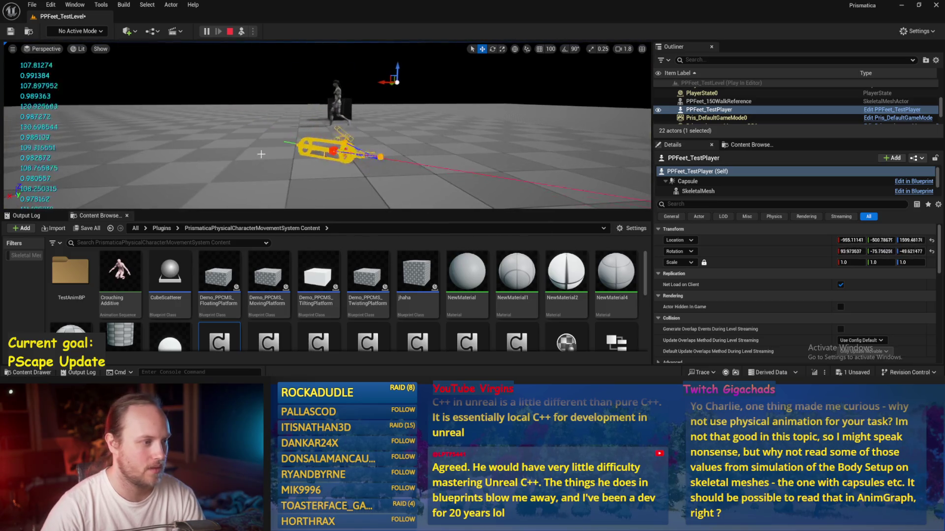
key("Escape")
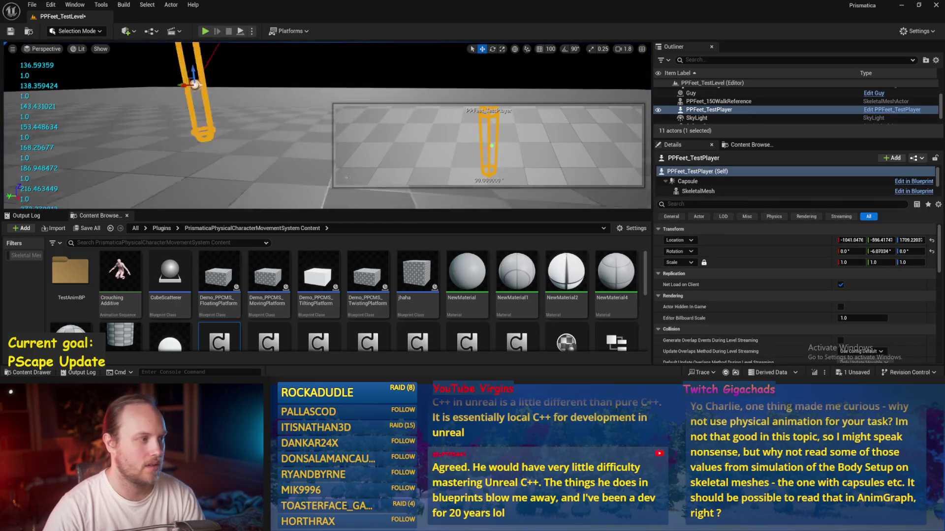
Step: Run another playtest from the tilt, save the level, and clear the Cube4 selection
key("e")
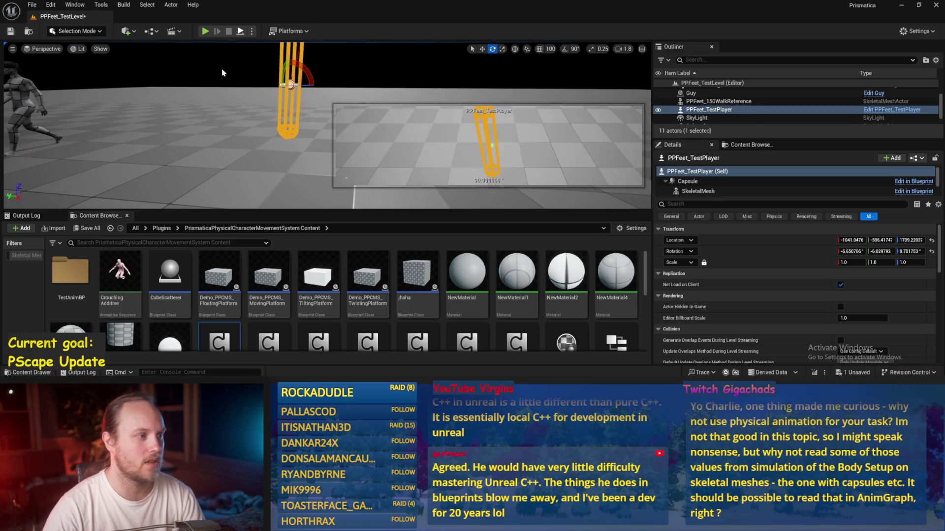
key("alt+p")
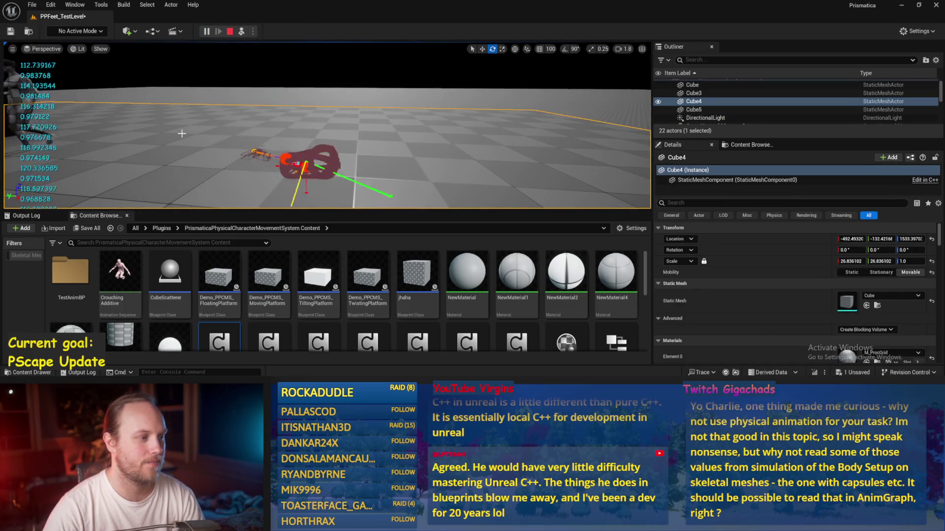
key("Escape")
key("ctrl+s")
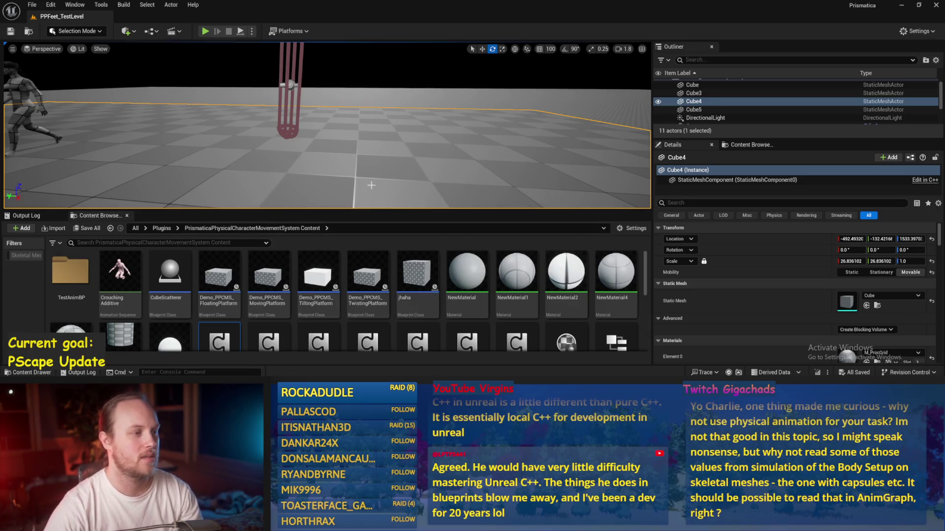
scroll(370, 174, "down", 5)
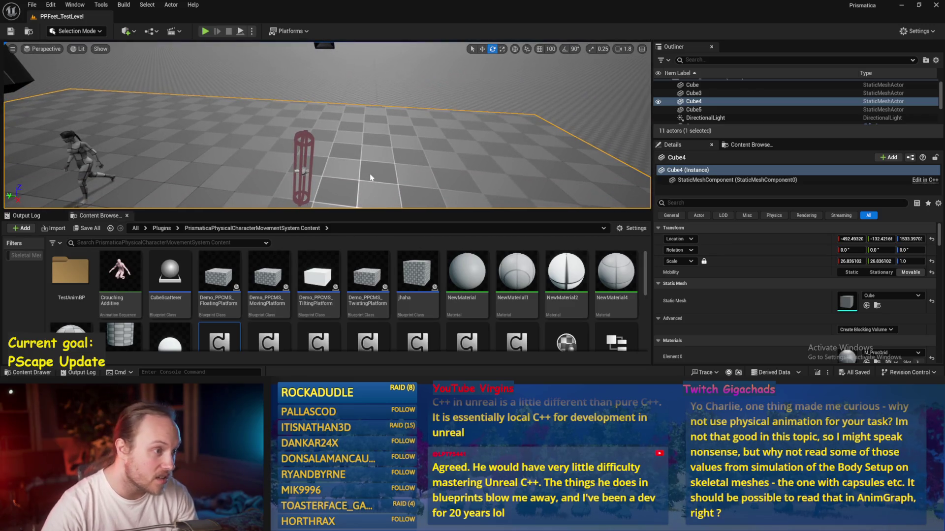
key("Escape")
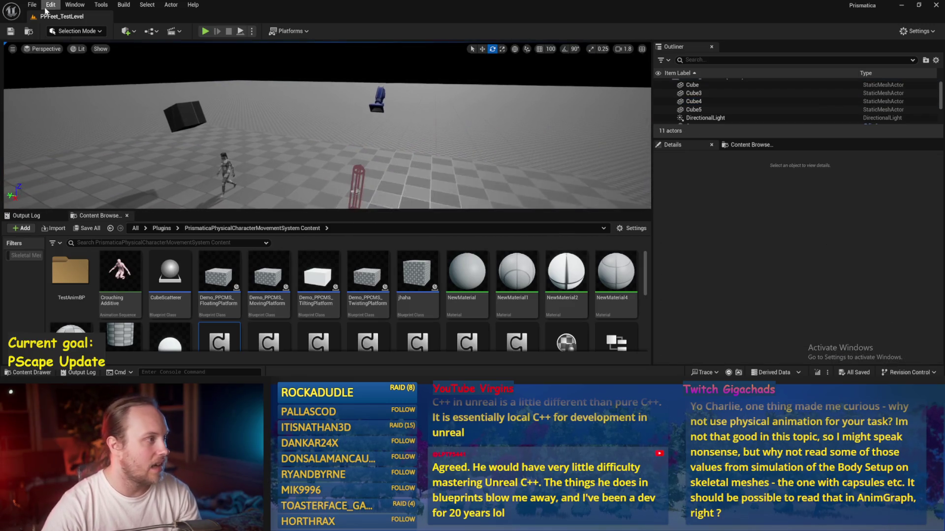
left_click(32, 5)
left_click(302, 134)
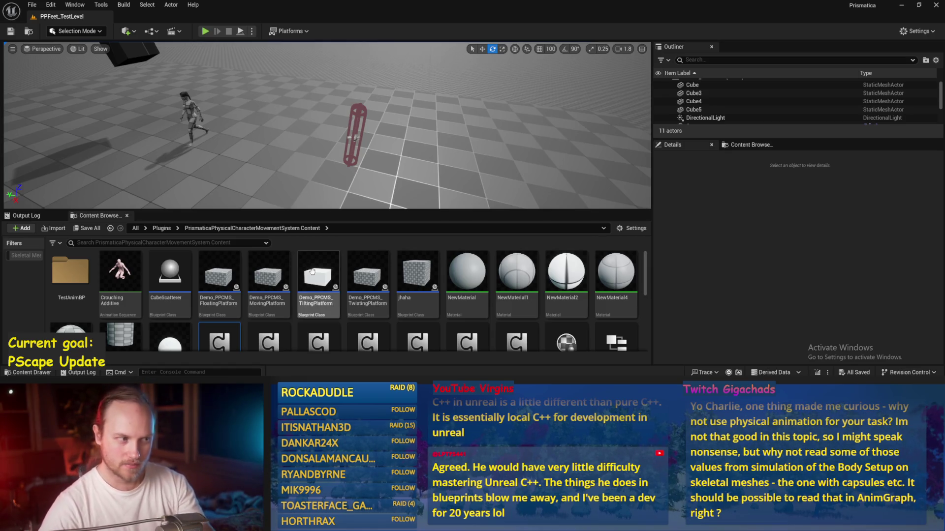
mouse_move(406, 147)
left_mouse_down()
mouse_move(399, 132)
mouse_move(393, 160)
left_mouse_up()
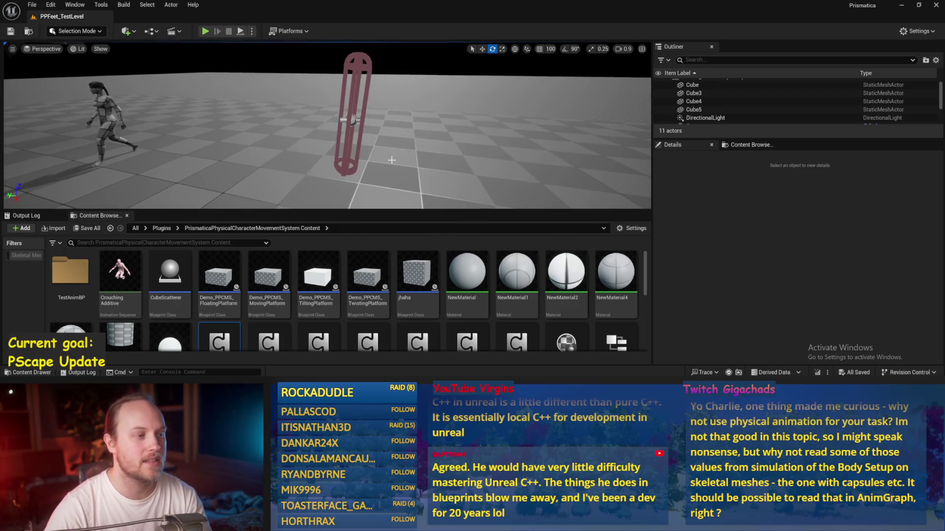
left_click_drag(445, 177, 446, 178)
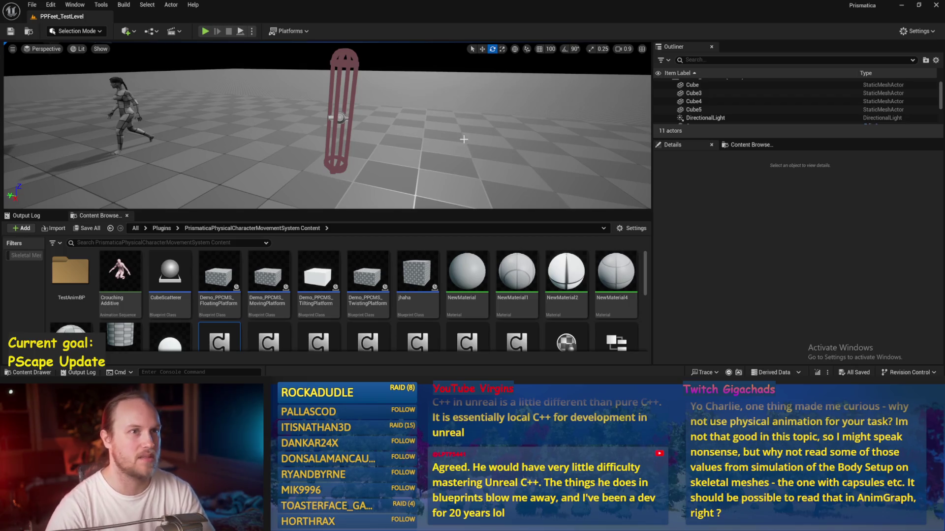
left_click_drag(445, 150, 472, 95)
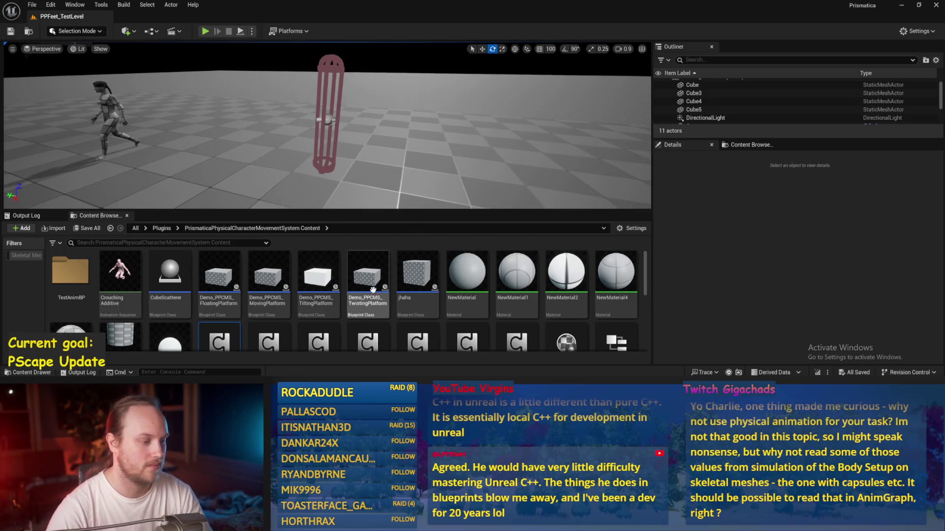
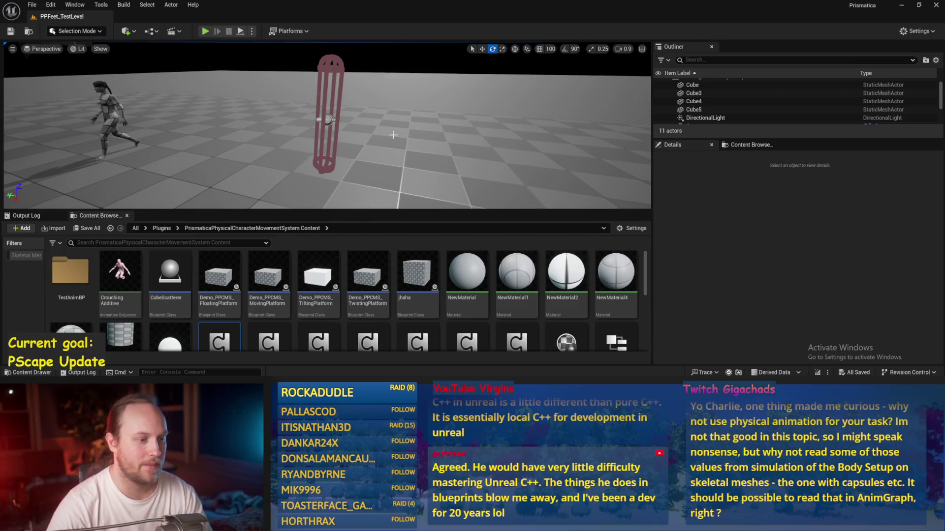
Step: Play-test the character's balance in the level twice, stopping each run with Escape
key("Down")
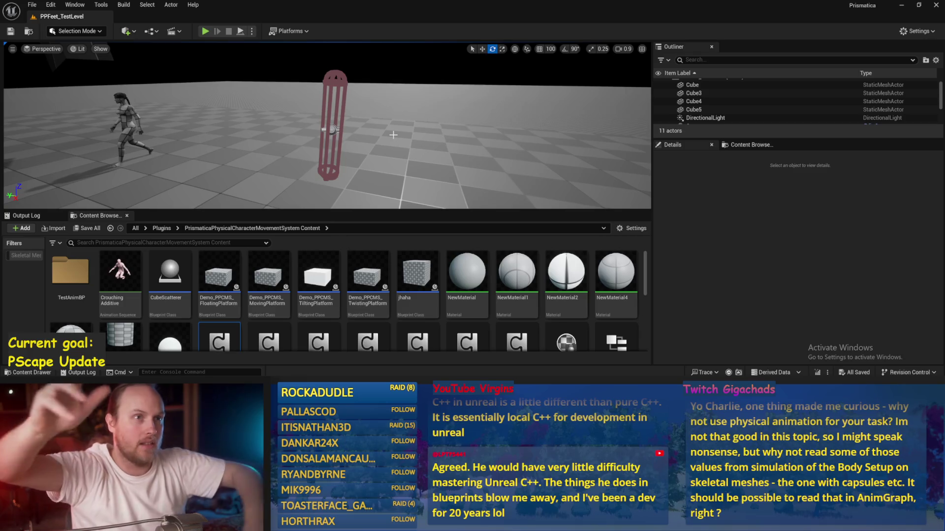
left_click_drag(393, 134, 379, 135)
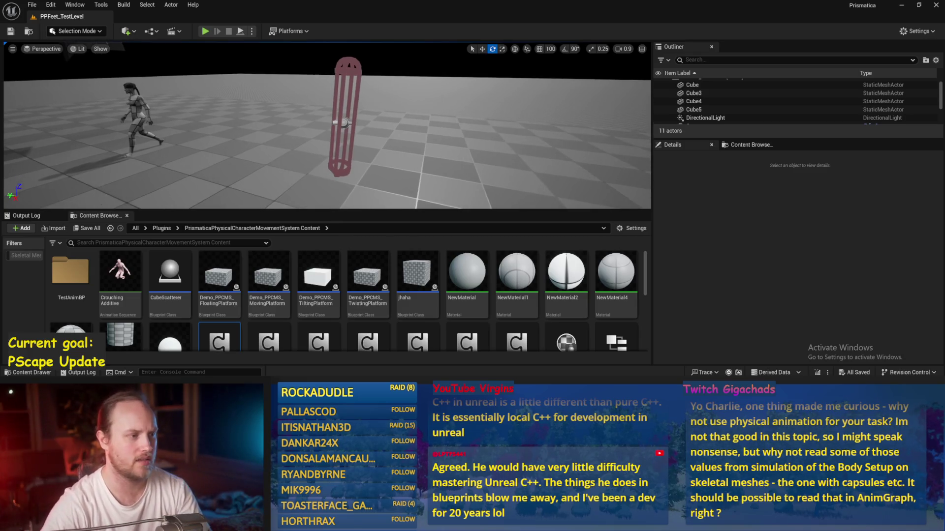
left_click(241, 31)
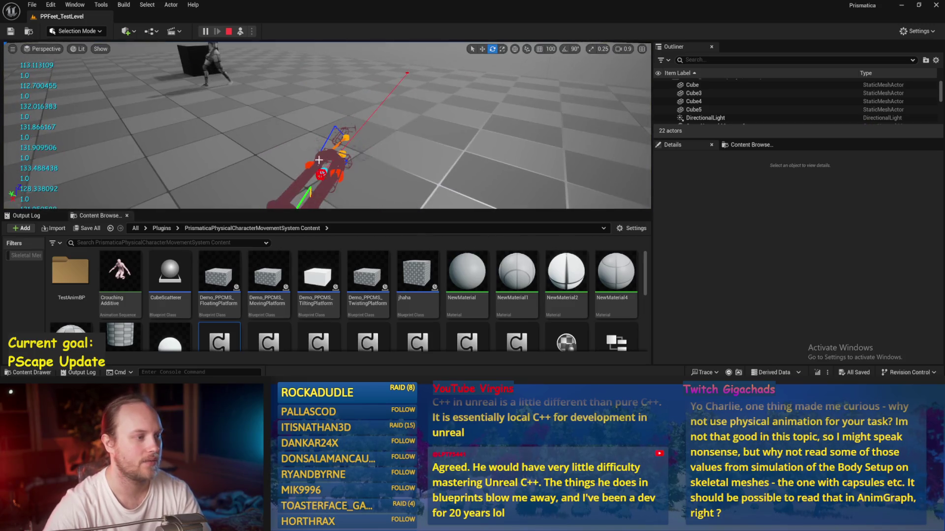
key("Escape")
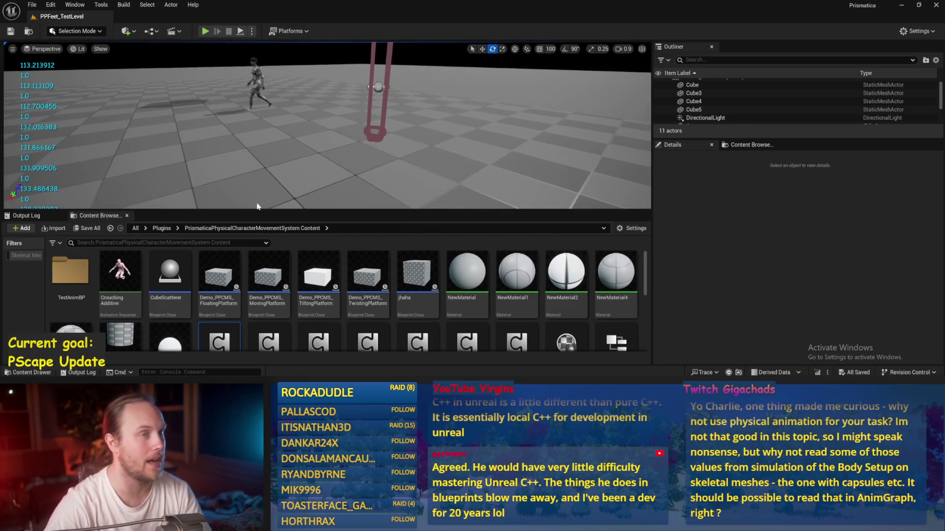
left_click(240, 31)
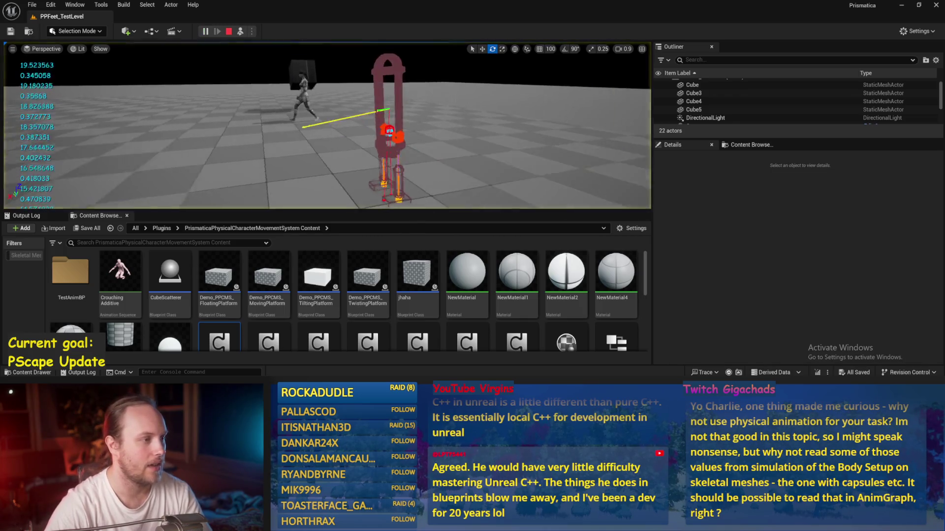
key("Escape")
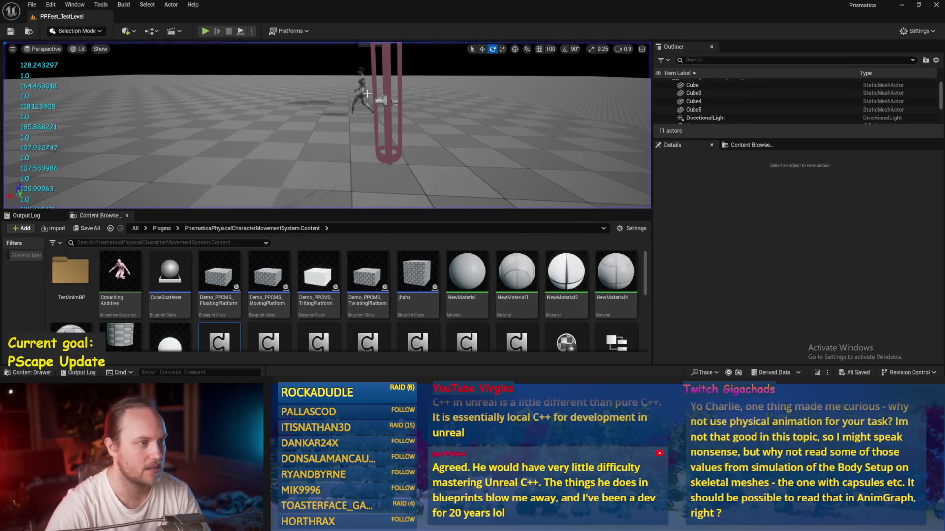
Step: Focus on the test player capsule, then select PPFeet_150WalkReference to show its Details
left_click(363, 93)
left_click(386, 128)
key("f")
key("w")
left_click(317, 133)
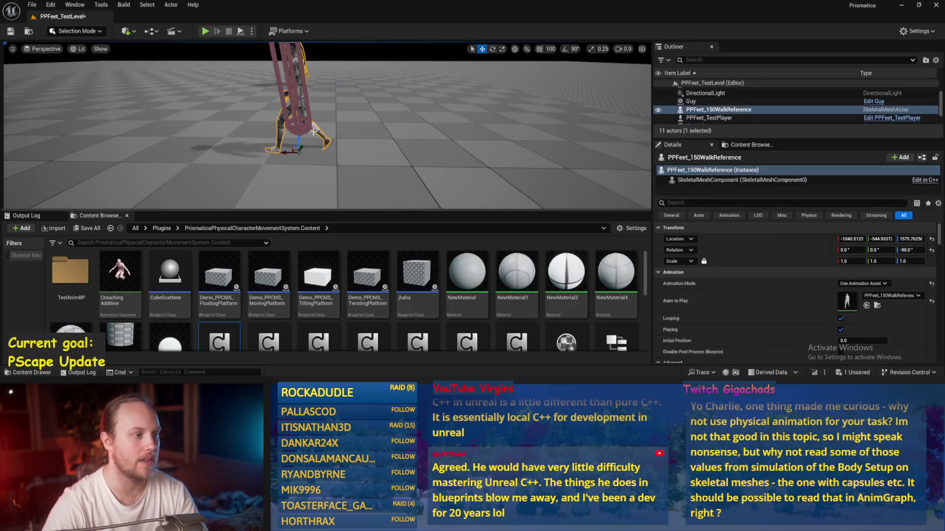
Step: Save PPFeet_TestLevel with Ctrl+S
key("ctrl+s")
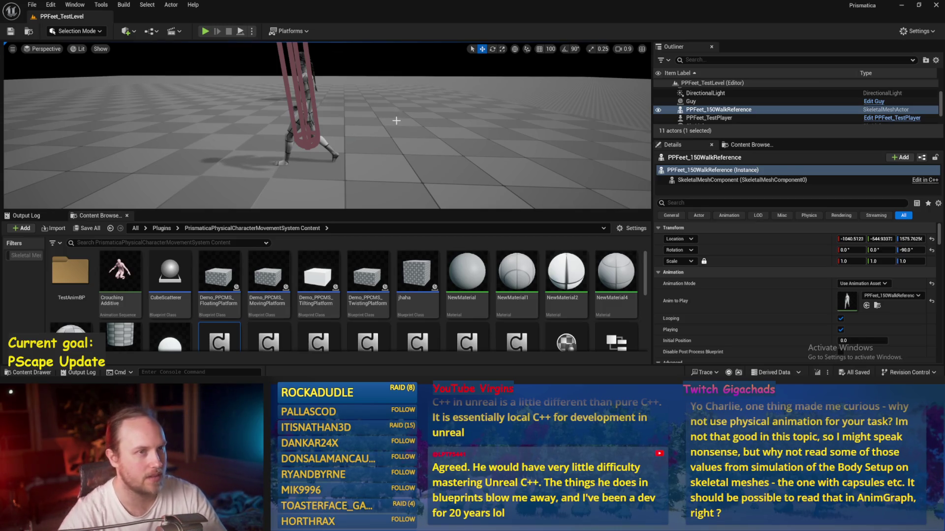
scroll(368, 136, "up", 10)
scroll(348, 170, "down", 10)
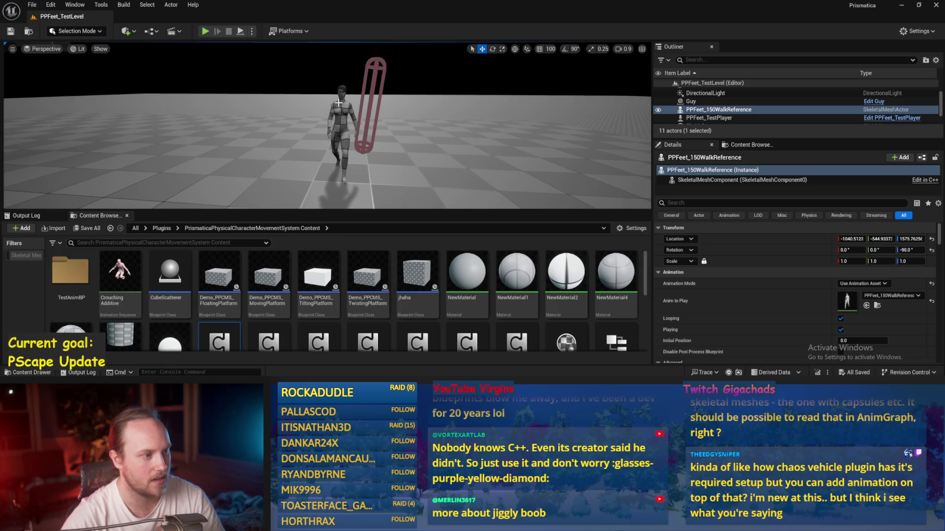
Step: Orbit to a side view of the walking reference and select the test player capsule
mouse_move(355, 133)
left_mouse_down()
mouse_move(275, 138)
mouse_move(276, 162)
mouse_move(393, 139)
mouse_move(358, 80)
left_mouse_up()
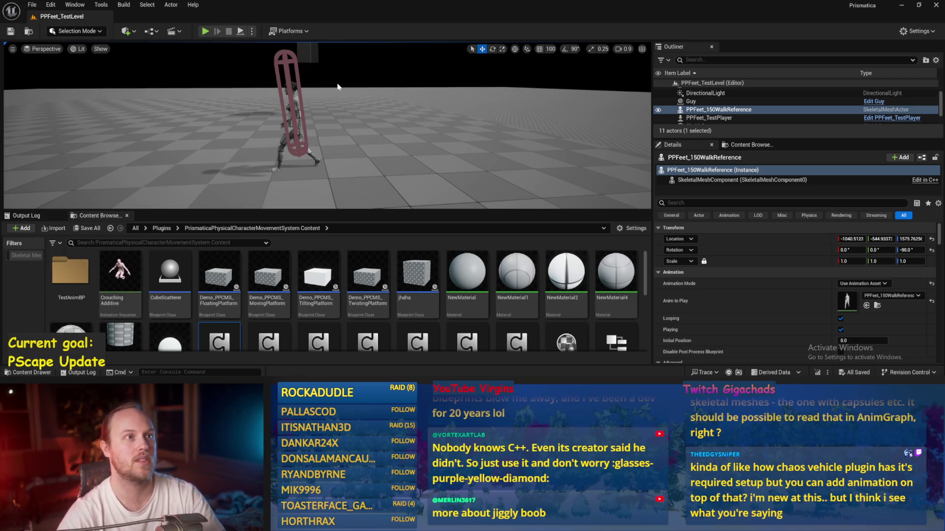
left_click_drag(324, 150, 319, 156)
left_click(311, 94)
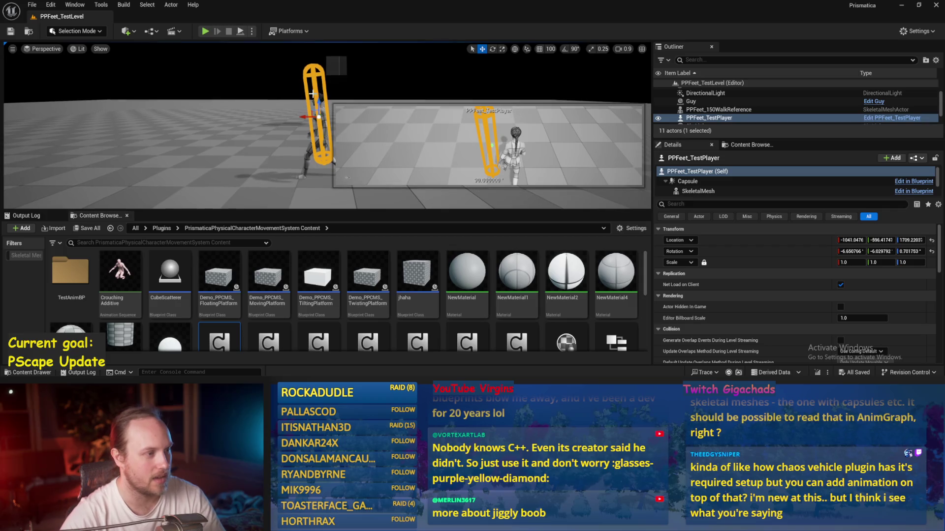
Step: Drop the test player to Z 1689, play-test it, and save
key("End")
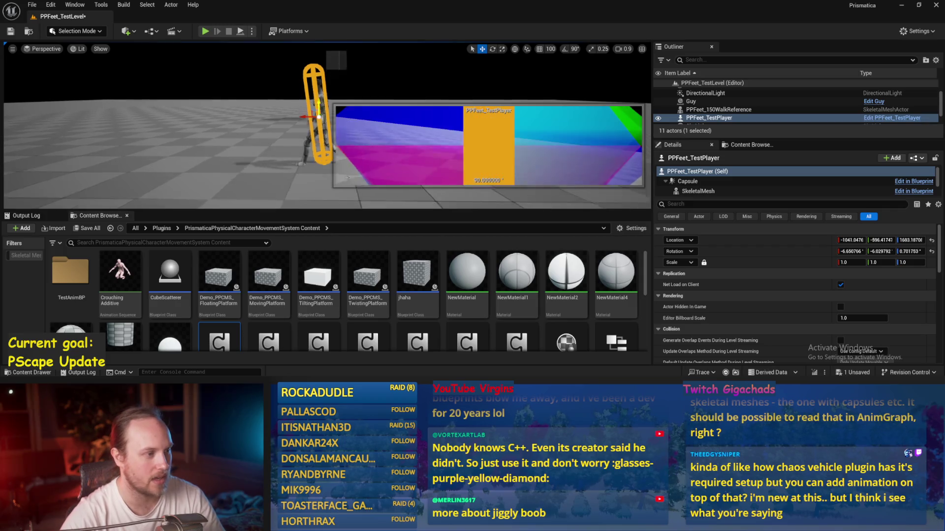
key("alt+p")
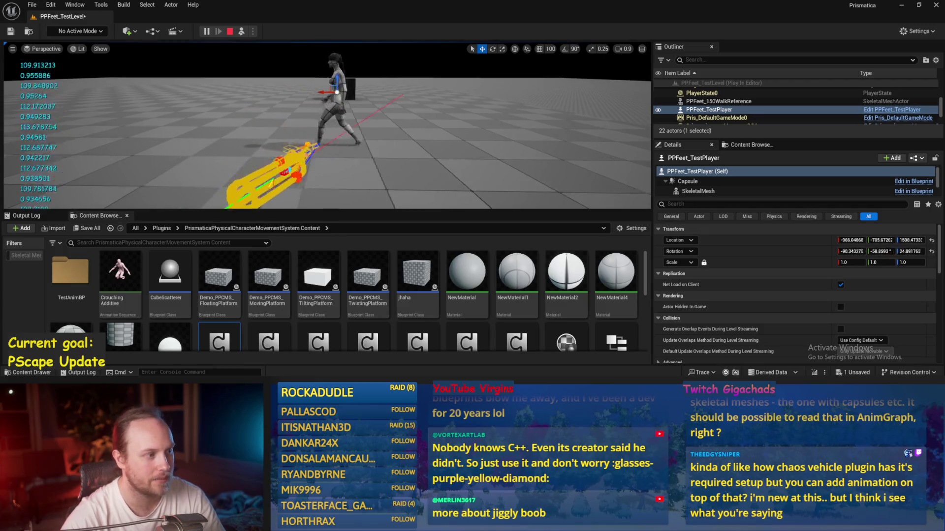
key("Escape")
key("ctrl+s")
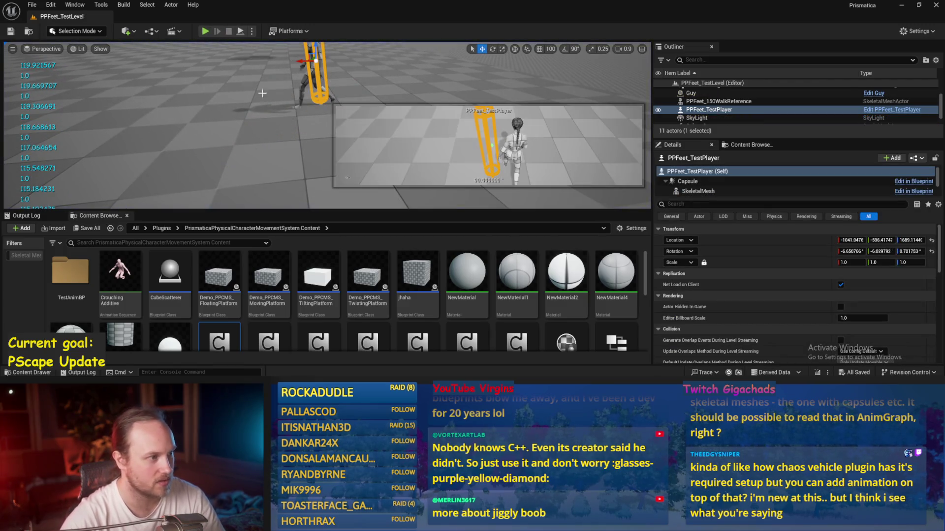
Step: Save the level again, run one more play test, then return to PPFeet_Base's Balance Maybe graph
left_click(248, 162)
left_click_drag(248, 162, 246, 163)
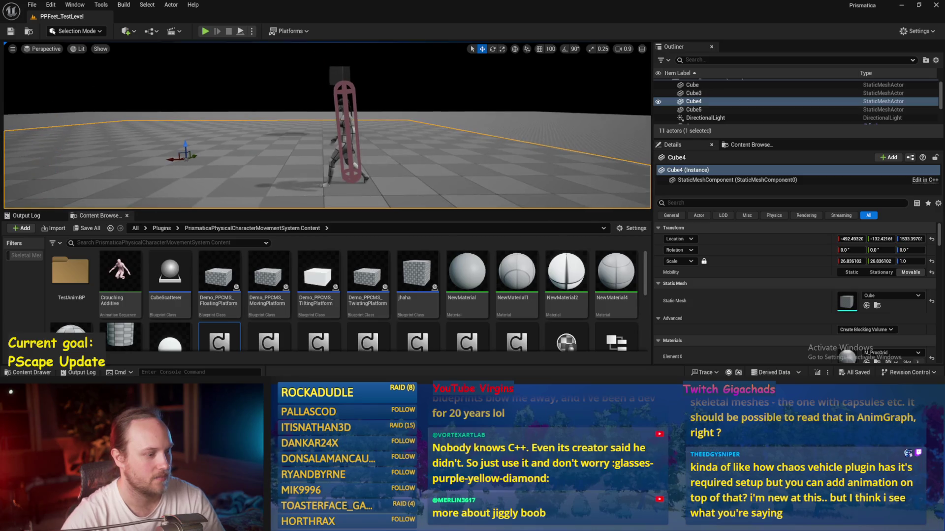
key("ctrl+s")
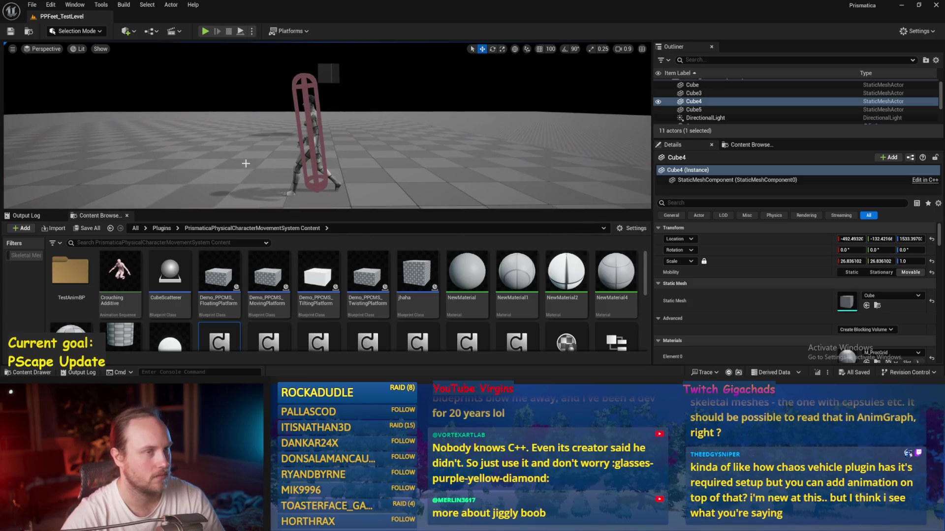
left_click(305, 157)
key("e")
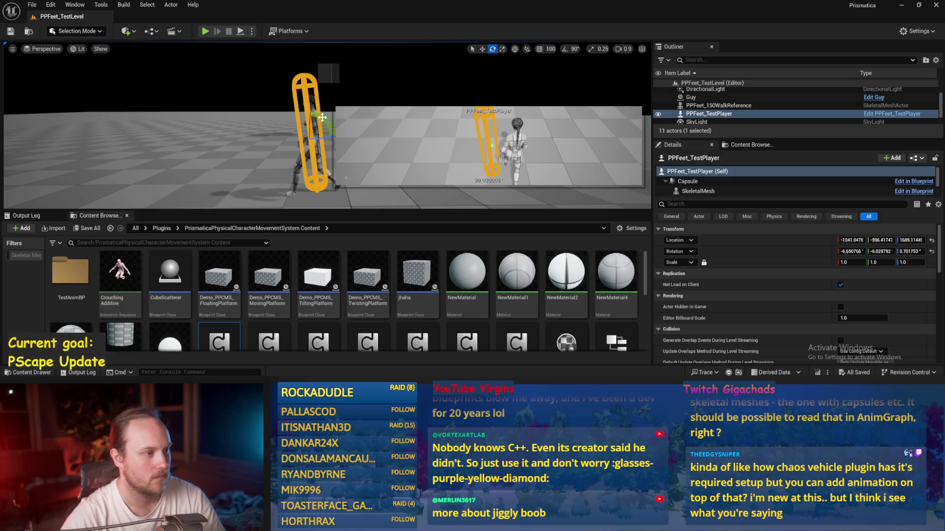
left_click(240, 32)
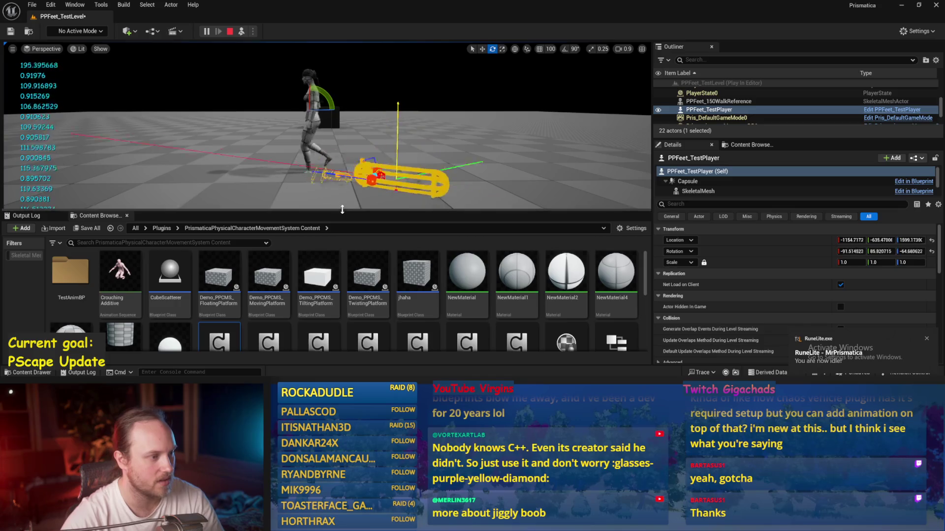
key("Escape")
left_click(347, 352)
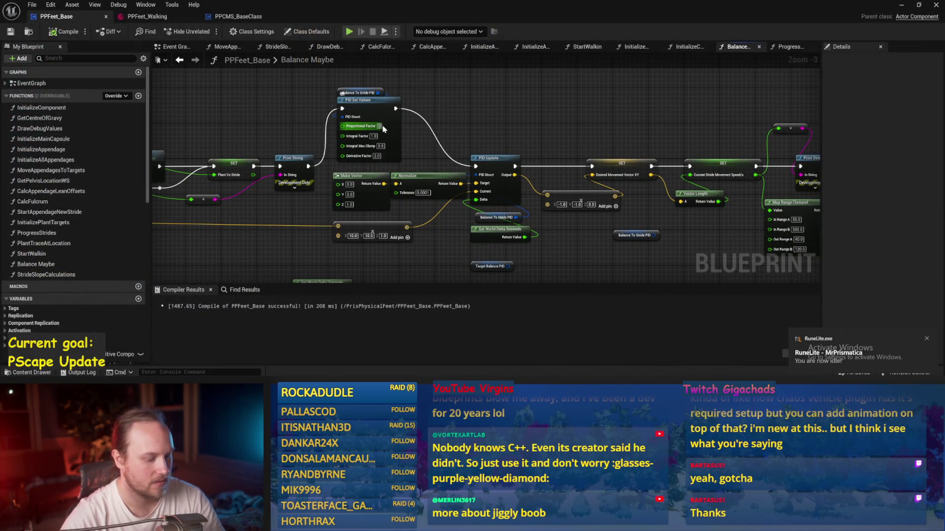
Step: Set the PID Set Values Proportional Factor to 100, then compile and save PPFeet_Base
left_click(379, 127)
type("100")
key("Return")
key("F7")
key("ctrl+s")
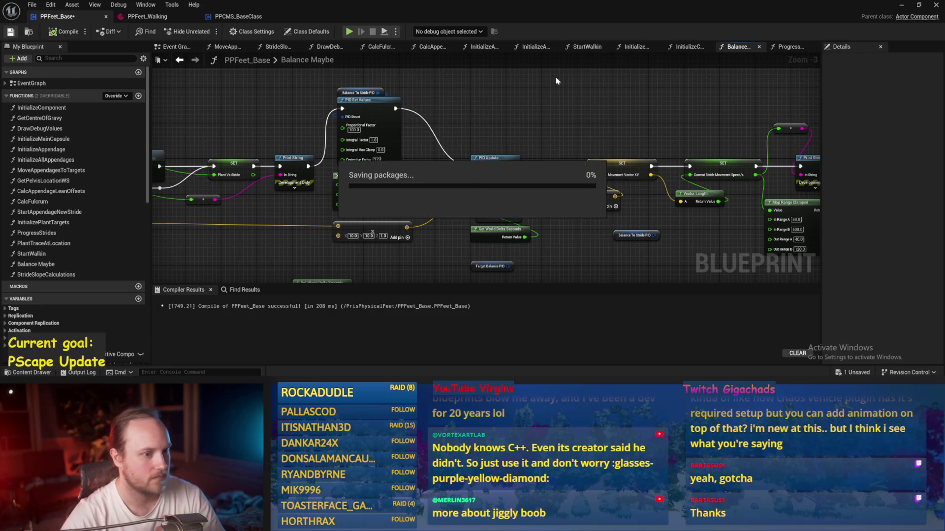
Step: Play-test the level twice more and save the map
key("alt+Tab")
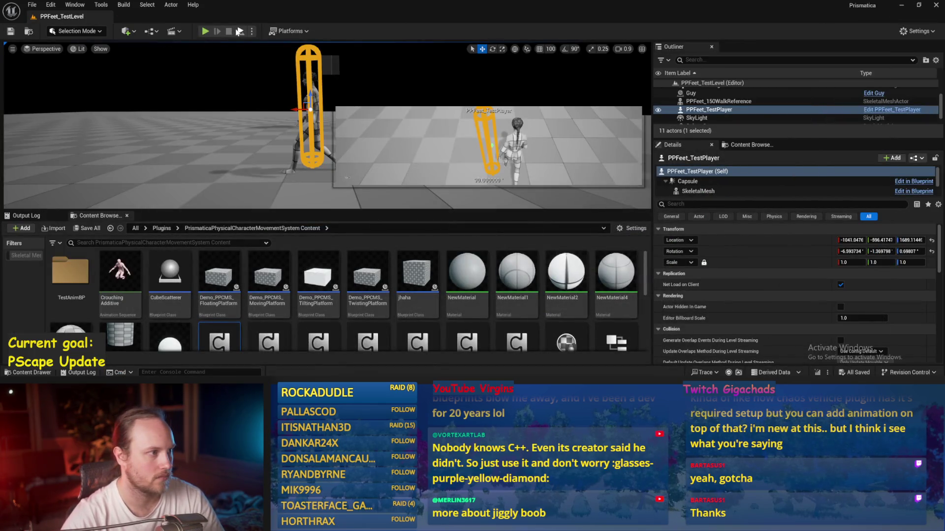
key("alt+p")
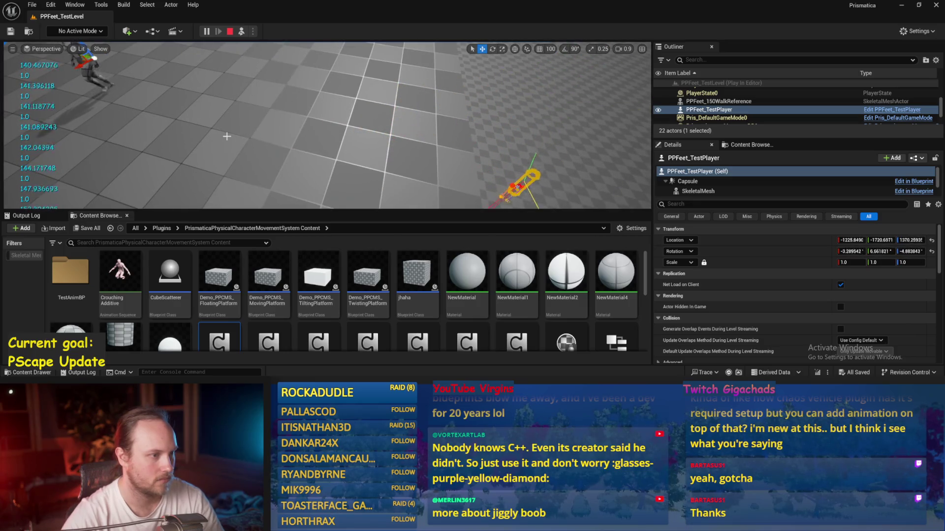
key("Escape")
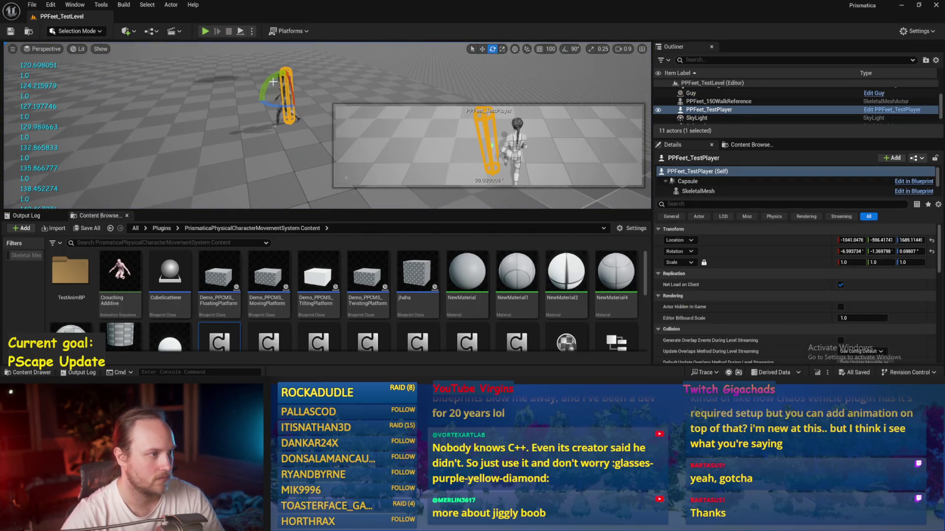
left_click(205, 31)
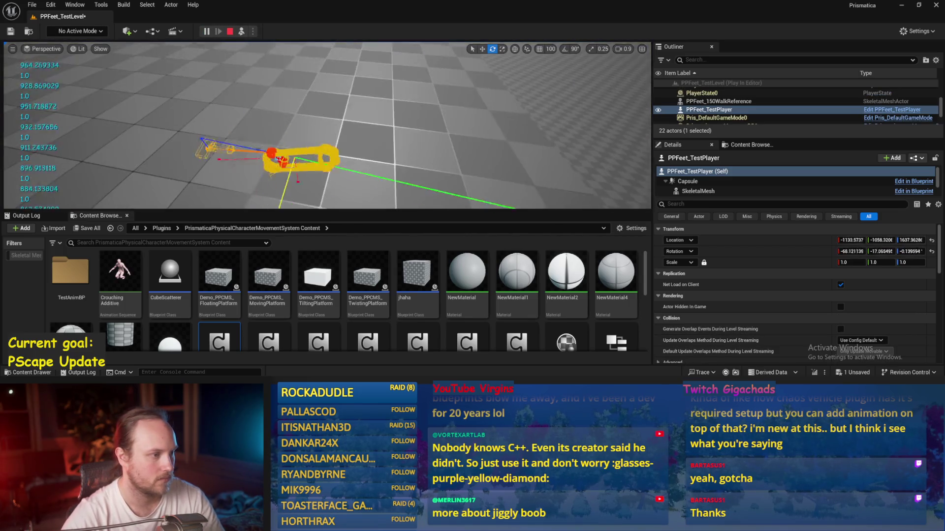
key("Escape")
key("ctrl+s")
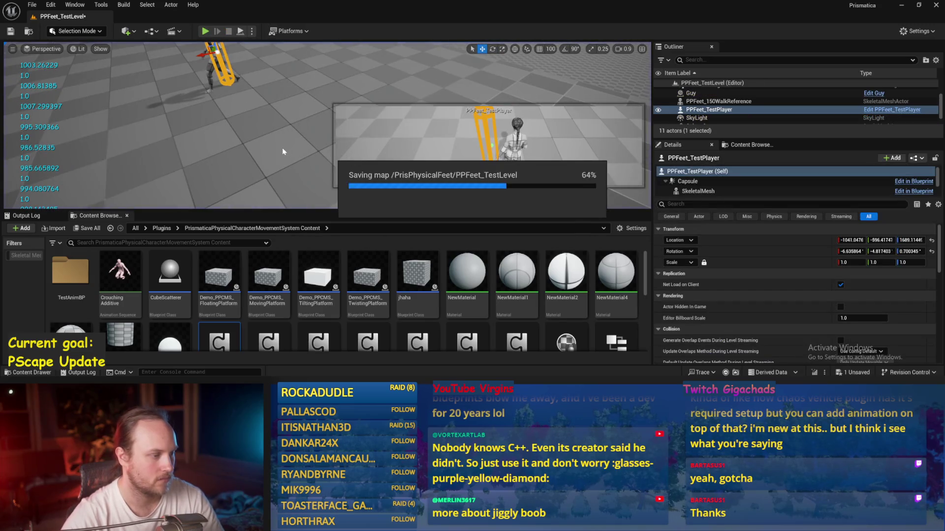
left_click(282, 147)
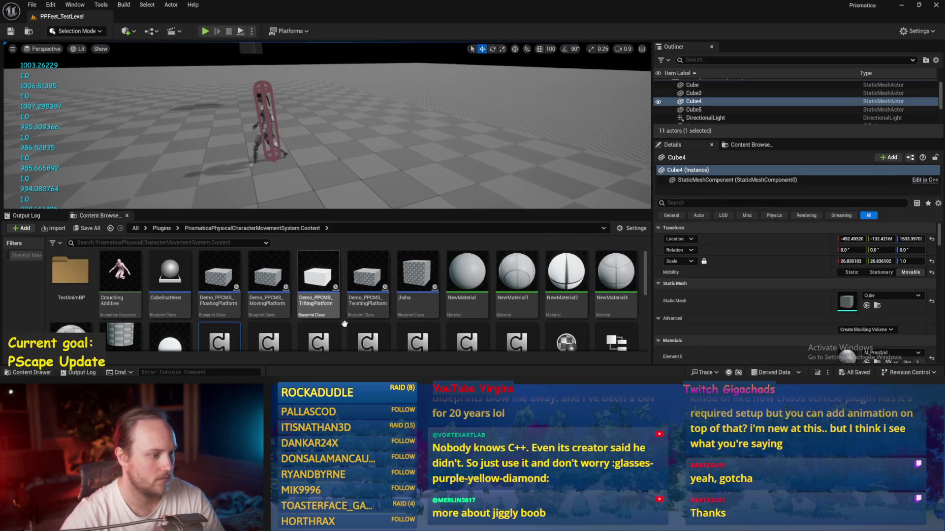
scroll(336, 315, "down", 2)
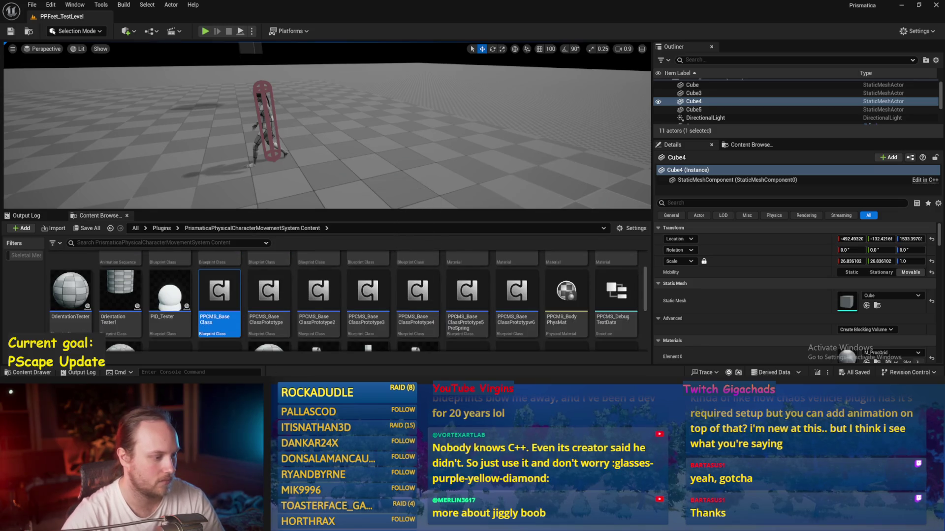
key("alt+Tab")
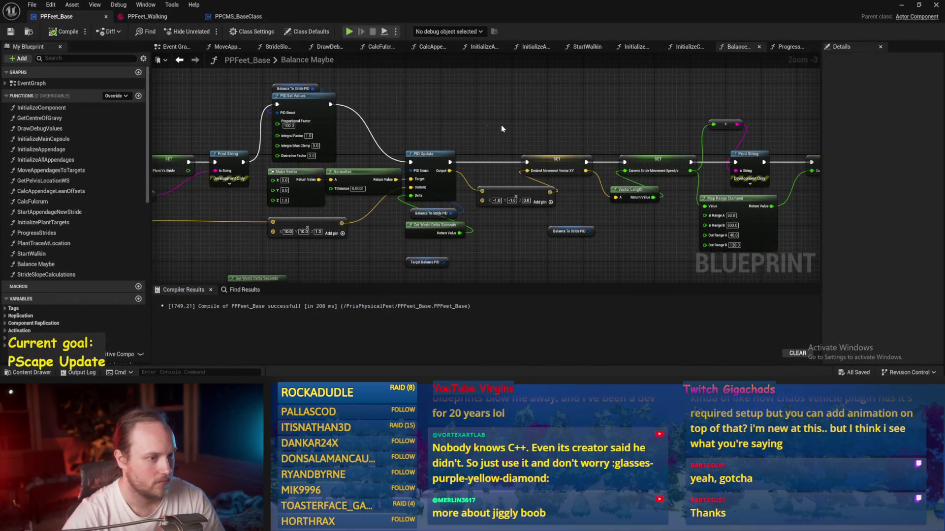
Step: Shift the downstream Balance Maybe nodes to the right and recompile PPFeet_Base
left_click_drag(510, 128, 385, 122)
mouse_move(731, 120)
left_mouse_down()
mouse_move(448, 189)
mouse_move(465, 162)
mouse_move(510, 162)
left_mouse_up()
left_click(473, 126)
left_click_drag(463, 126, 544, 116)
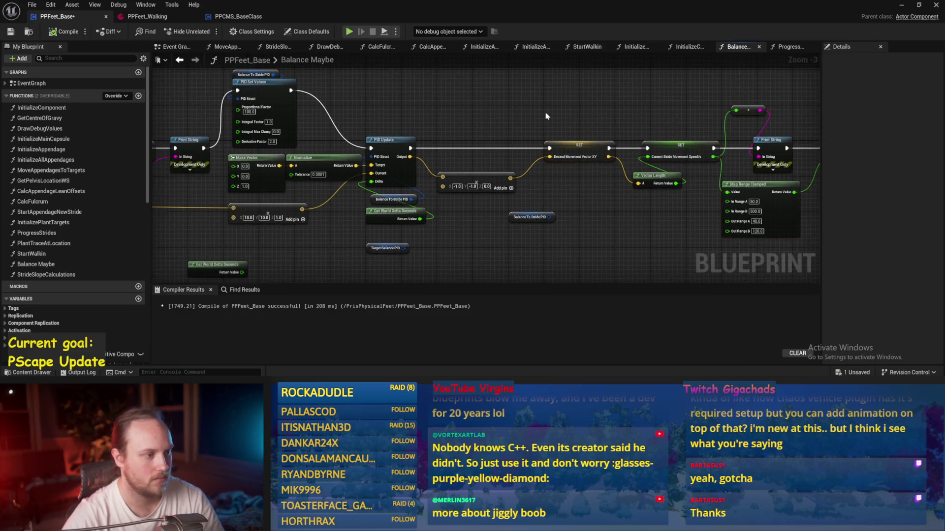
left_click(54, 33)
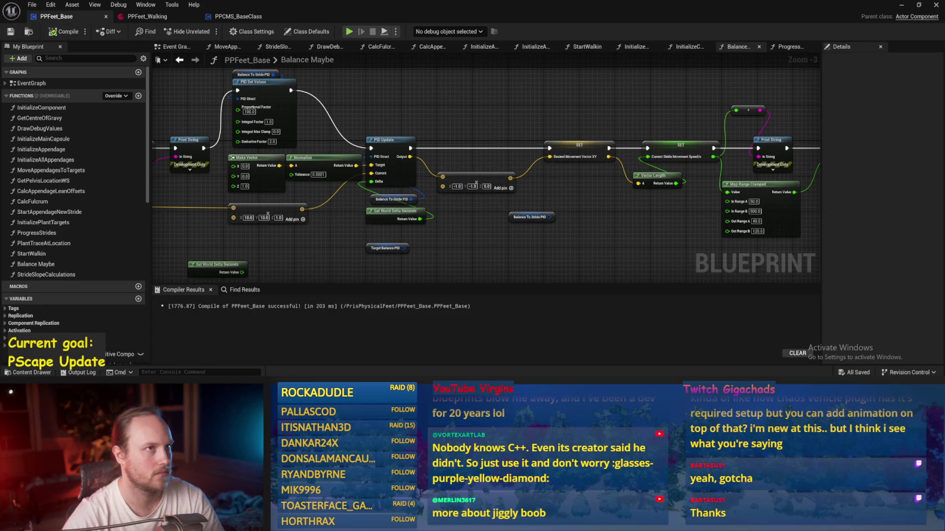
Step: Review the Branch, Start Walkin, Clamp and AND nodes, then compile and save PPFeet_Base again
left_click_drag(445, 117, 478, 148)
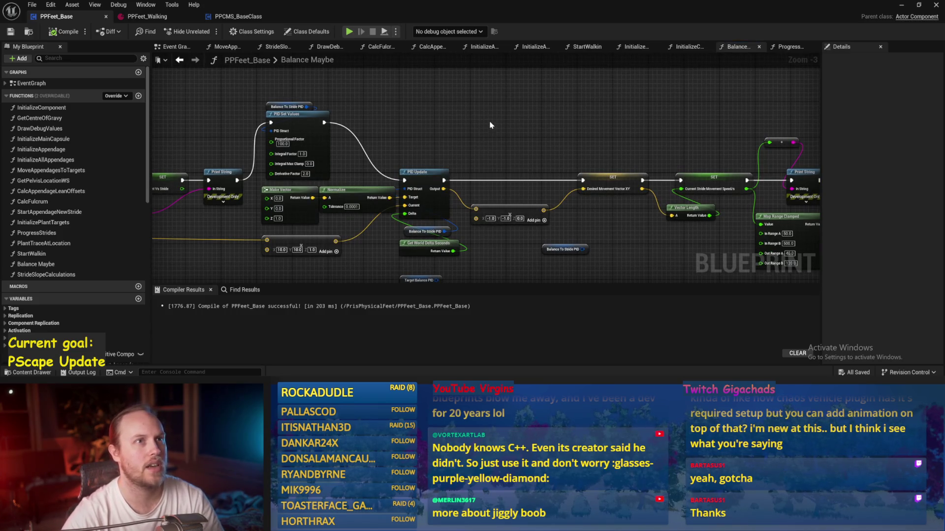
left_click_drag(492, 125, 591, 152)
mouse_move(525, 144)
left_mouse_down()
mouse_move(533, 179)
mouse_move(545, 117)
left_mouse_up()
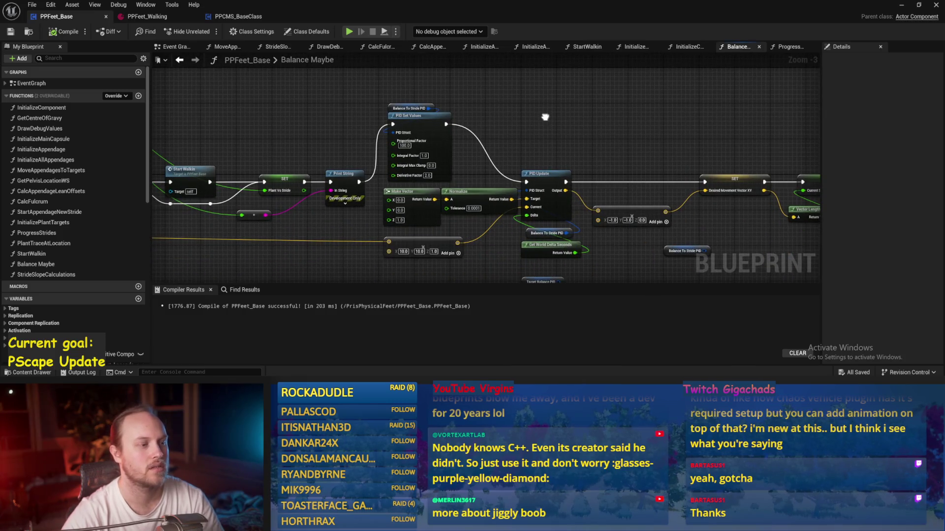
scroll(544, 117, "up", 1)
scroll(510, 144, "up", 1)
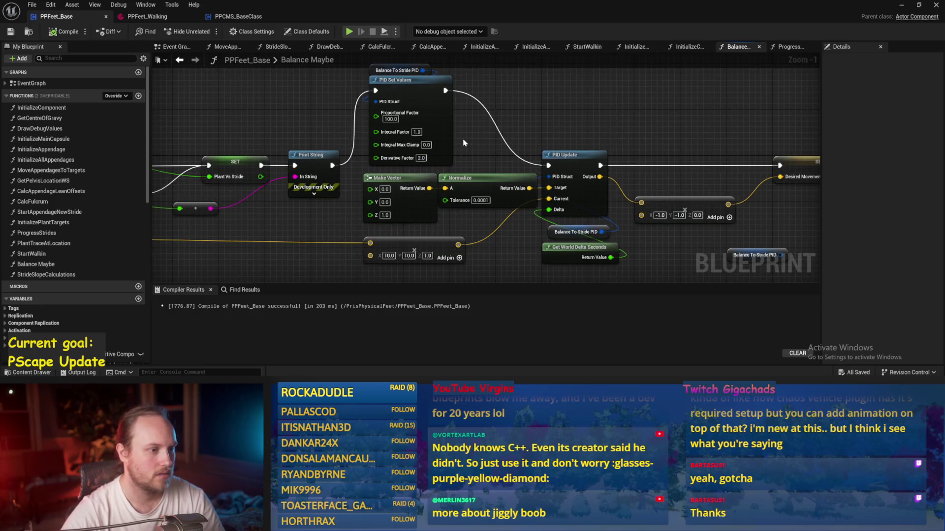
scroll(503, 120, "down", 1)
left_click_drag(503, 120, 614, 127)
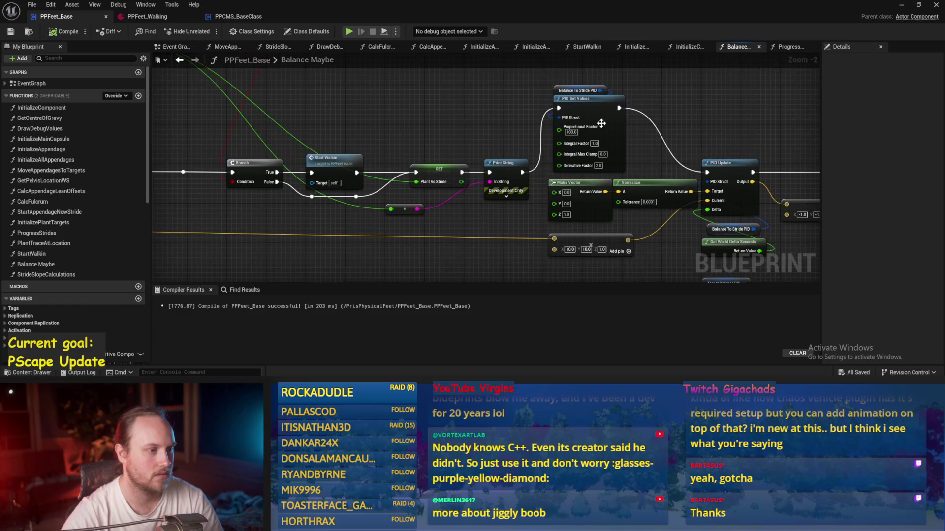
left_click(61, 31)
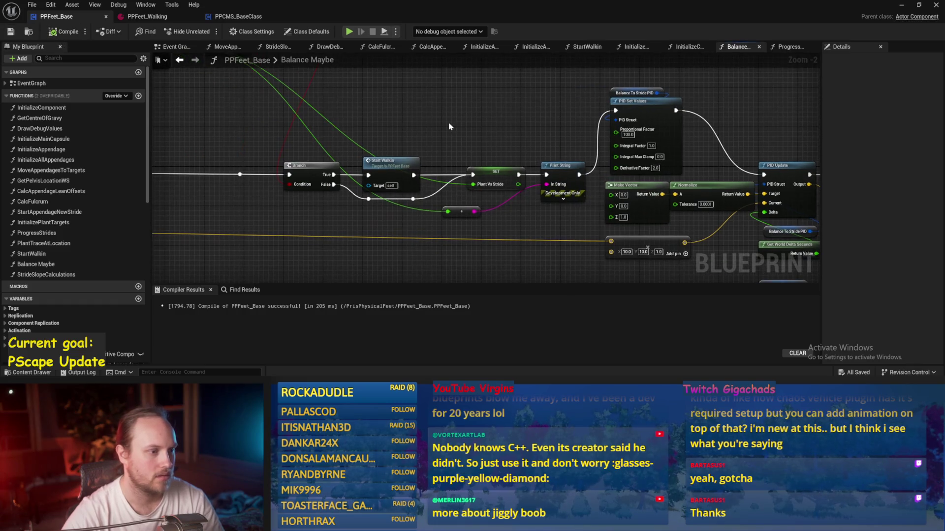
mouse_move(447, 131)
left_mouse_down()
mouse_move(482, 182)
mouse_move(582, 178)
left_mouse_up()
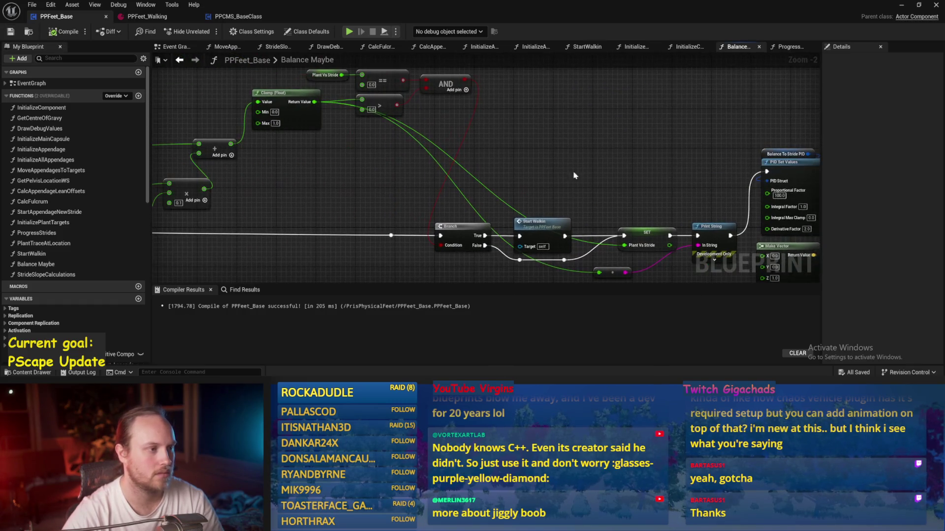
left_click(231, 19)
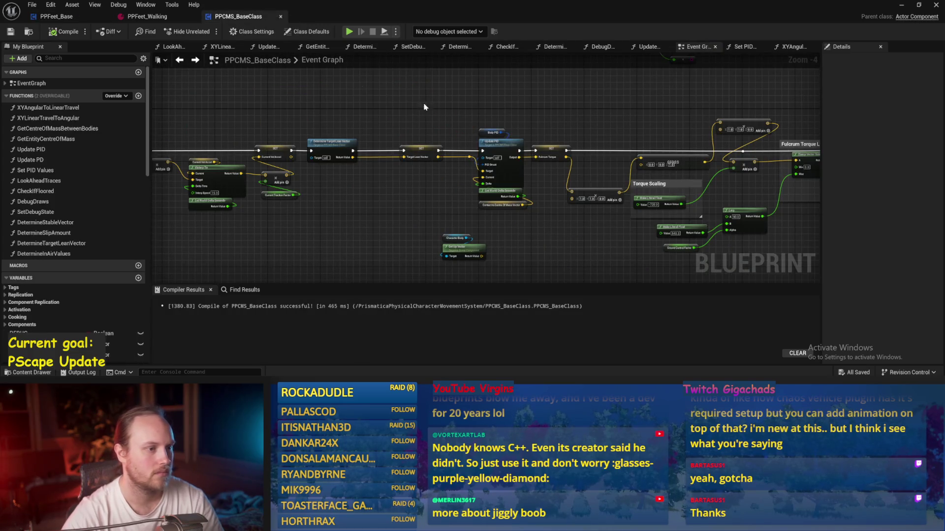
Step: Follow the Update PID chain in PPCMS_BaseClass's Event Graph to the Velocity PID update nodes
left_click_drag(412, 103, 477, 132)
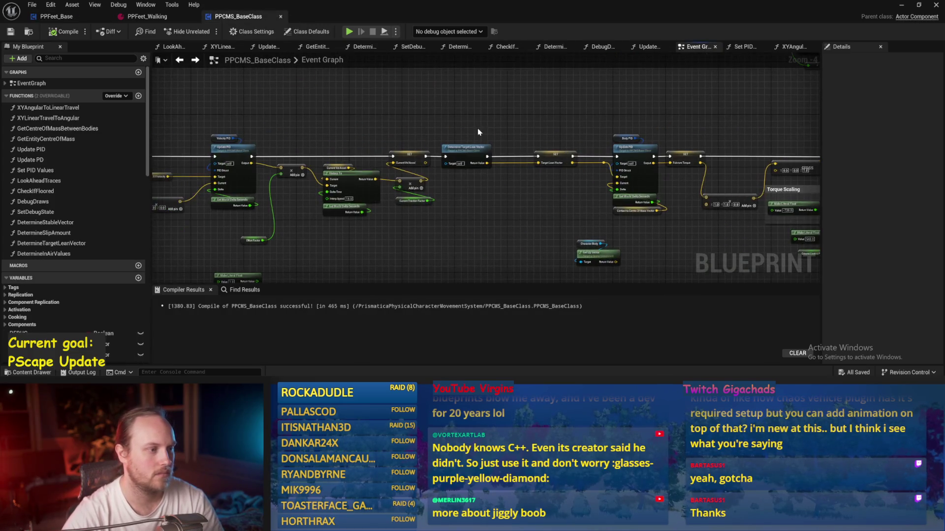
scroll(478, 132, "up", 1)
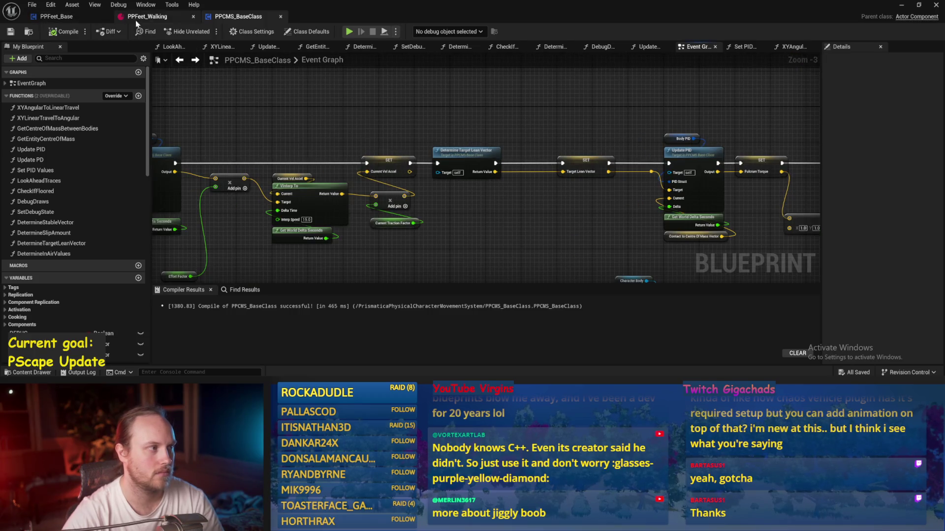
left_click_drag(243, 115, 350, 147)
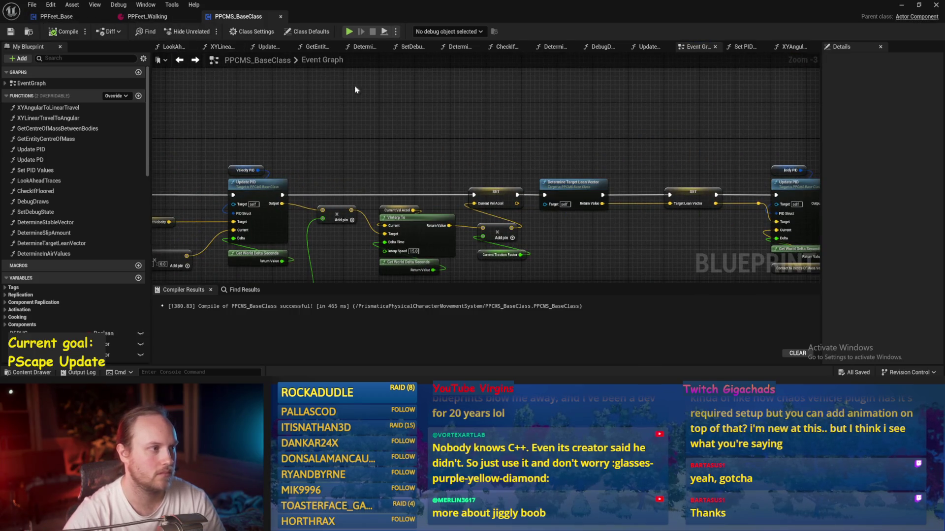
left_click_drag(395, 104, 344, 139)
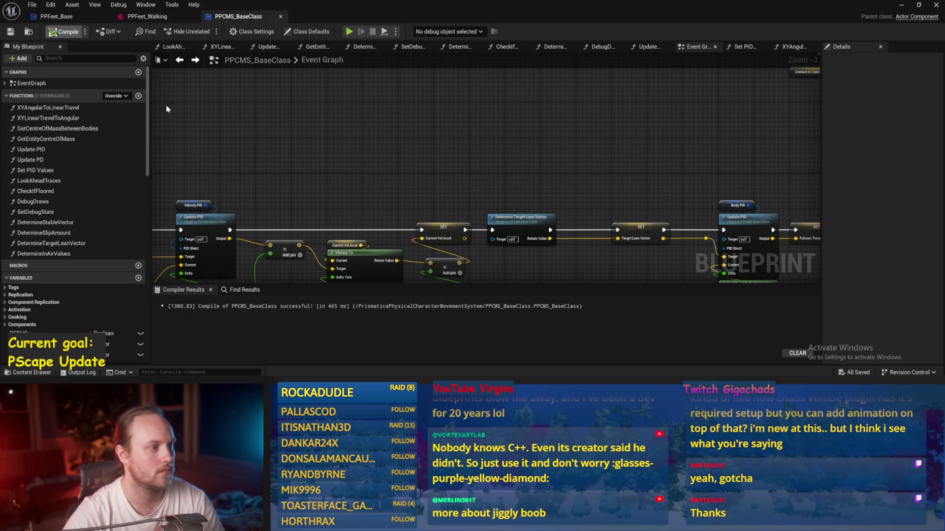
right_click(668, 110)
mouse_move(320, 169)
left_mouse_down()
mouse_move(402, 154)
mouse_move(335, 104)
left_mouse_up()
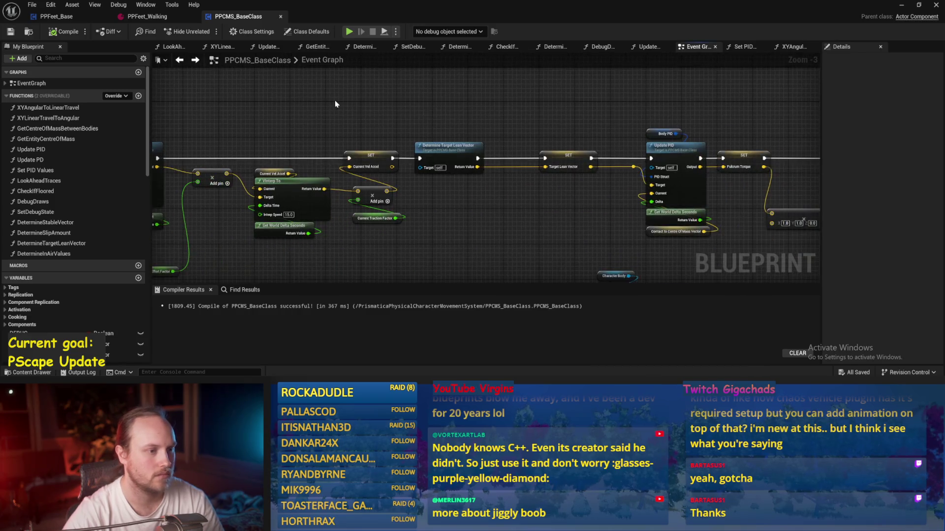
Step: Inspect the Torque Scaling, Fulcrum Torque Limit and Body PID update nodes, then return to PPFeet_Base
mouse_move(471, 147)
left_mouse_down()
mouse_move(382, 112)
mouse_move(503, 128)
left_mouse_up()
scroll(379, 148, "down", 1)
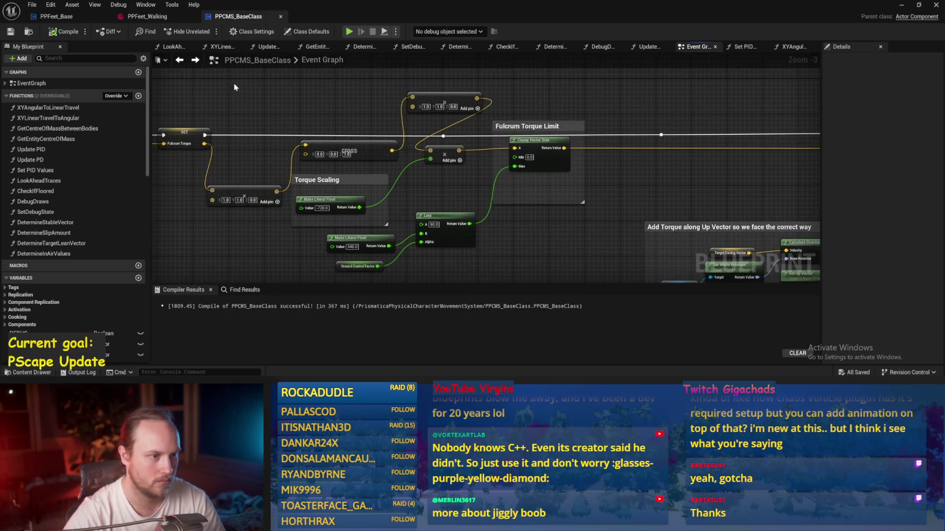
left_click_drag(285, 98, 379, 120)
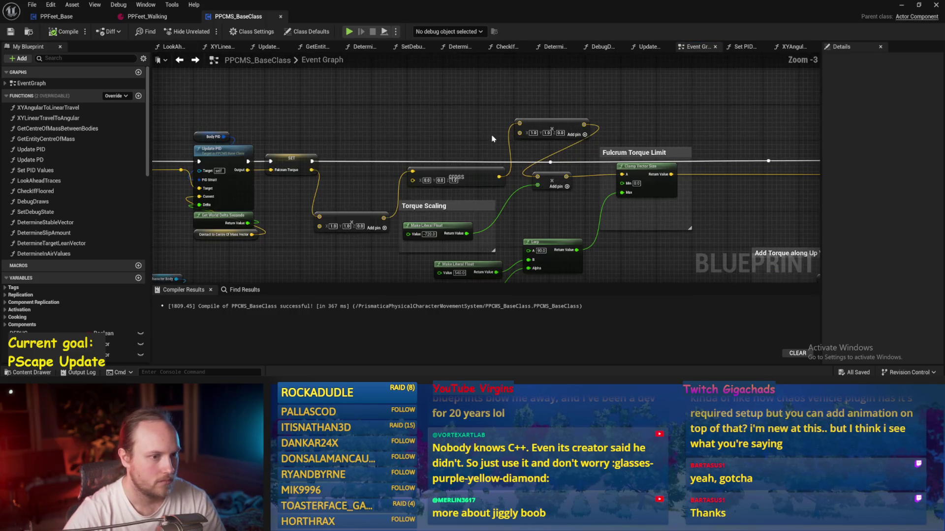
scroll(496, 140, "up", 1)
left_click_drag(518, 137, 381, 90)
mouse_move(505, 126)
left_mouse_down()
mouse_move(467, 156)
mouse_move(530, 136)
left_mouse_up()
left_click_drag(390, 143, 517, 148)
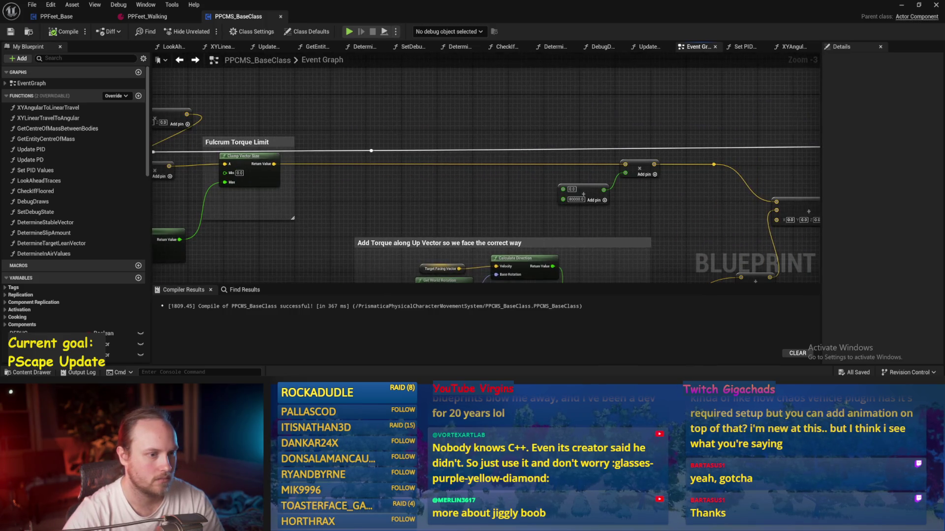
left_click_drag(394, 127, 610, 130)
scroll(610, 130, "down", 1)
scroll(406, 109, "up", 1)
mouse_move(403, 109)
left_mouse_down()
mouse_move(485, 114)
mouse_move(573, 84)
mouse_move(581, 94)
left_mouse_up()
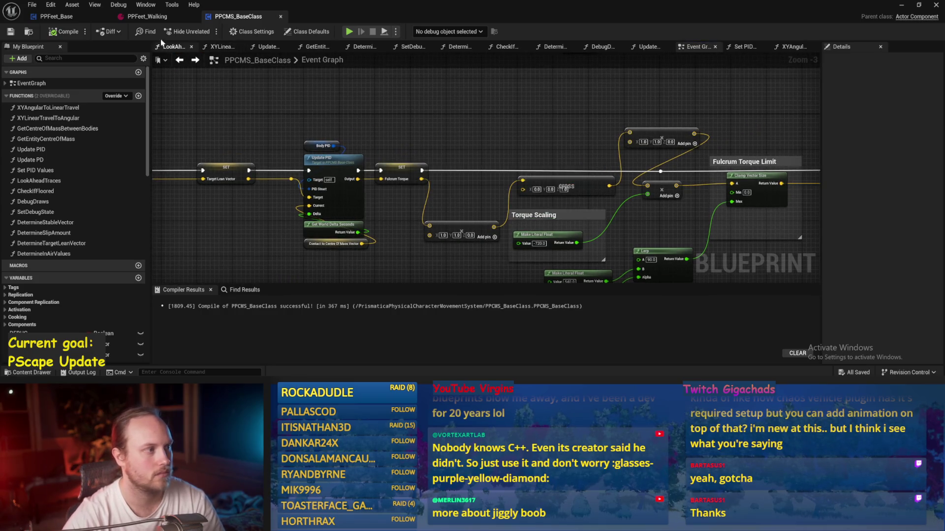
left_click(91, 18)
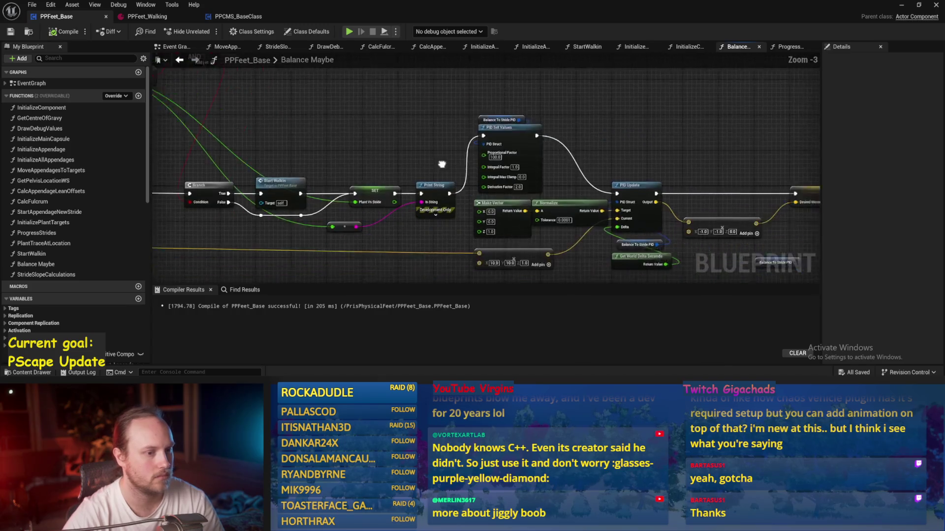
Step: Pan along the nodes following PID Update in Balance Maybe, then open the ProgressStrides graph
scroll(528, 162, "up", 2)
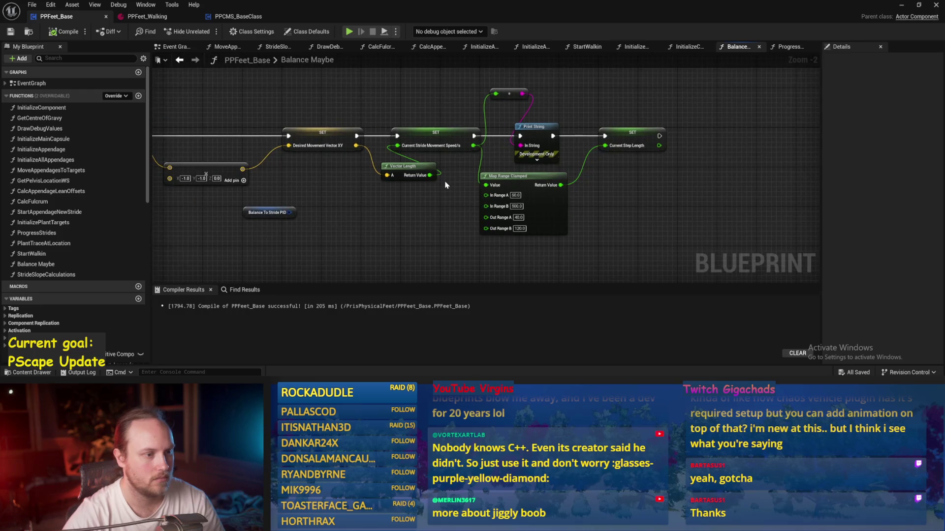
scroll(443, 184, "up", 1)
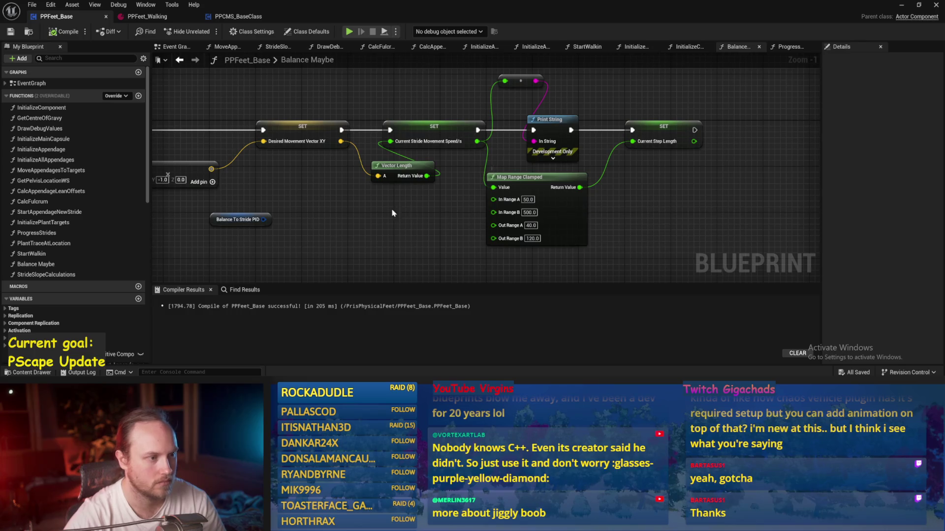
left_click_drag(392, 212, 505, 222)
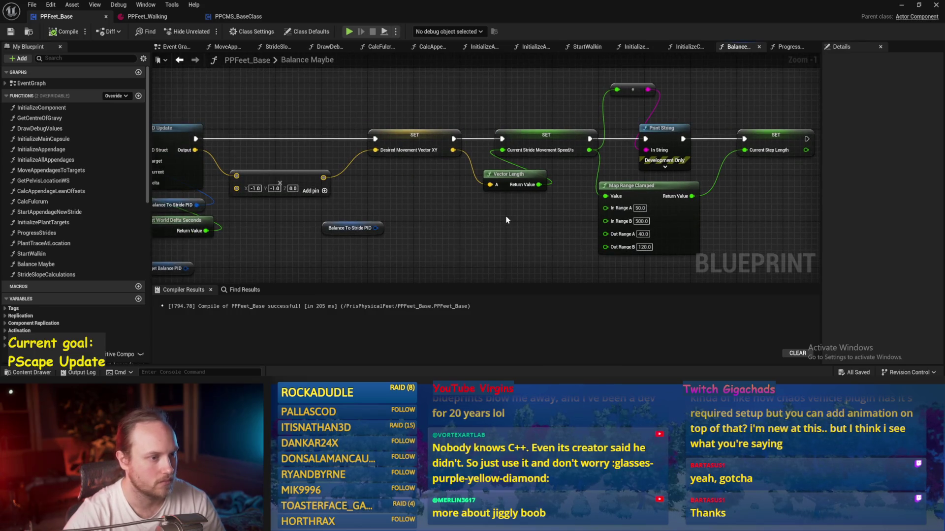
left_click_drag(506, 220, 442, 217)
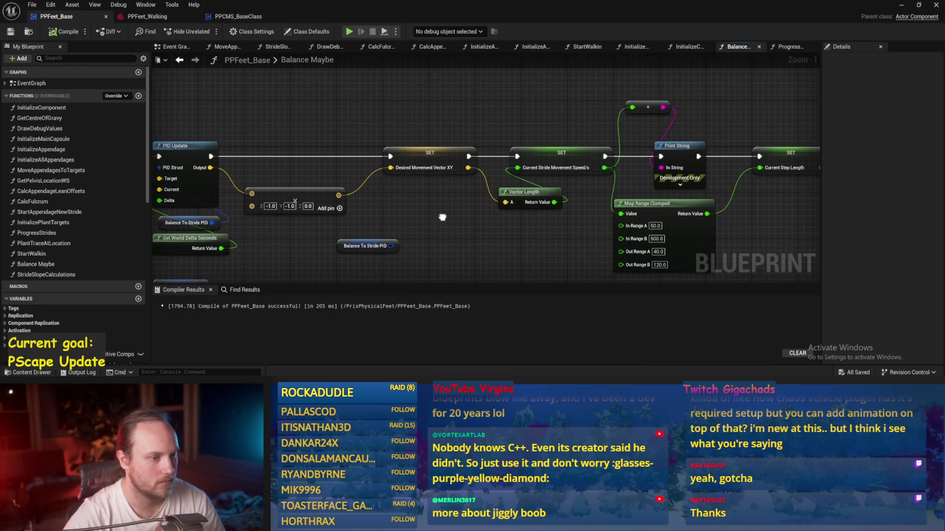
right_click(467, 251)
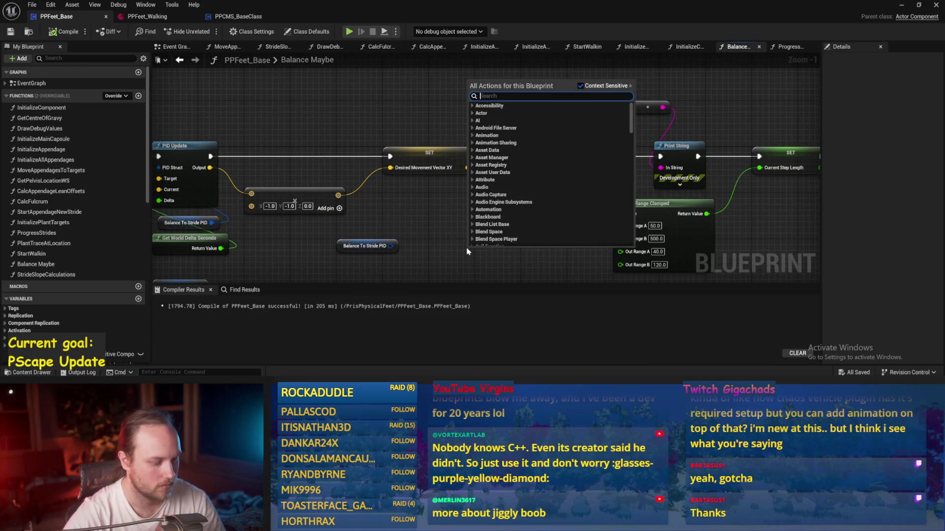
left_click(467, 249)
left_click_drag(467, 249, 549, 253)
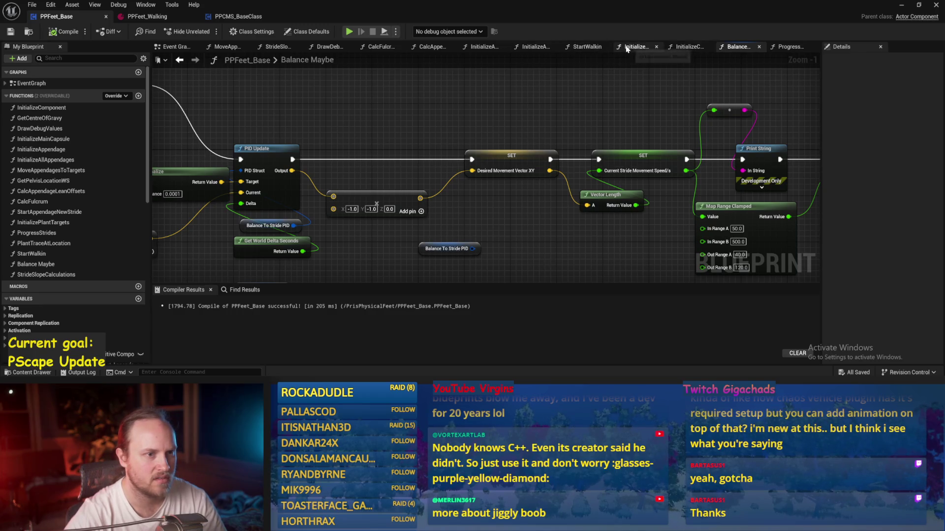
left_click(783, 49)
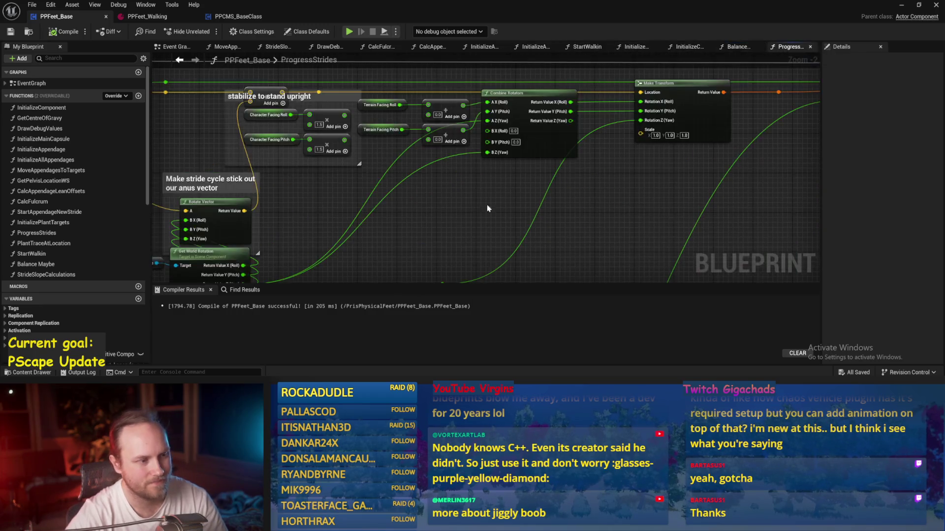
Step: Add a Get Current Stride Movement Speed/s node by searching 'current stride'
key("1")
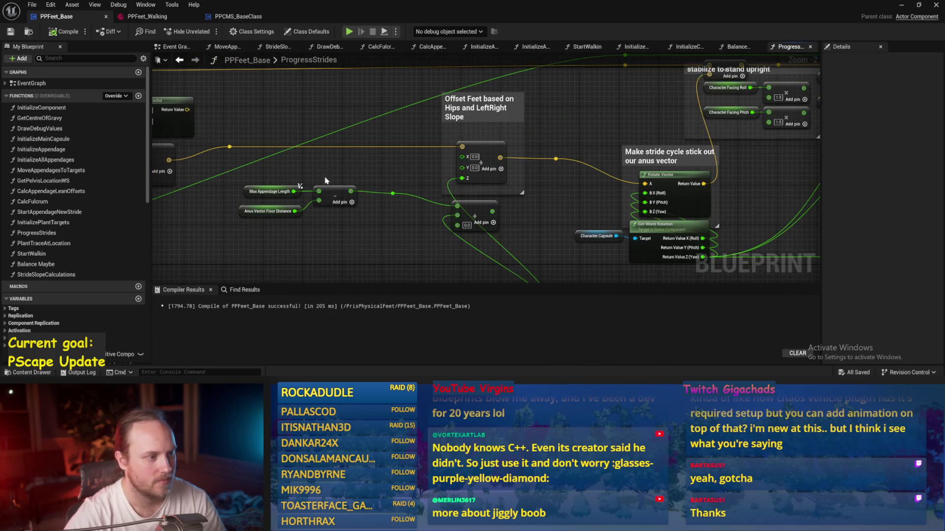
right_click(354, 151)
type("current stride")
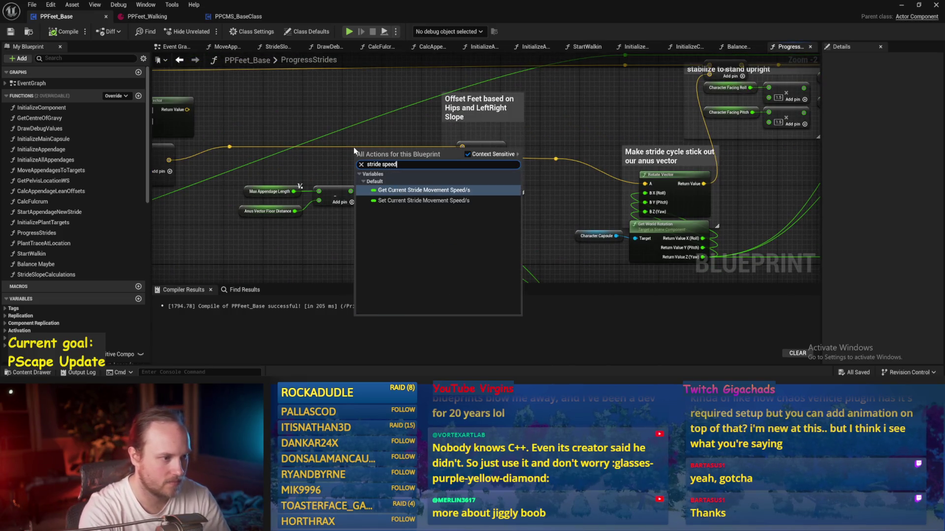
key("Return")
key("2")
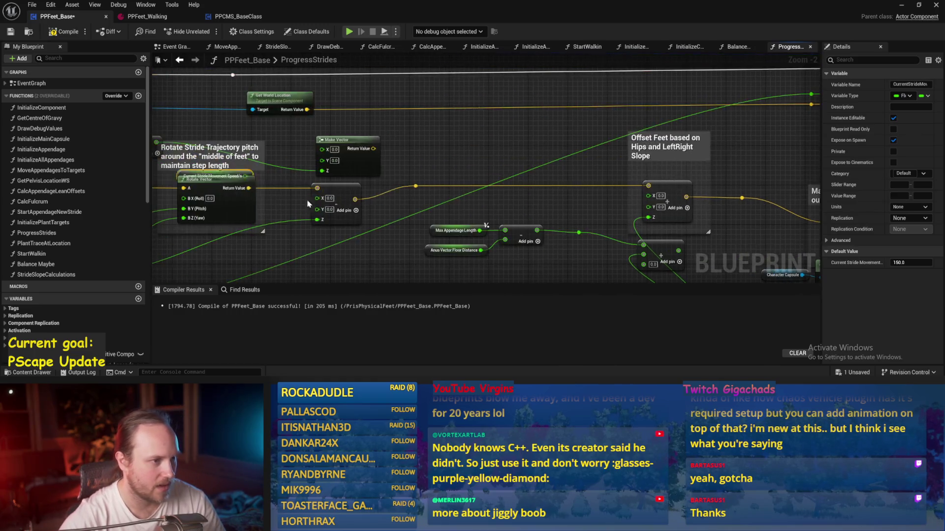
key("1")
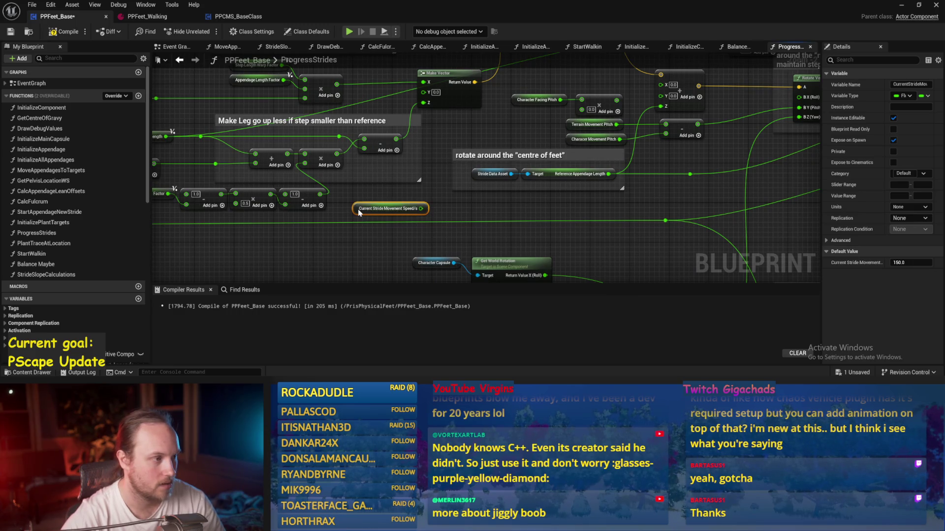
Step: Place the stride speed node beside the Lerp (Vector) node and shift Plant Vs Stride left
mouse_move(358, 212)
left_mouse_down()
mouse_move(419, 133)
mouse_move(414, 222)
mouse_move(573, 137)
mouse_move(545, 203)
mouse_move(507, 143)
mouse_move(459, 219)
mouse_move(455, 194)
mouse_move(390, 163)
mouse_move(458, 194)
mouse_move(456, 215)
mouse_move(446, 143)
mouse_move(527, 156)
left_mouse_up()
scroll(446, 147, "down", 1)
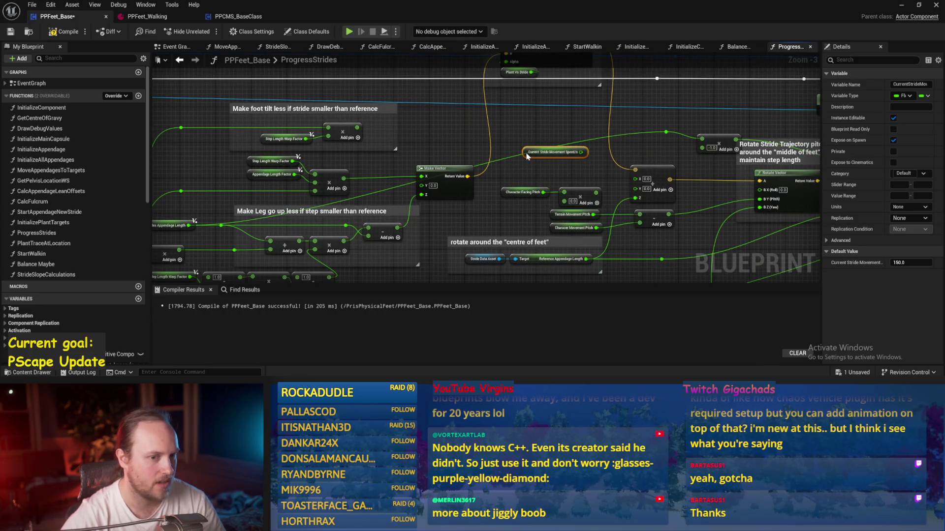
mouse_move(559, 154)
left_mouse_down()
mouse_move(542, 211)
mouse_move(550, 224)
left_mouse_up()
mouse_move(793, 207)
left_mouse_down()
mouse_move(438, 182)
mouse_move(507, 191)
mouse_move(325, 187)
mouse_move(344, 167)
mouse_move(341, 135)
mouse_move(275, 105)
mouse_move(185, 110)
mouse_move(424, 139)
mouse_move(424, 176)
mouse_move(399, 162)
left_mouse_up()
scroll(345, 168, "up", 1)
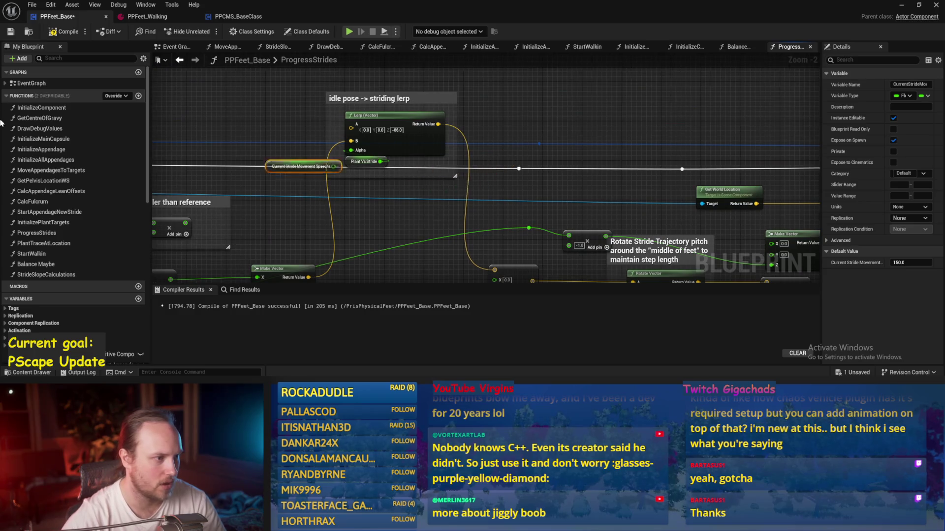
scroll(394, 153, "up", 3)
left_click(550, 166)
mouse_move(550, 167)
left_mouse_down()
mouse_move(369, 178)
mouse_move(314, 127)
left_mouse_up()
Step: Add a MIN node fed by the stride speed, discarding a trial multiply node
left_click_drag(430, 191, 311, 111)
left_click(426, 140)
mouse_move(394, 129)
left_mouse_down()
mouse_move(366, 151)
mouse_move(429, 154)
left_mouse_up()
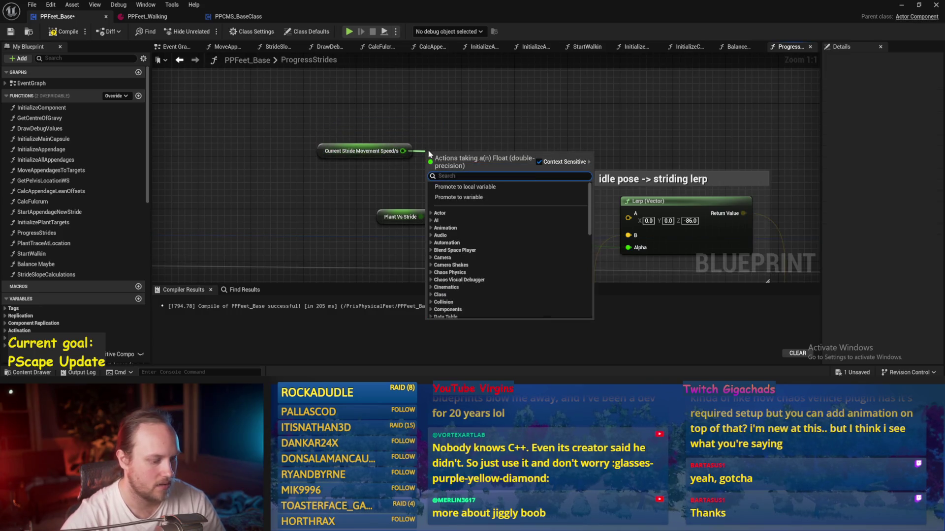
type("min")
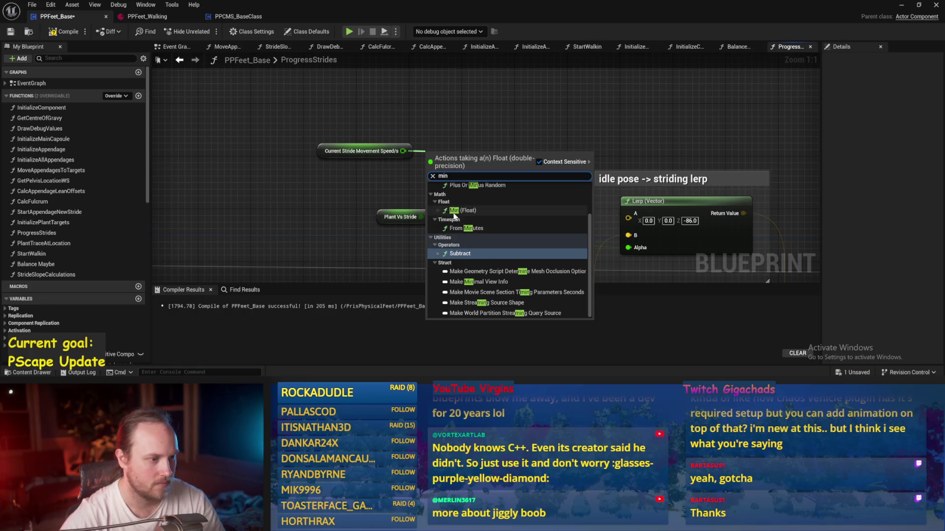
left_click(462, 211)
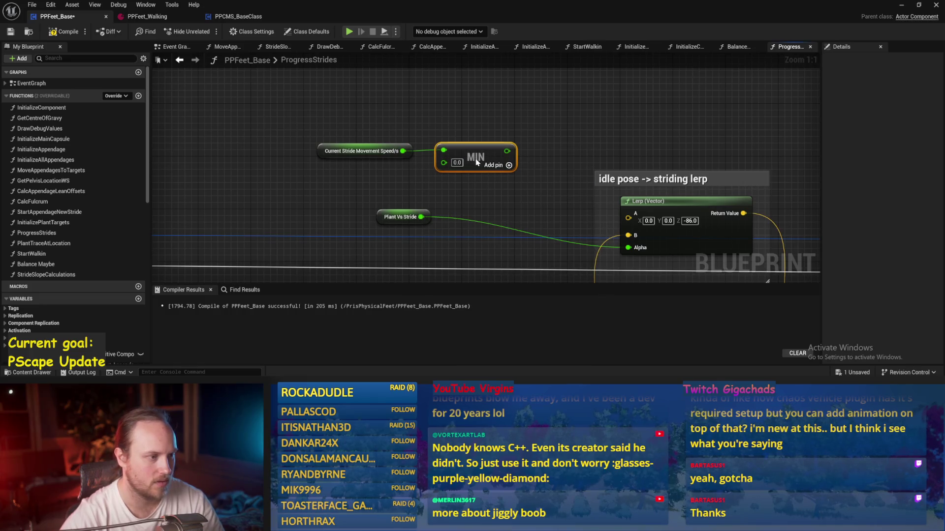
left_click_drag(487, 163, 521, 164)
left_click_drag(403, 152, 429, 155)
type("*")
key("Return")
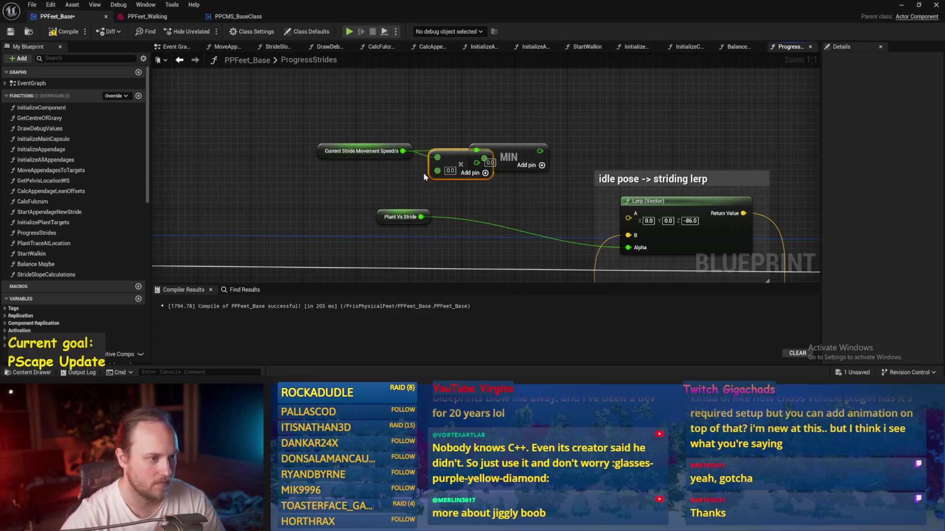
left_click_drag(508, 163, 541, 164)
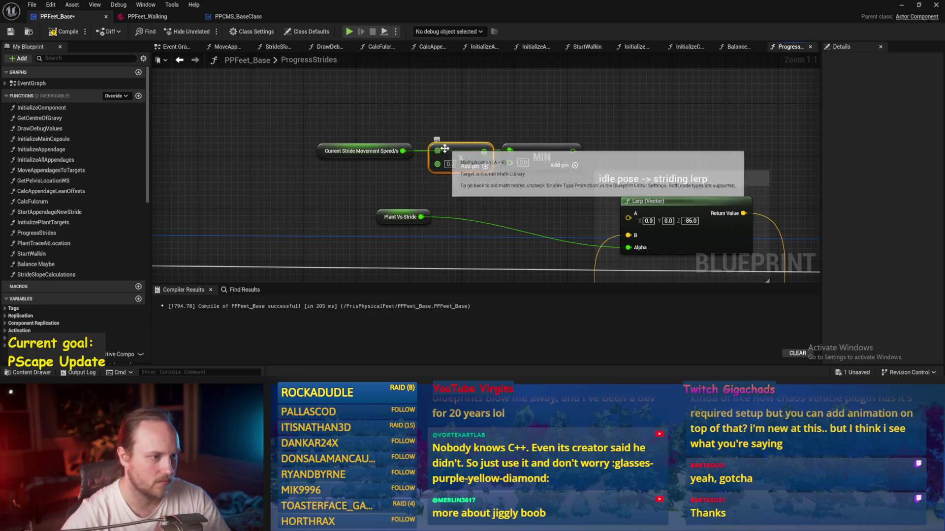
key("Delete")
Step: Divide stride speed by 25.0 into MIN with Plant Vs Stride, wire MIN to lerp Alpha, and compile
left_click_drag(403, 151, 423, 153)
type("/")
key("Return")
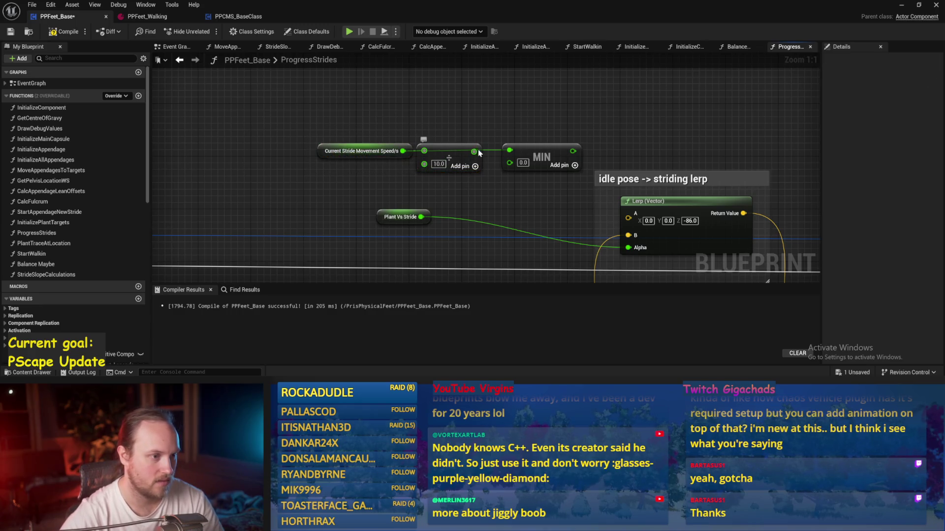
left_click_drag(507, 115, 447, 82)
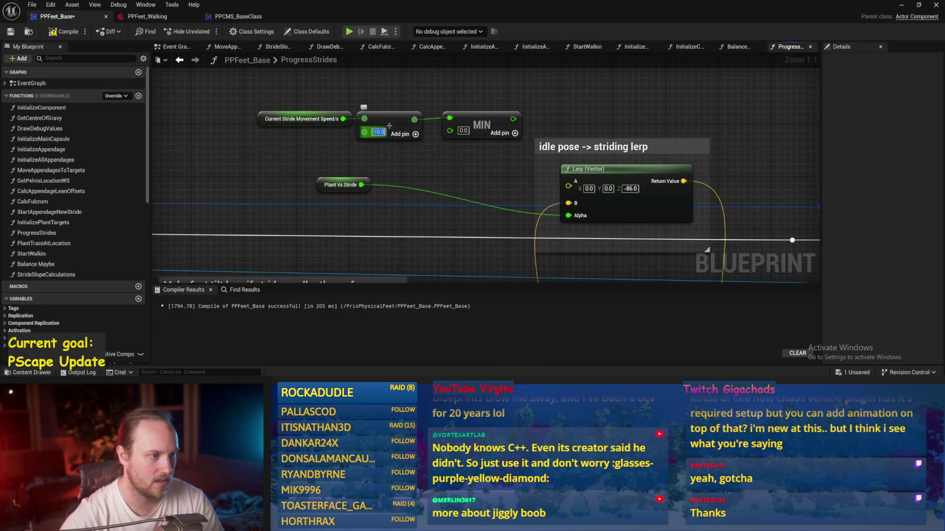
left_click_drag(484, 124, 256, 143)
left_click_drag(378, 126, 320, 119)
mouse_move(437, 115)
left_mouse_down()
mouse_move(418, 128)
mouse_move(448, 160)
left_mouse_up()
mouse_move(361, 184)
left_mouse_down()
mouse_move(417, 163)
mouse_move(568, 215)
left_mouse_up()
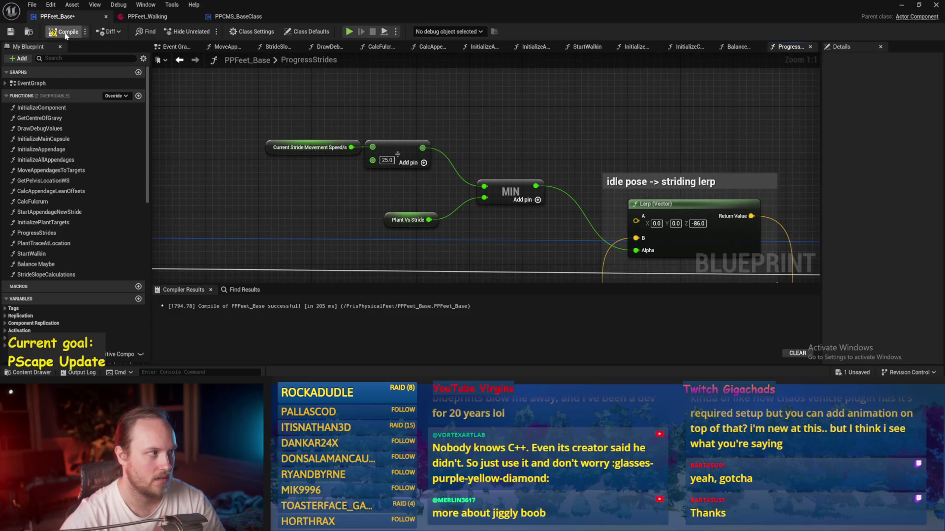
left_click(67, 36)
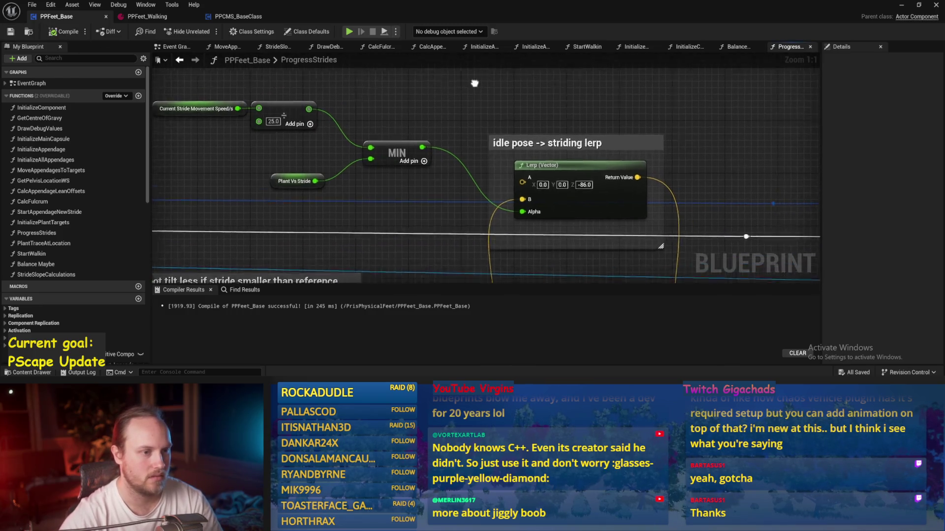
Step: Simulate the level to test the strides, then compile and save PPFeet_Base
left_click(901, 5)
left_click(241, 31)
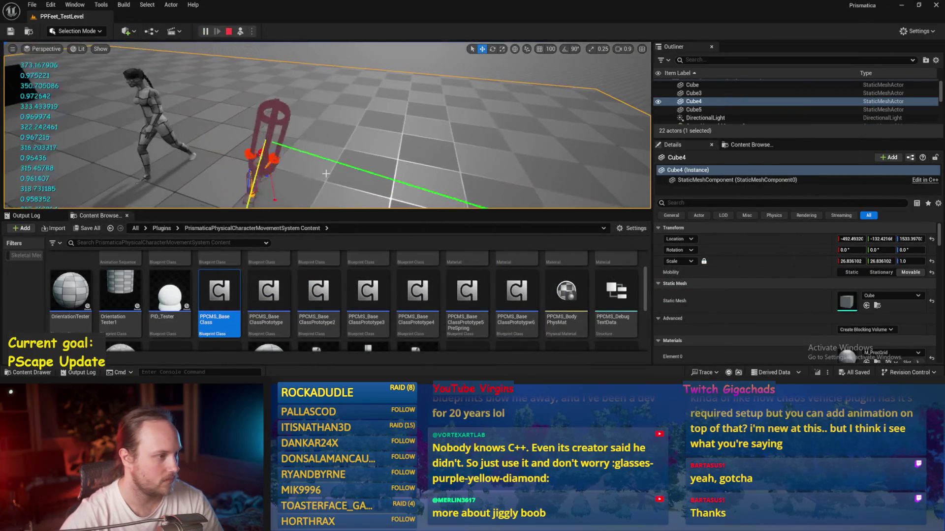
key("alt+Tab")
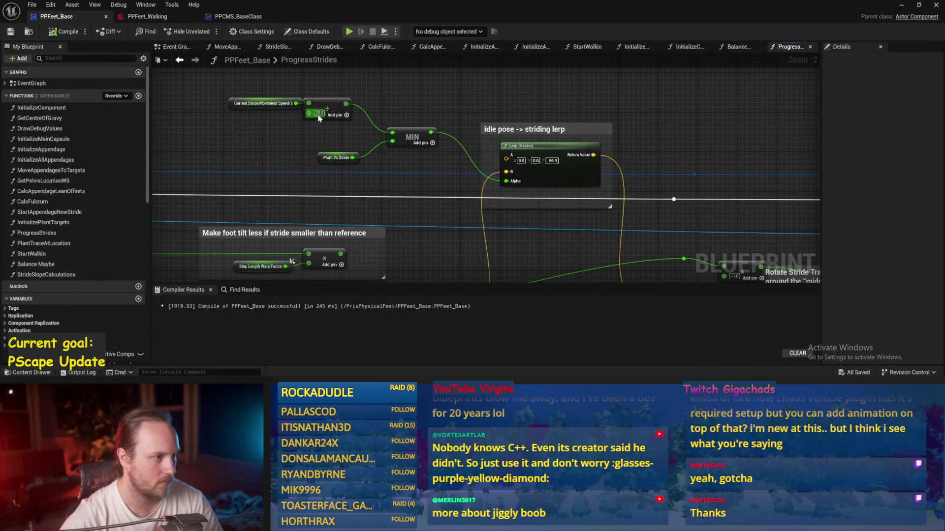
left_click(10, 32)
Step: Run another simulation, then move the test player capsule to a new spot standing upright
left_click(901, 5)
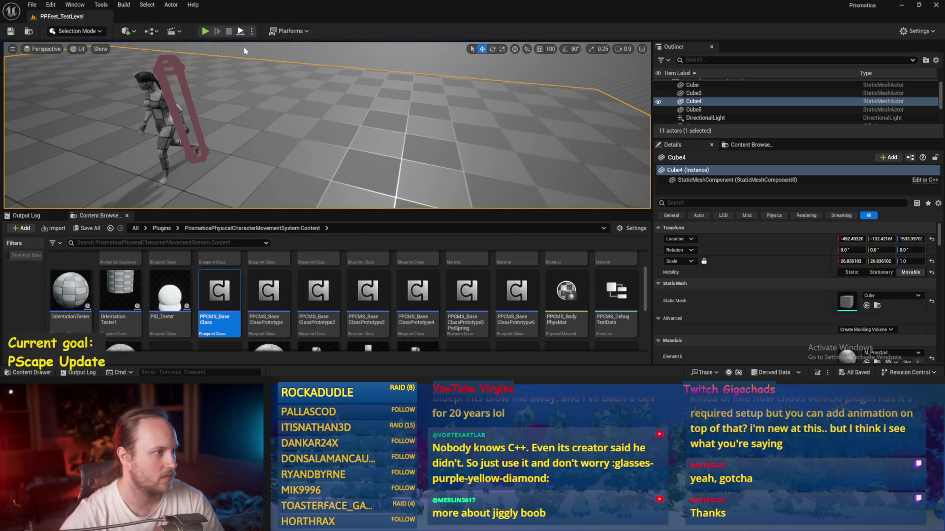
left_click(240, 31)
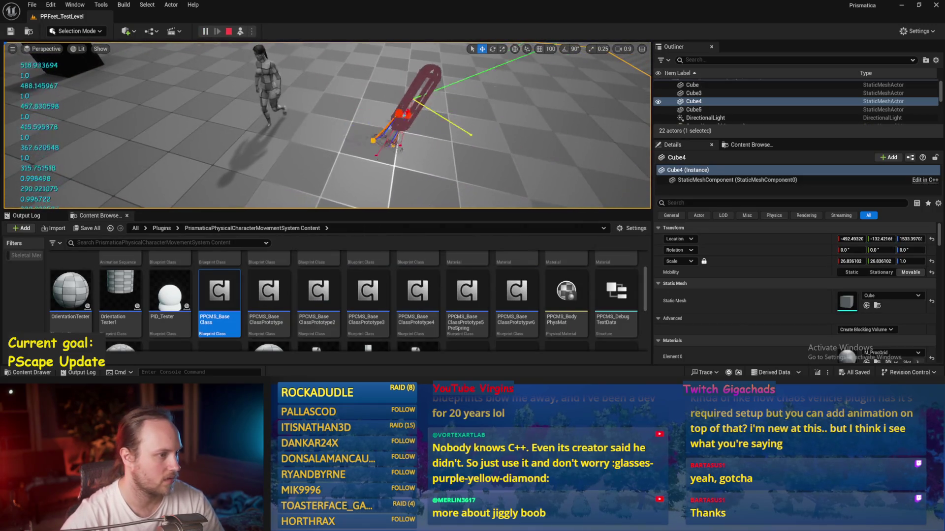
key("Escape")
left_click(286, 112)
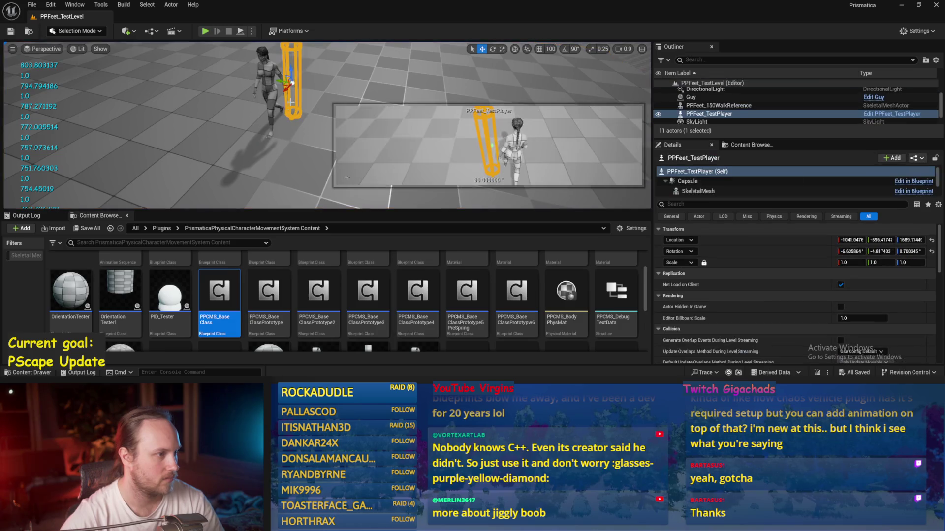
left_click_drag(279, 80, 315, 79)
Step: Run three play sessions to check the striding with the test player
left_click(240, 33)
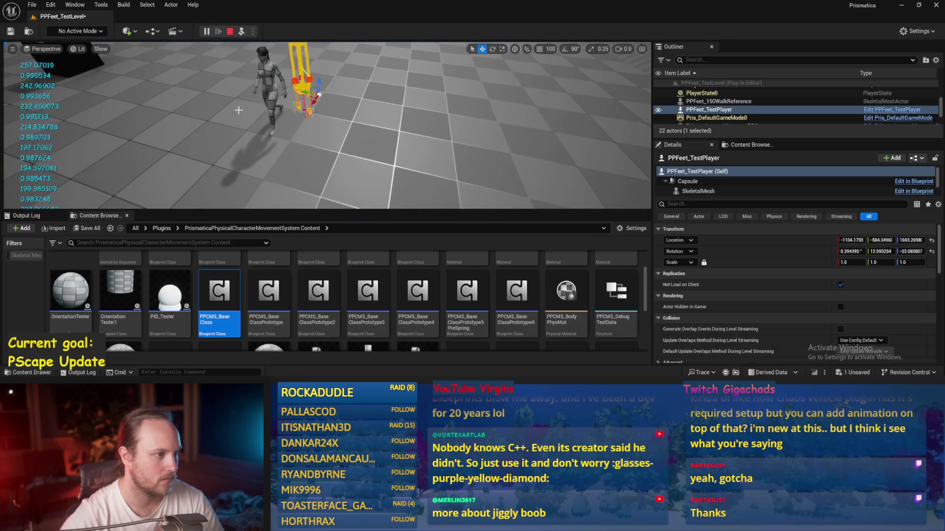
key("Escape")
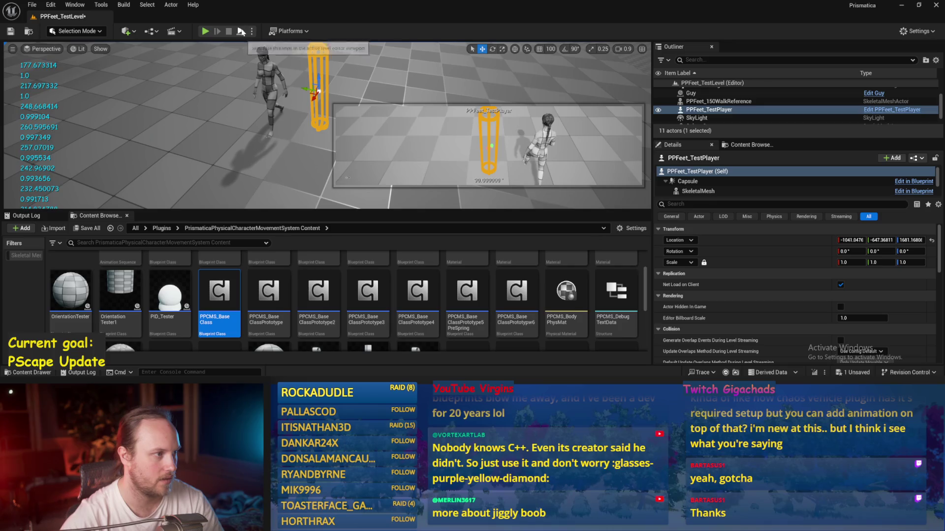
left_click(241, 33)
key("Escape")
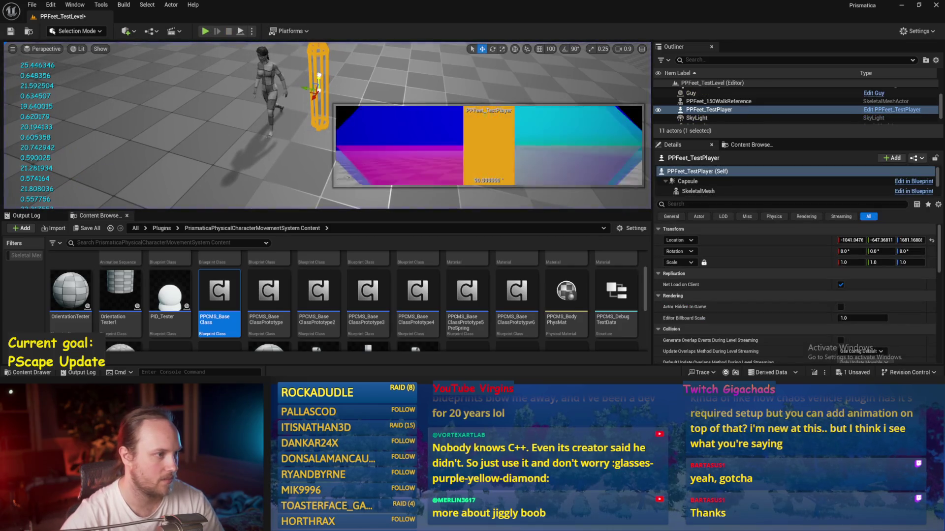
left_click(240, 31)
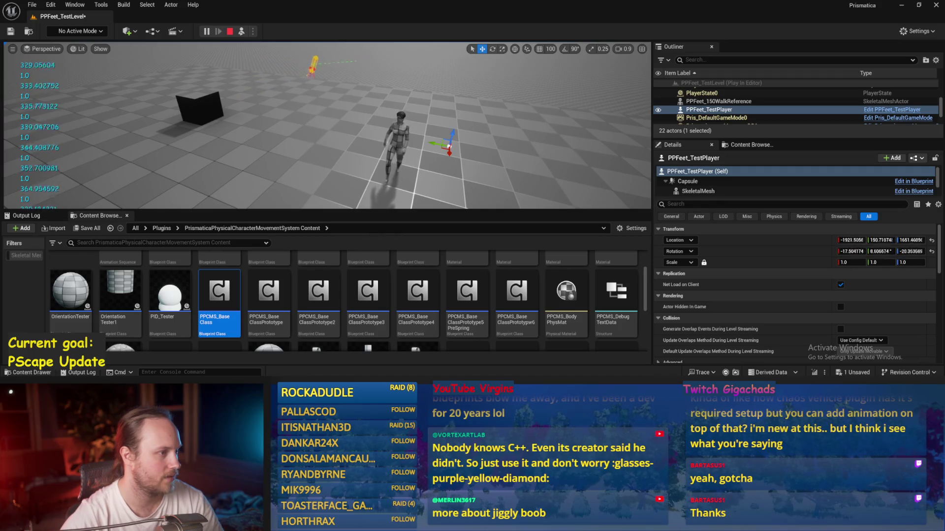
key("Escape")
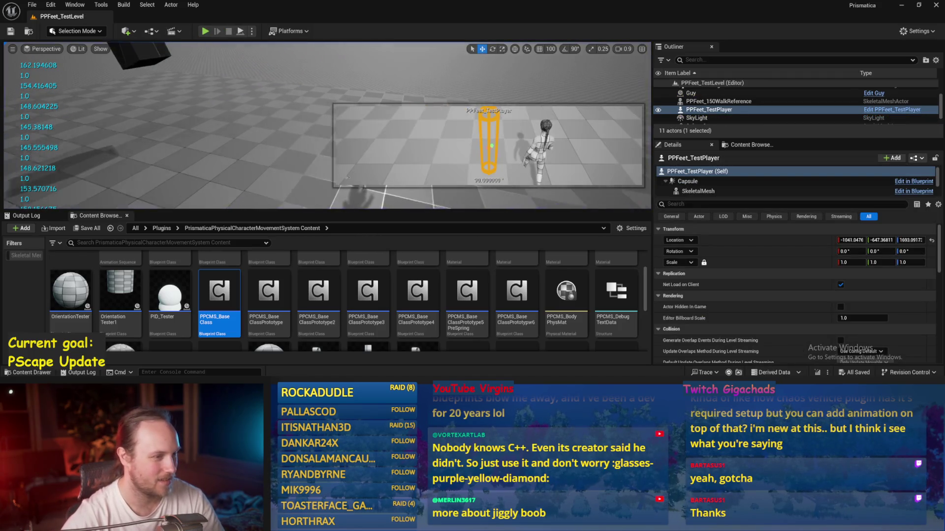
Step: Save the level with Ctrl+S and bring the camera closer to the character
left_click(263, 164)
key("ctrl+s")
left_click(32, 4)
left_click(356, 164)
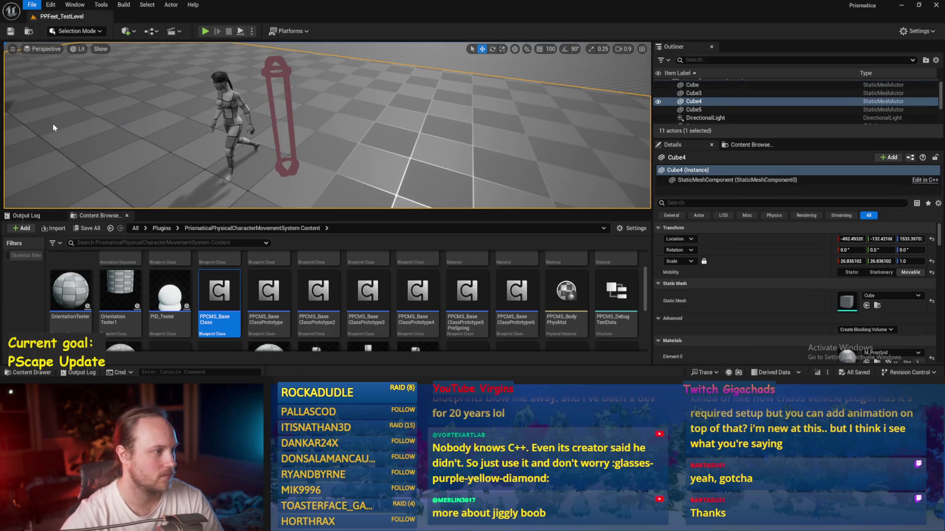
left_click_drag(407, 167, 399, 167)
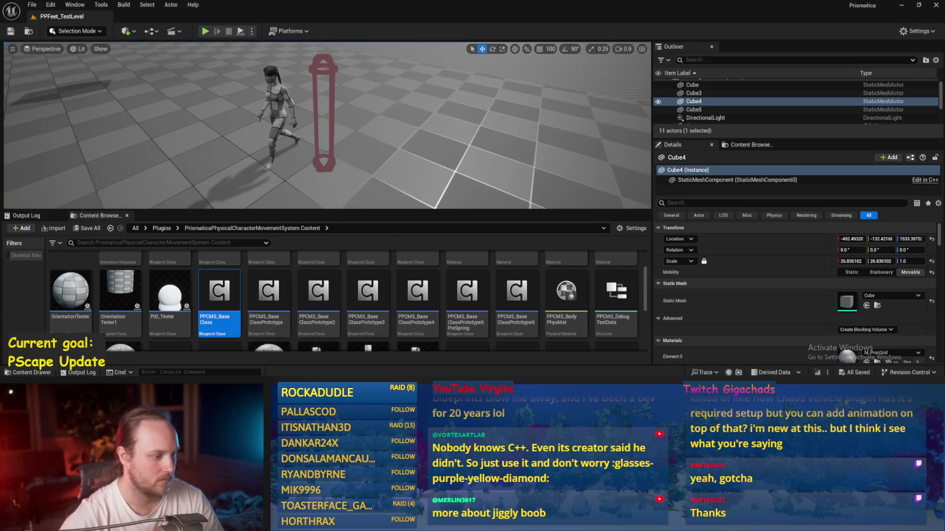
Step: Recompile and save the PPFeet_Base blueprint
key("alt+Tab")
left_click(69, 33)
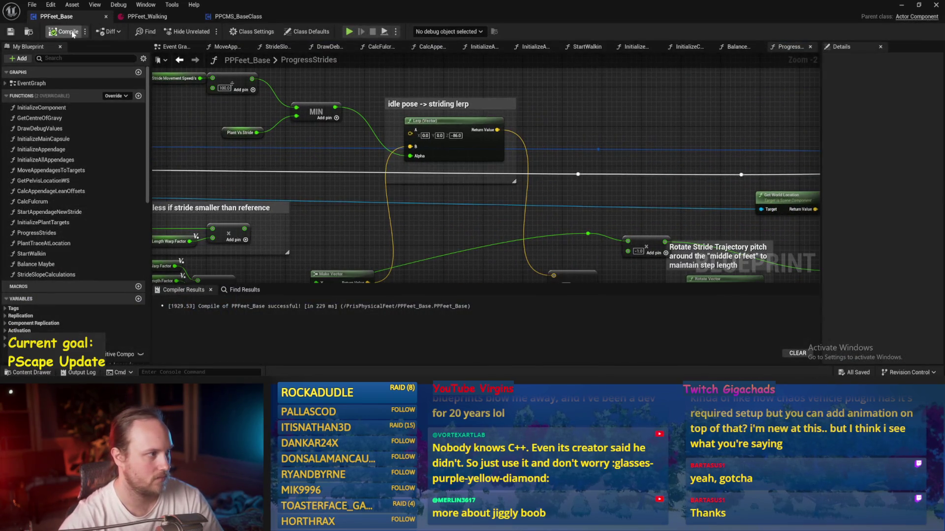
left_click(8, 32)
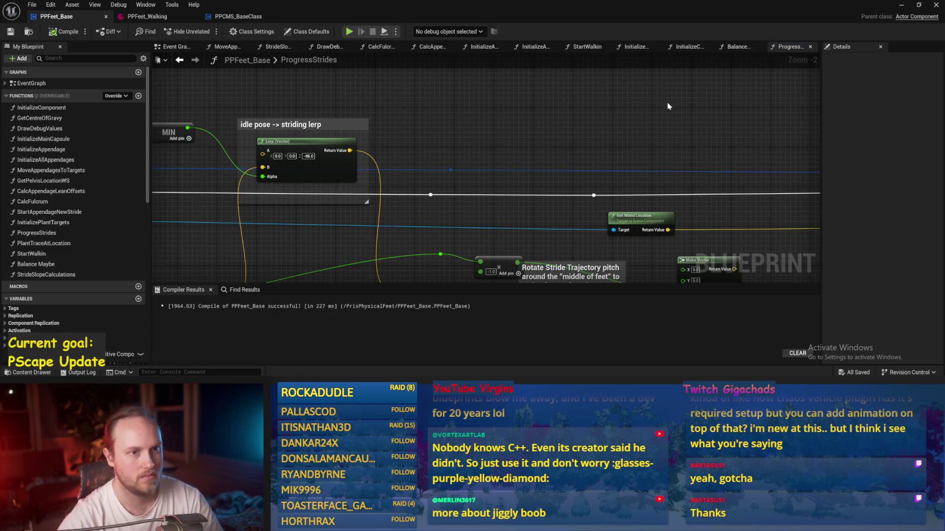
Step: In the Balance Maybe function, delete the PID Set Values node
left_click(737, 47)
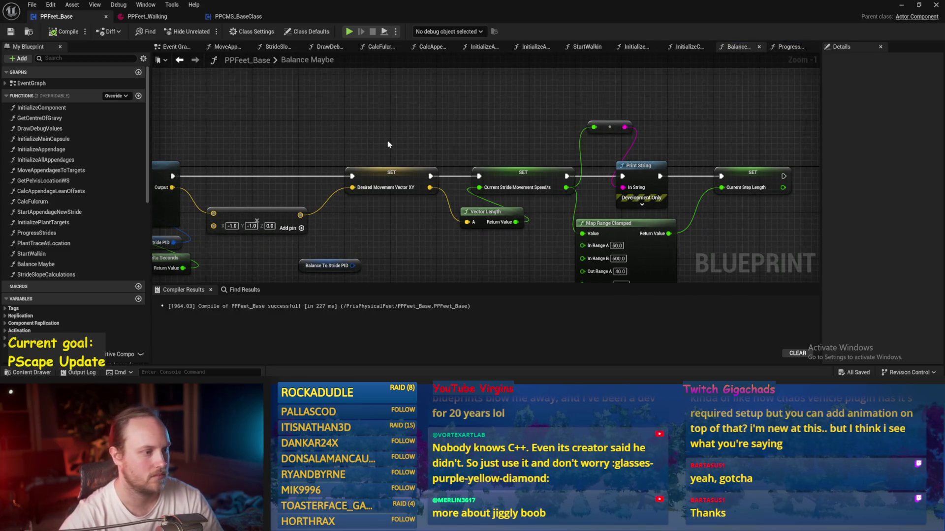
scroll(587, 116, "down", 1)
mouse_move(587, 114)
left_mouse_down()
mouse_move(379, 129)
mouse_move(473, 118)
left_mouse_up()
scroll(381, 133, "down", 2)
scroll(472, 118, "up", 1)
left_click(492, 123)
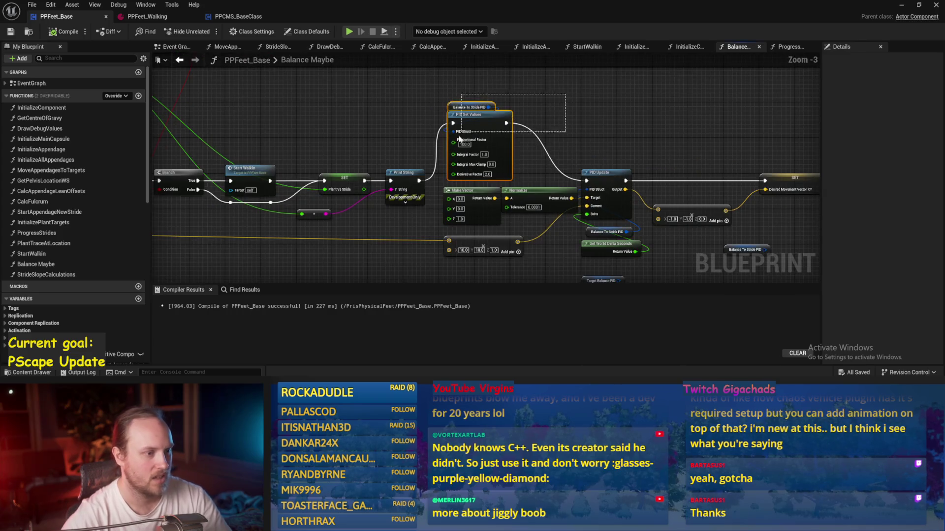
key("Delete")
Step: Try deleting a group of PID nodes, undo it, and save the blueprint
left_click_drag(275, 148, 458, 138)
mouse_move(763, 123)
left_mouse_down()
mouse_move(640, 196)
mouse_move(578, 211)
left_mouse_up()
key("Delete")
key("ctrl+z")
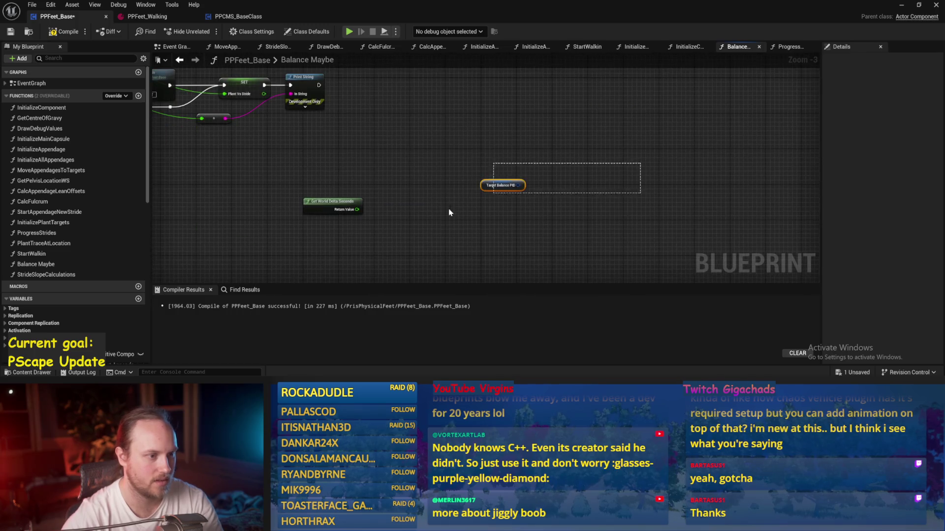
mouse_move(29, 177)
left_mouse_down()
mouse_move(223, 206)
mouse_move(468, 173)
mouse_move(489, 206)
mouse_move(429, 223)
left_mouse_up()
key("ctrl+s")
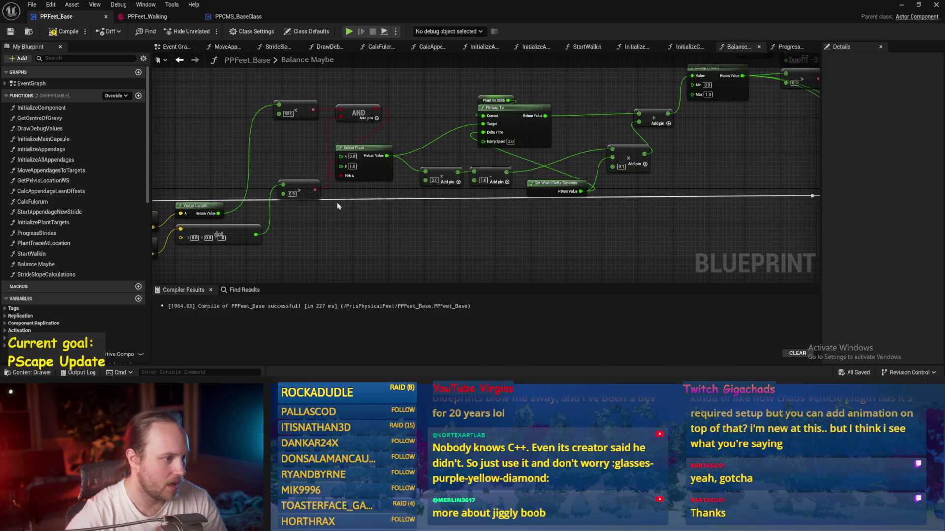
Step: Move the comparison, Get World Delta Seconds and FInterp nodes up, saving along the way
left_click_drag(316, 188, 311, 132)
key("ctrl+s")
mouse_move(351, 194)
left_mouse_down()
mouse_move(360, 172)
mouse_move(304, 166)
left_mouse_up()
left_click_drag(306, 118, 301, 98)
mouse_move(596, 162)
left_mouse_down()
mouse_move(418, 165)
mouse_move(254, 150)
left_mouse_up()
left_click_drag(601, 179, 461, 126)
key("ctrl+s")
Step: Check the Print String node and save the blueprint
left_click(409, 164)
left_click(428, 178)
left_click_drag(371, 125, 255, 119)
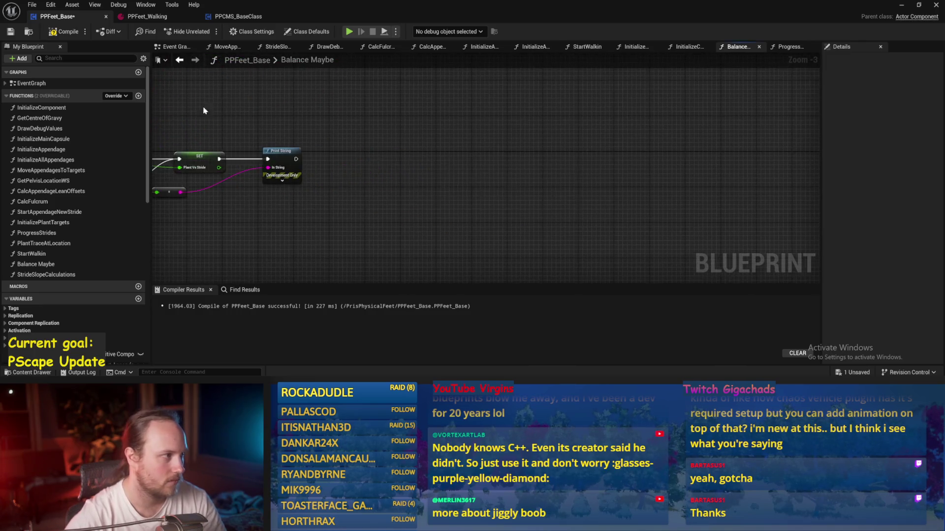
left_click(11, 31)
Step: Drag the TargetBalance variable into the Balance Maybe graph
scroll(441, 177, "up", 1)
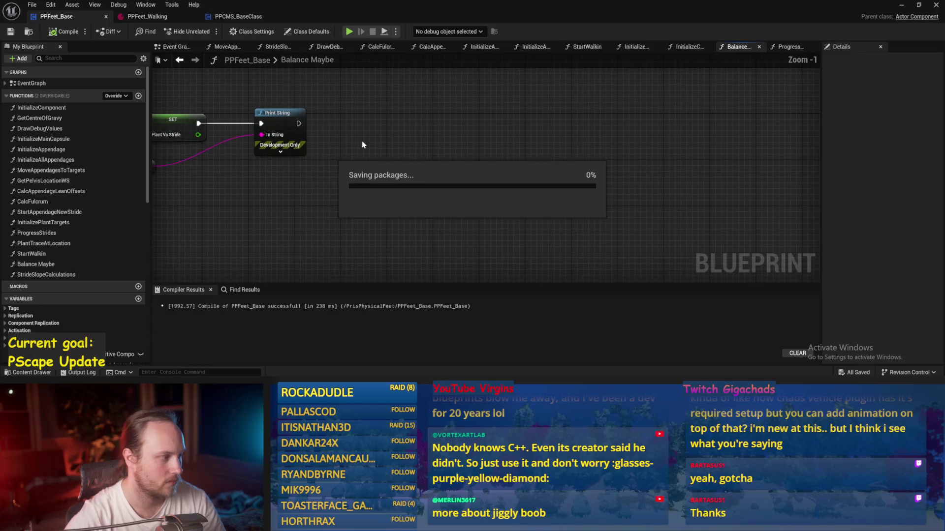
scroll(438, 174, "up", 1)
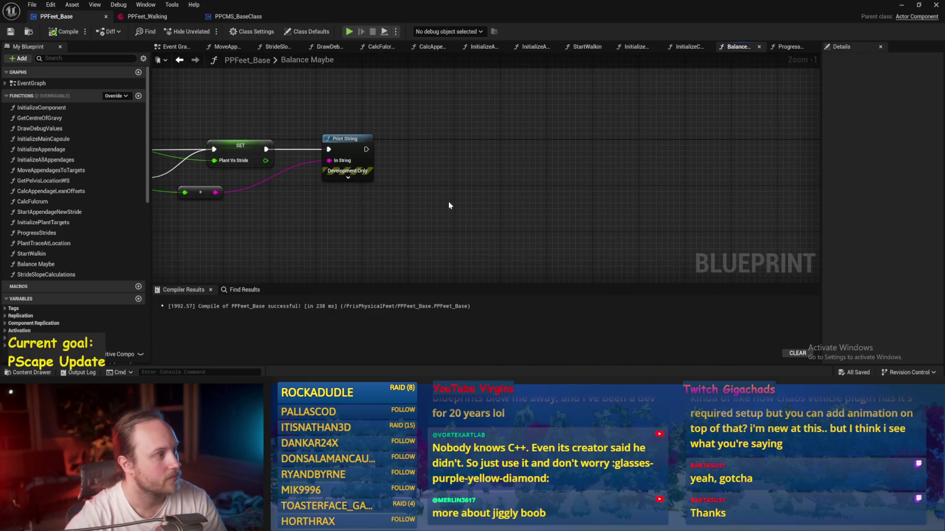
scroll(67, 311, "down", 10)
scroll(67, 311, "up", 5)
mouse_move(49, 202)
left_mouse_down()
mouse_move(487, 157)
mouse_move(434, 158)
mouse_move(413, 245)
left_mouse_up()
Step: Add TargetBalance as a getter, rename the variable to TargetLean, and save
left_click(445, 167)
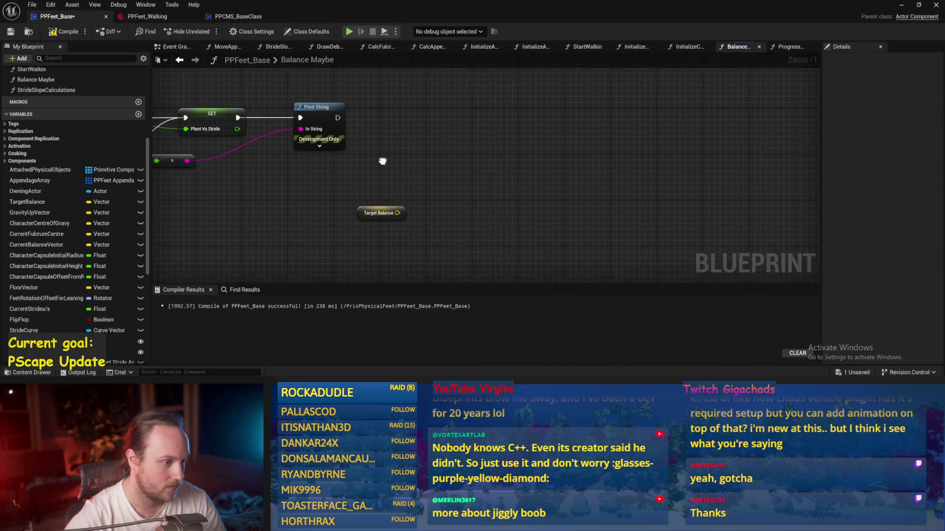
left_click(907, 84)
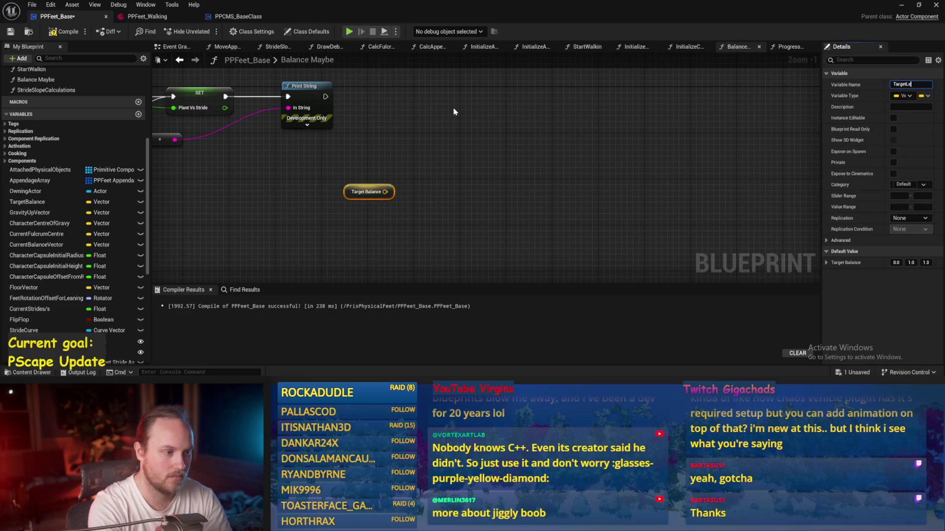
type("an")
key("Return")
key("ctrl+s")
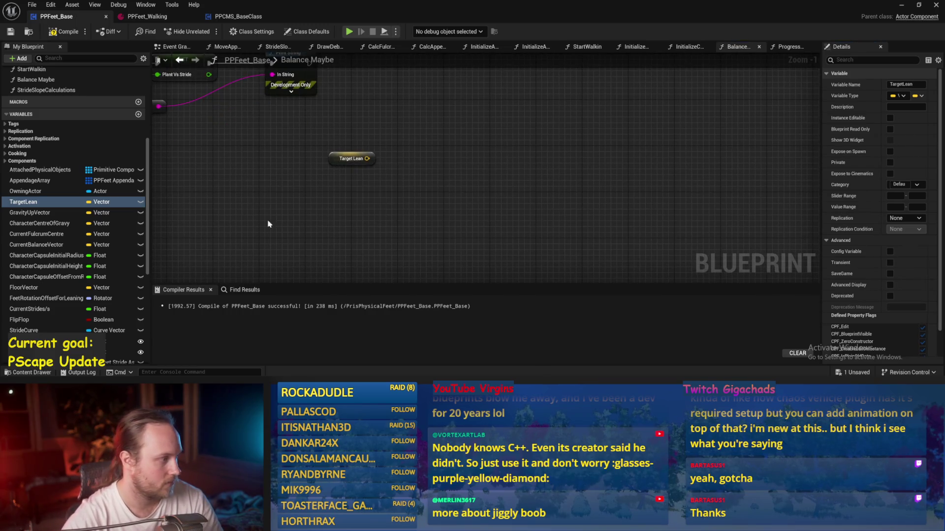
Step: Place a Desired Movement Vector XY getter and nudge it left
scroll(122, 262, "down", 10)
scroll(90, 307, "up", 3)
mouse_move(39, 205)
left_mouse_down()
mouse_move(317, 129)
mouse_move(329, 136)
left_mouse_up()
left_click(329, 138)
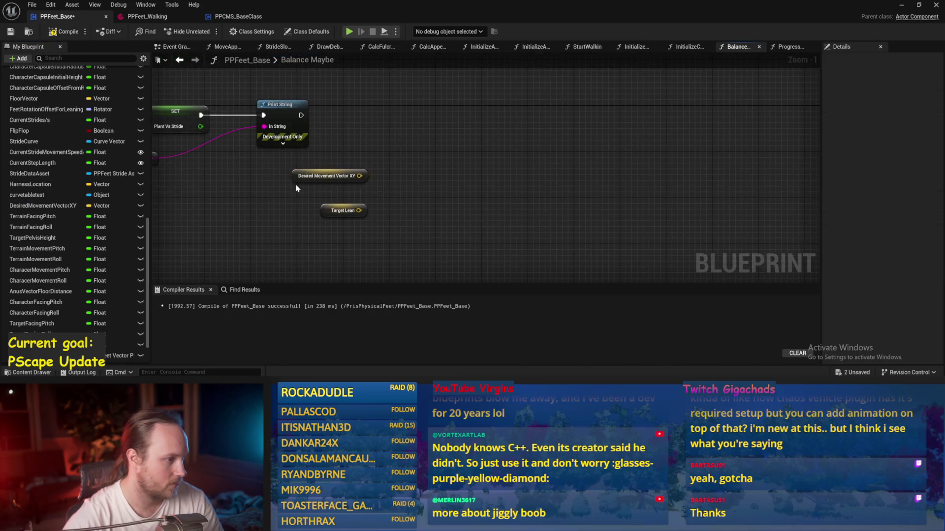
left_click_drag(298, 183, 273, 185)
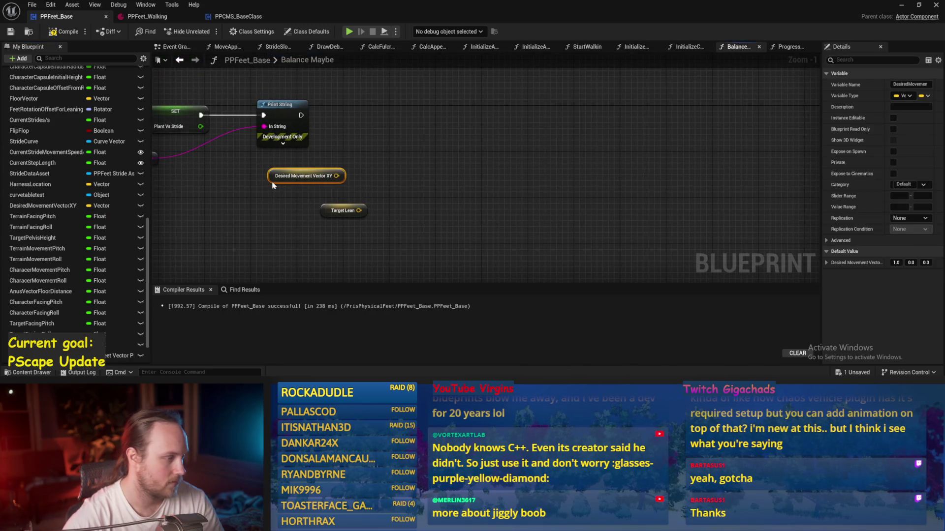
left_click(379, 172)
Step: Inspect the Desired Movement Vector XY node, then save and compile PPFeet_Base
left_click_drag(383, 170, 396, 188)
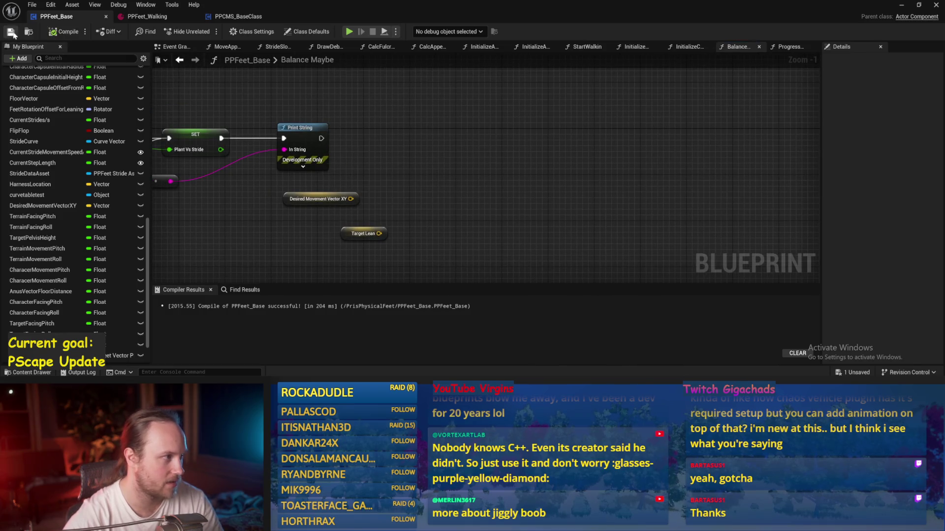
left_click(318, 203)
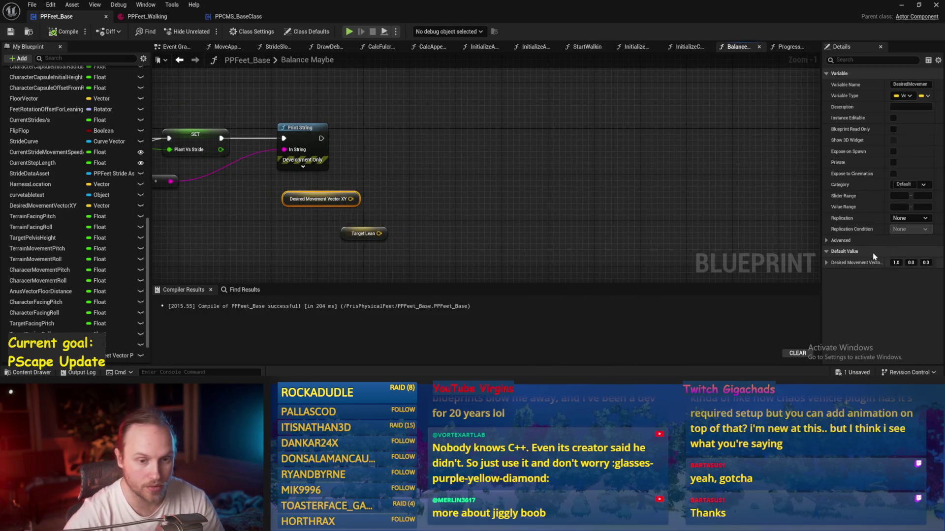
left_click(556, 165)
key("ctrl+s")
left_click(64, 31)
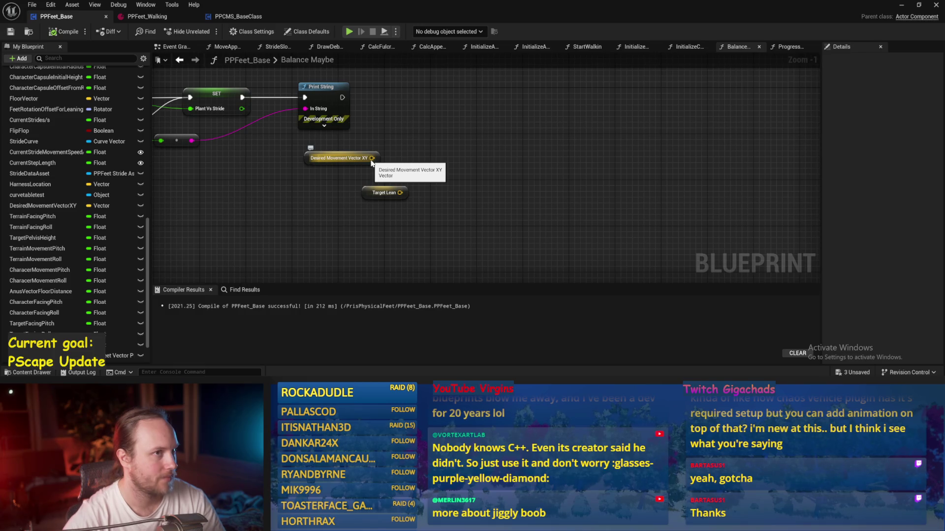
Step: Pull a wire from Desired Movement Vector XY's output, then open PPCMS_BaseClass
mouse_move(371, 160)
left_mouse_down()
mouse_move(389, 191)
mouse_move(418, 143)
left_mouse_up()
left_click(352, 217)
left_click_drag(335, 237, 430, 186)
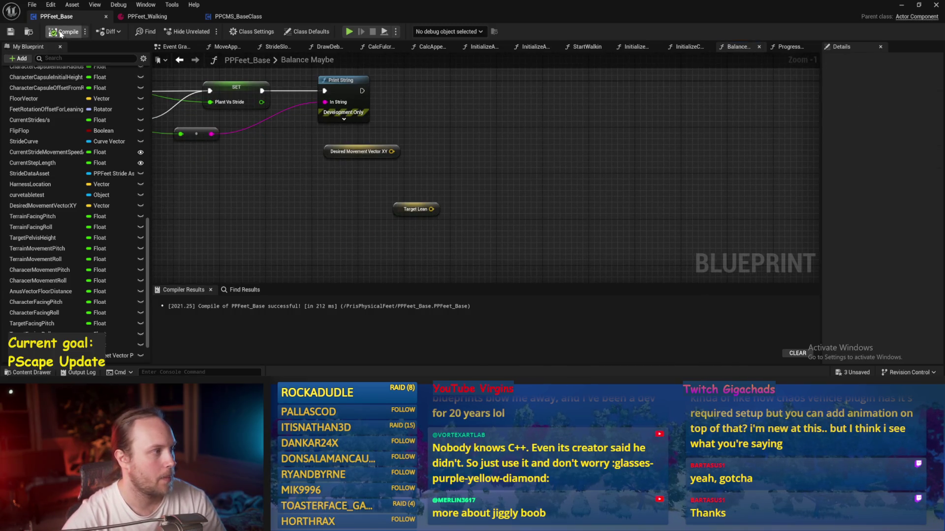
left_click(264, 19)
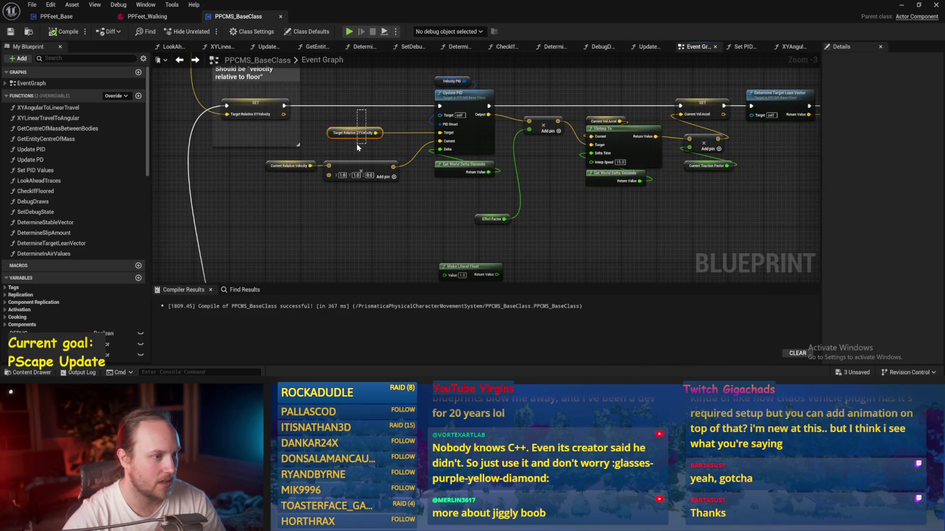
Step: Select Current Relative Velocity and the multiply node in PPCMS_BaseClass, then return to PPFeet_Base
scroll(358, 148, "up", 1)
left_click_drag(236, 154, 360, 198)
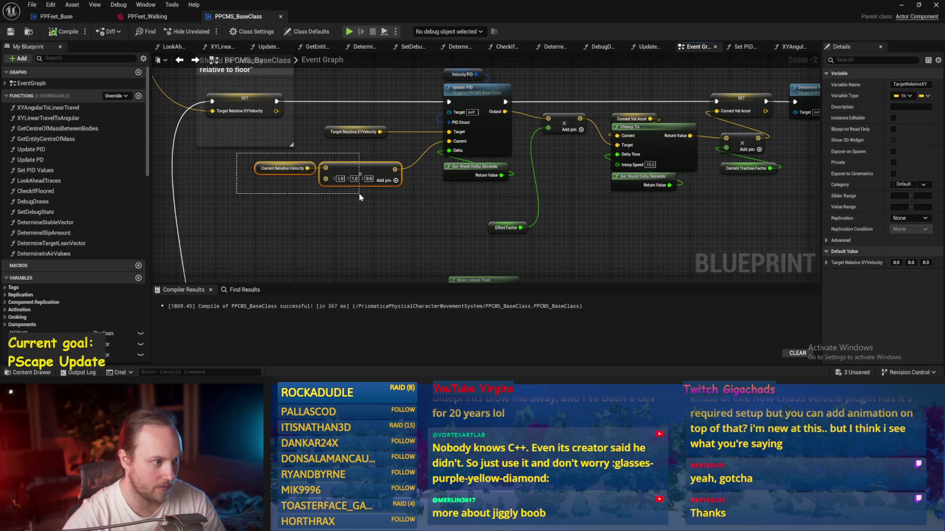
left_click(71, 19)
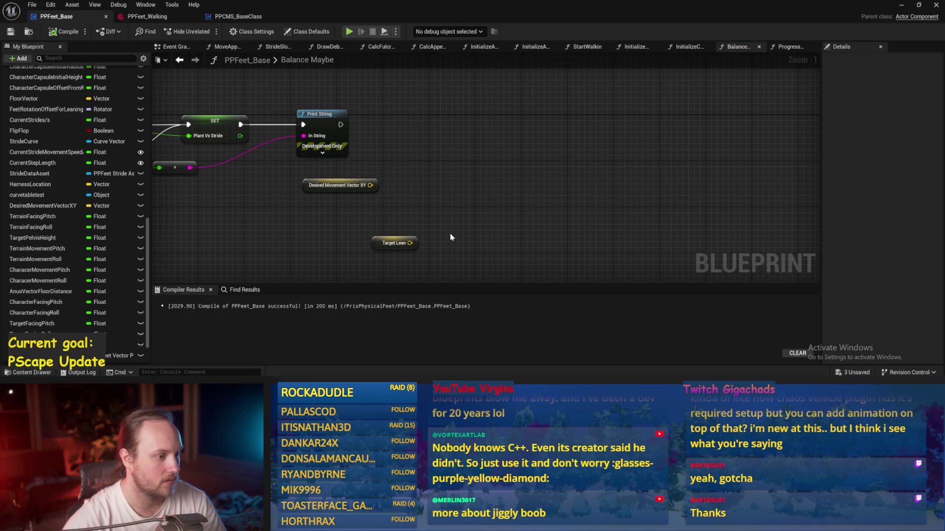
Step: Move Target Lean up beside Desired Movement Vector XY, then compile and save
scroll(450, 229, "down", 1)
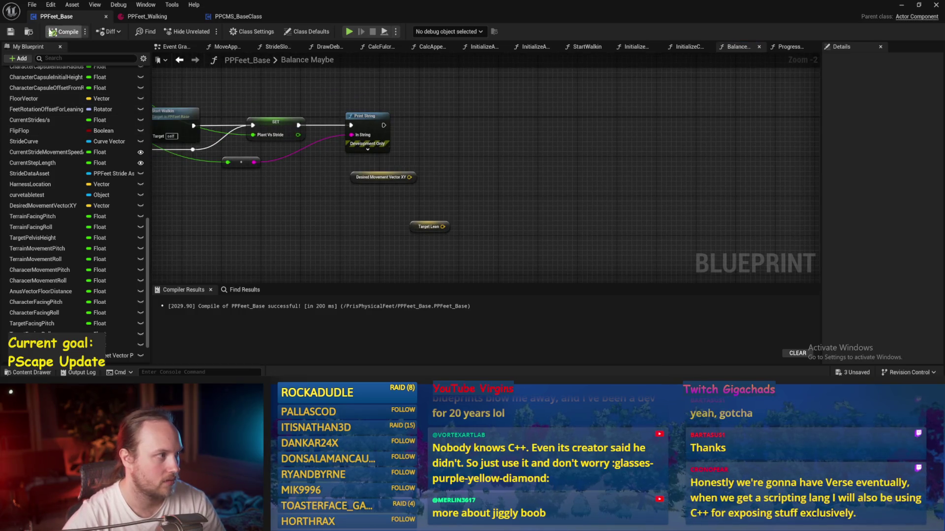
mouse_move(468, 190)
left_mouse_down()
mouse_move(523, 179)
mouse_move(509, 194)
mouse_move(467, 158)
mouse_move(543, 169)
left_mouse_up()
left_click_drag(268, 200, 415, 194)
scroll(426, 194, "down", 1)
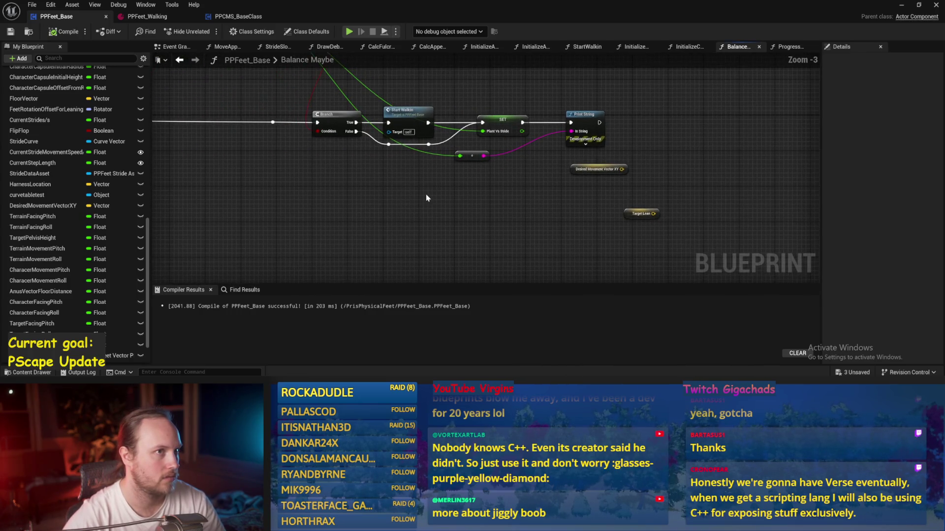
scroll(548, 193, "up", 2)
scroll(547, 192, "up", 1)
left_click_drag(525, 173, 454, 174)
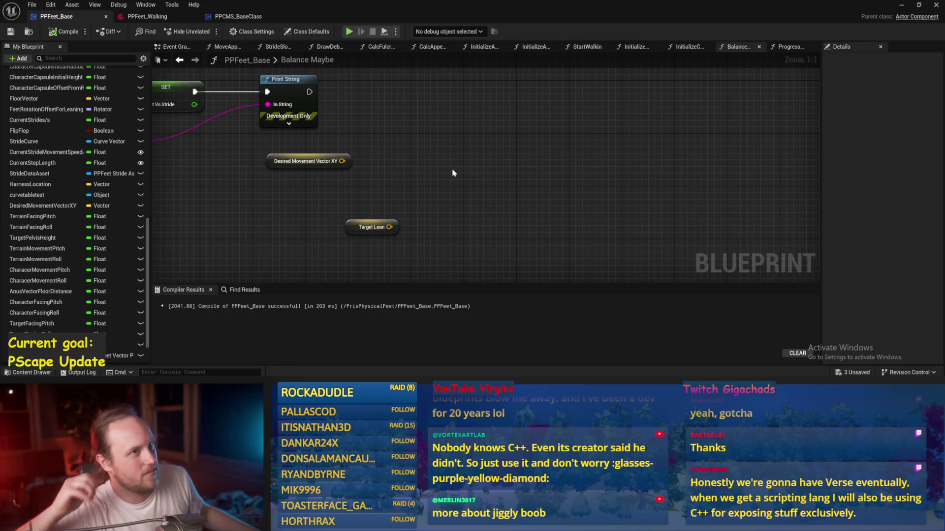
left_click_drag(446, 177, 488, 146)
left_click_drag(393, 224, 351, 184)
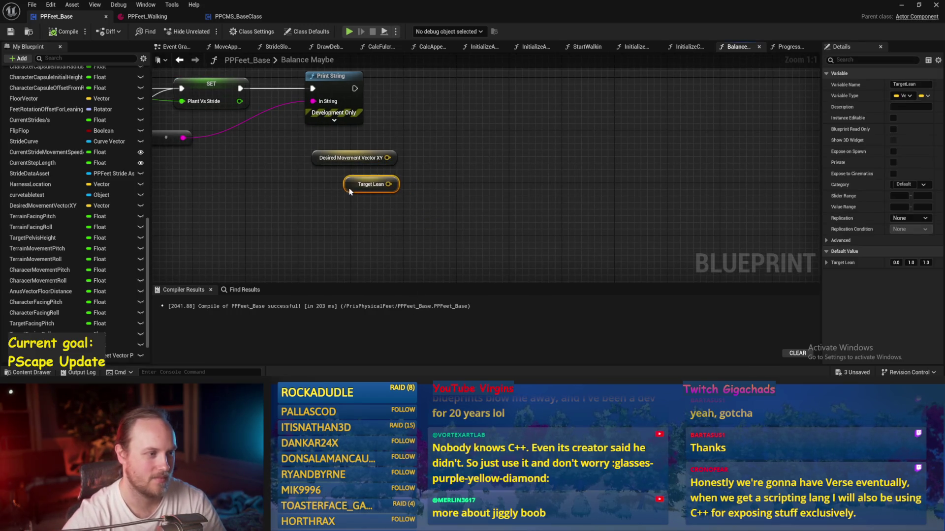
left_click(67, 32)
left_click(10, 32)
Step: Move both getter nodes up under Print String and save
scroll(497, 167, "down", 1)
key("ctrl+s")
mouse_move(465, 210)
left_mouse_down()
mouse_move(489, 173)
mouse_move(543, 188)
left_mouse_up()
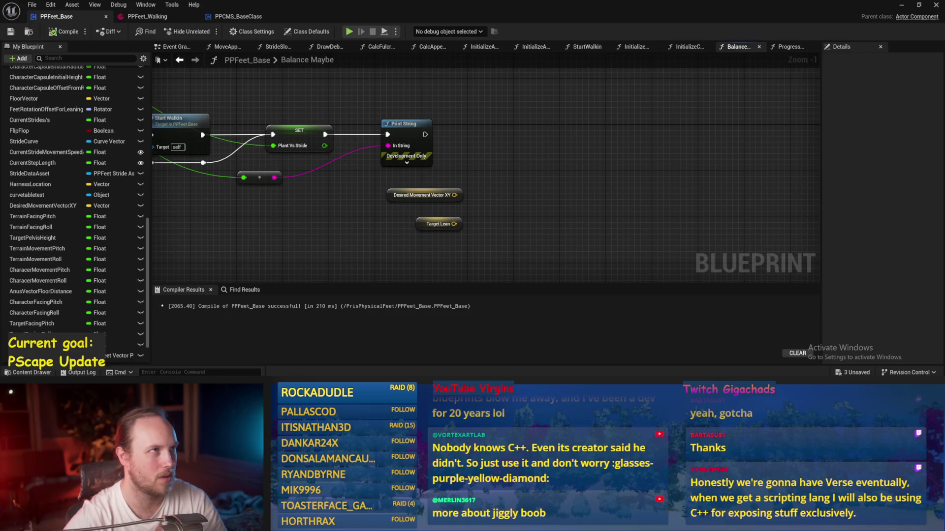
left_click_drag(517, 158, 575, 161)
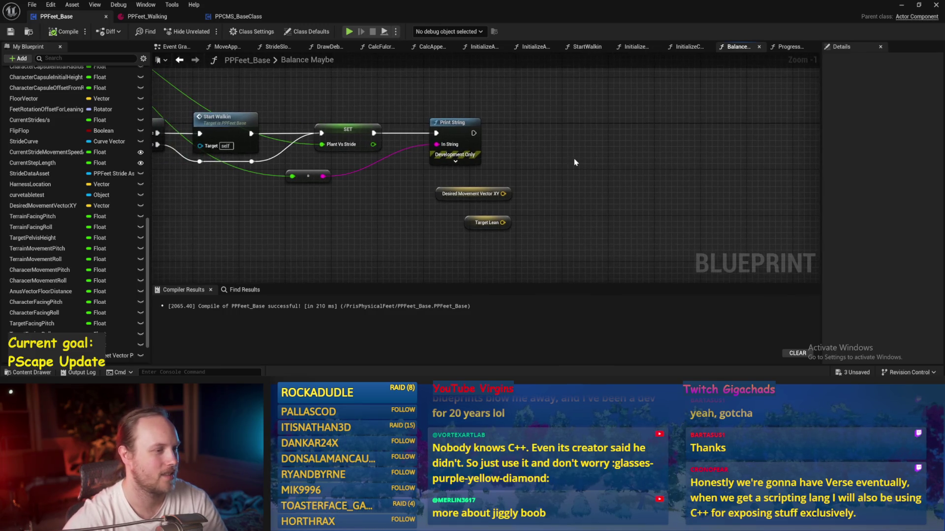
mouse_move(529, 220)
left_mouse_down()
mouse_move(439, 187)
mouse_move(411, 189)
left_mouse_up()
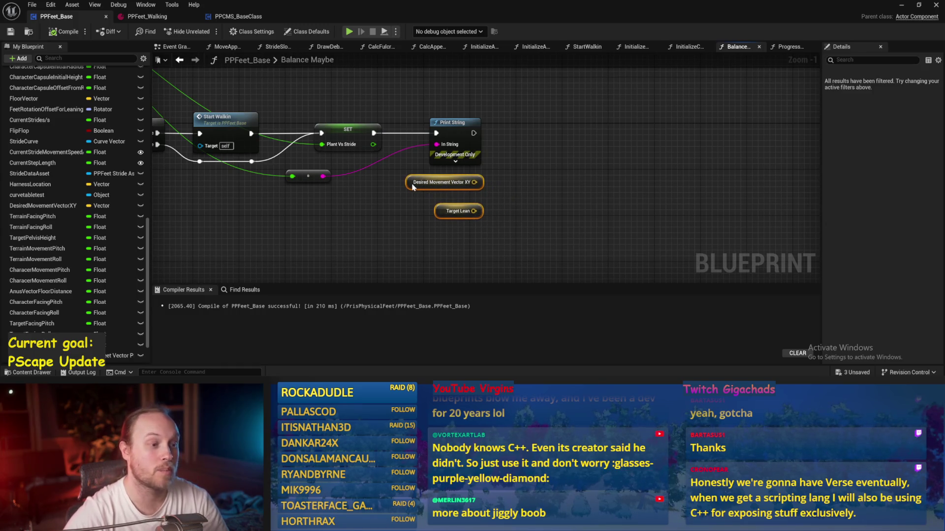
key("ctrl+s")
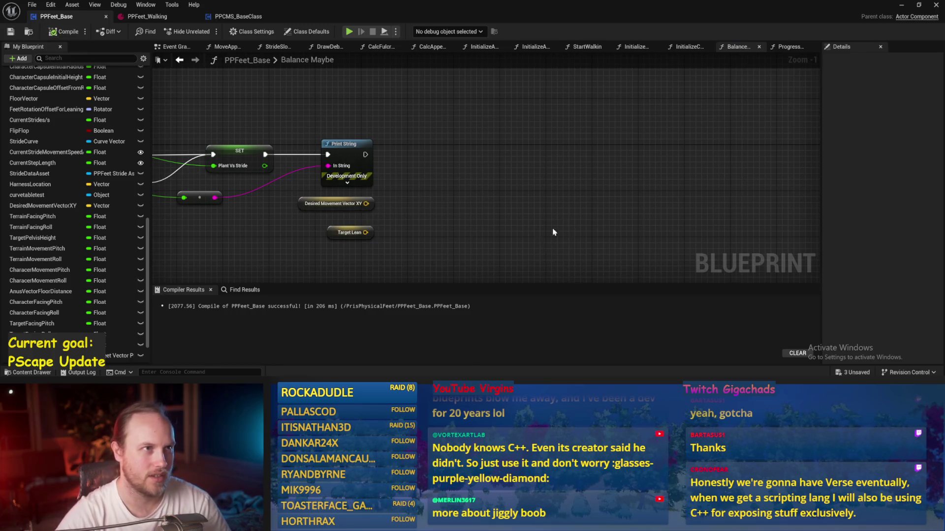
Step: Review the Print String, Clamp, interp and Branch nodes, then save and compile
scroll(566, 226, "down", 1)
scroll(584, 219, "down", 1)
mouse_move(723, 135)
left_mouse_down()
mouse_move(212, 250)
mouse_move(241, 249)
left_mouse_up()
left_click(283, 237)
mouse_move(223, 156)
left_mouse_down()
mouse_move(793, 200)
mouse_move(653, 195)
left_mouse_up()
left_click(236, 222)
mouse_move(237, 222)
left_mouse_down()
mouse_move(491, 257)
mouse_move(546, 197)
mouse_move(665, 209)
mouse_move(498, 232)
mouse_move(315, 218)
mouse_move(597, 215)
left_mouse_up()
mouse_move(344, 176)
left_mouse_down()
mouse_move(331, 184)
mouse_move(344, 178)
mouse_move(421, 196)
mouse_move(753, 167)
mouse_move(747, 186)
mouse_move(517, 166)
left_mouse_up()
key("ctrl+s")
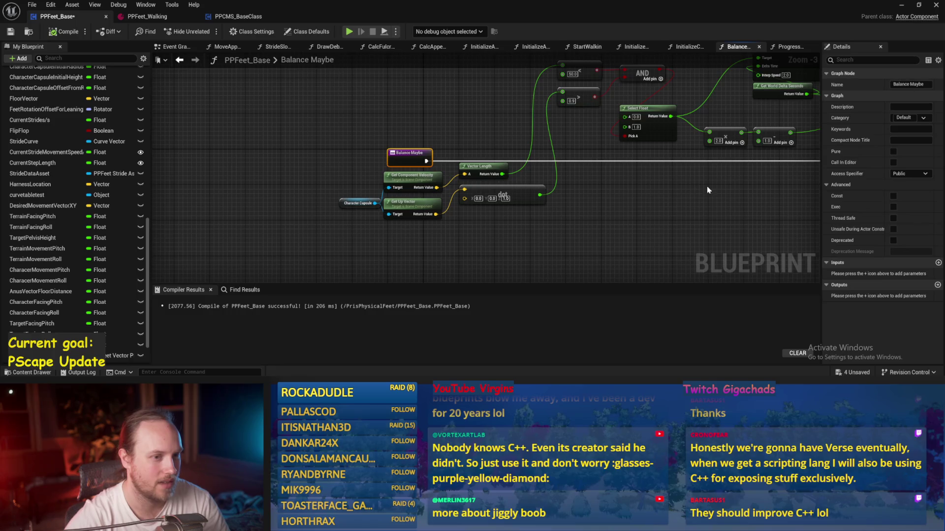
left_click_drag(706, 186, 468, 191)
left_click_drag(565, 222, 386, 199)
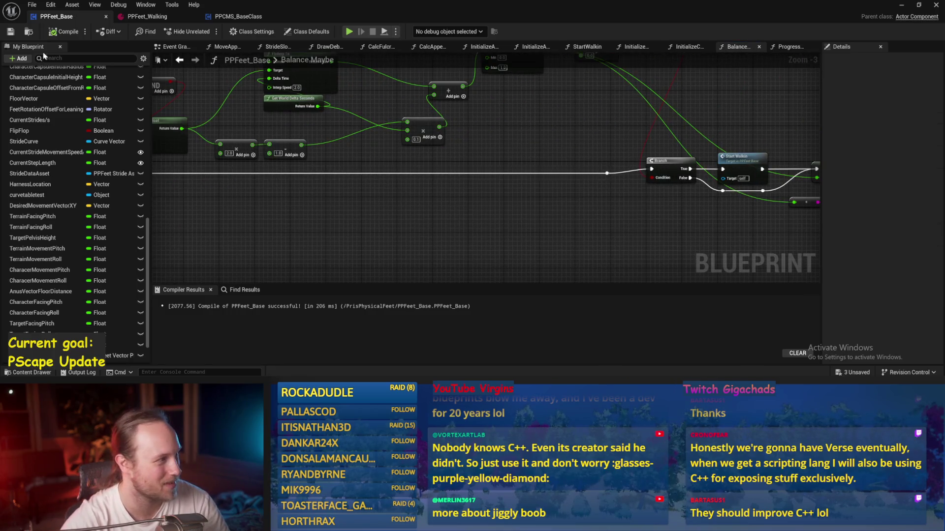
left_click(63, 31)
Step: Inspect the Branch, Start Walkin, SET and Print String chain and recompile
mouse_move(593, 235)
left_mouse_down()
mouse_move(515, 197)
mouse_move(529, 205)
mouse_move(425, 198)
left_mouse_up()
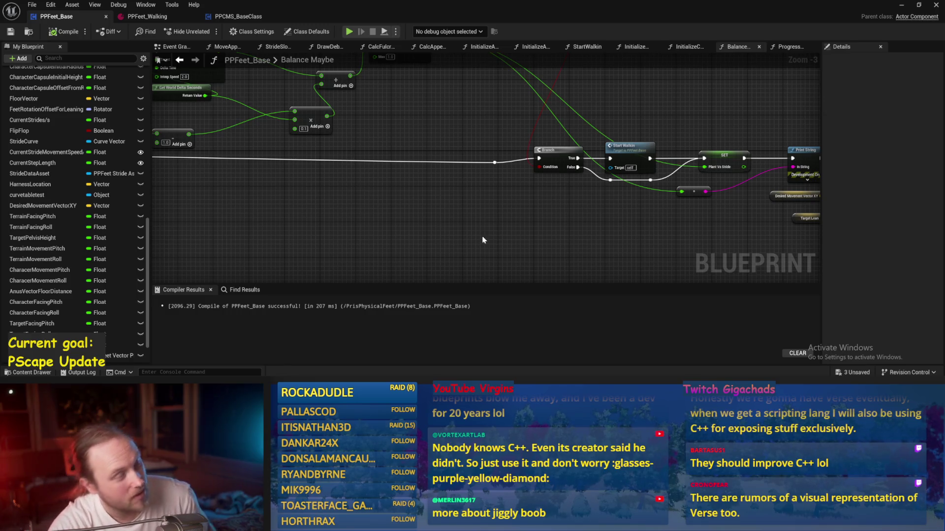
left_click_drag(489, 230, 419, 251)
left_click_drag(447, 167, 768, 256)
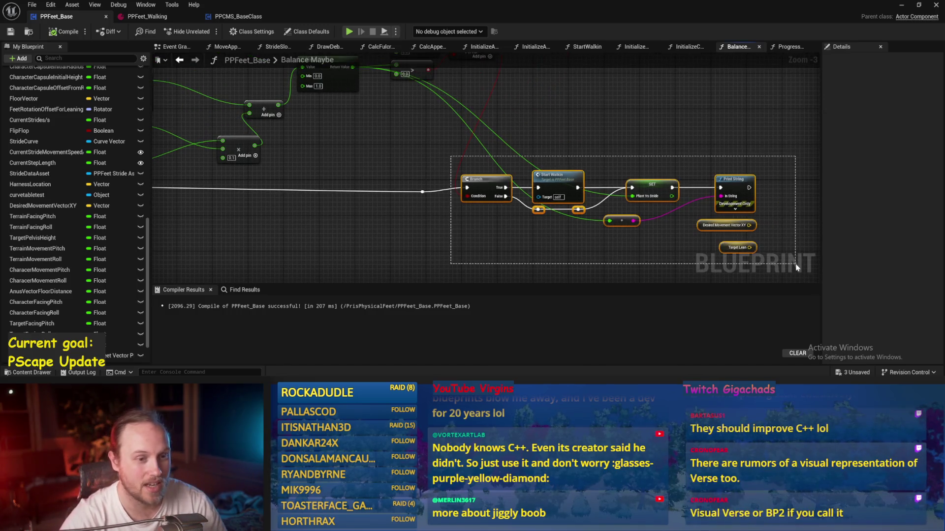
left_click(481, 185)
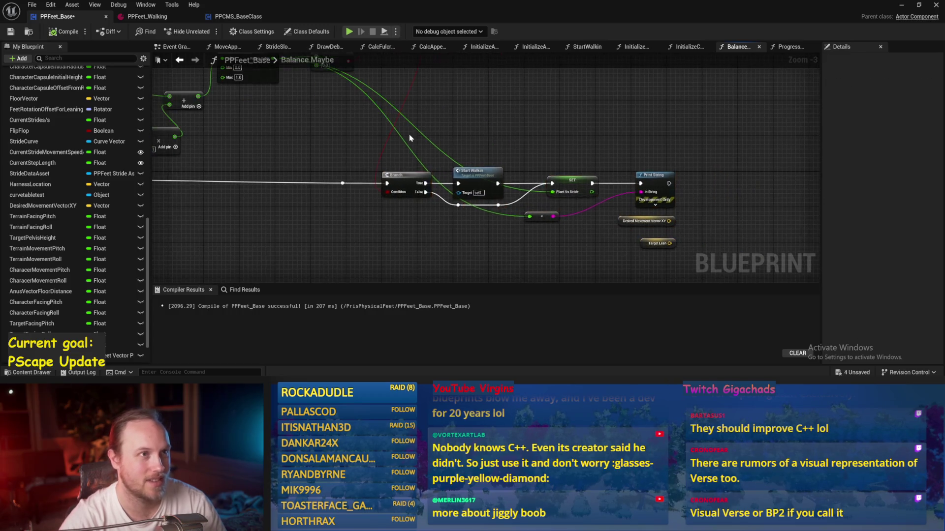
mouse_move(525, 132)
left_mouse_down()
mouse_move(551, 80)
mouse_move(382, 80)
left_mouse_up()
mouse_move(267, 104)
left_mouse_down()
mouse_move(406, 150)
mouse_move(571, 226)
mouse_move(474, 156)
left_mouse_up()
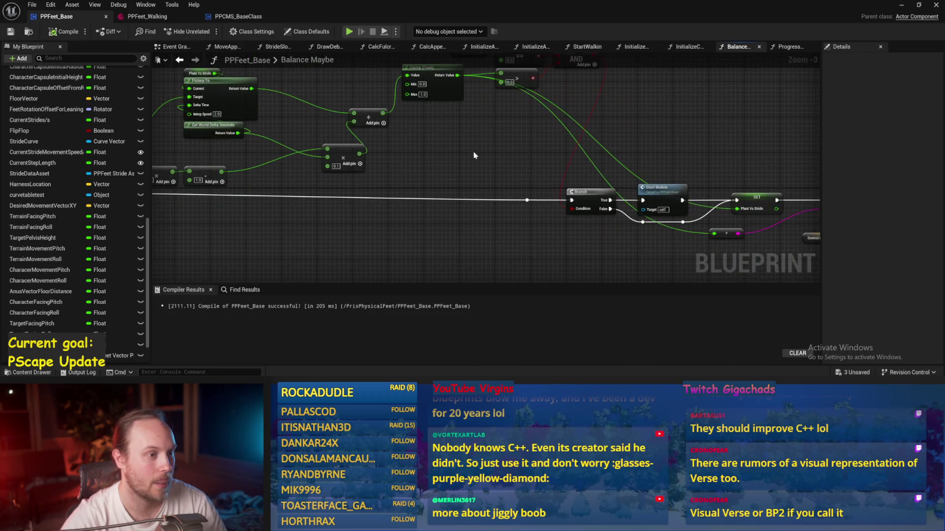
mouse_move(558, 151)
left_mouse_down()
mouse_move(491, 122)
mouse_move(503, 77)
left_mouse_up()
scroll(491, 122, "up", 1)
left_click(63, 32)
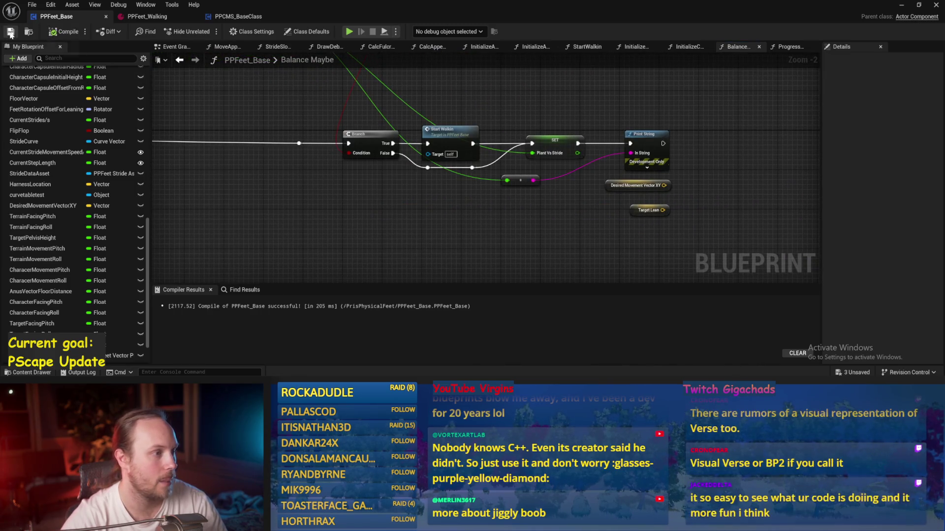
Step: Open the PPFeet_Base Event Graph
scroll(649, 234, "up", 1)
mouse_move(518, 218)
left_mouse_down()
mouse_move(649, 234)
mouse_move(518, 186)
mouse_move(358, 193)
mouse_move(508, 167)
left_mouse_up()
scroll(66, 157, "up", 10)
mouse_move(275, 147)
left_mouse_down()
mouse_move(544, 182)
mouse_move(531, 194)
left_mouse_up()
scroll(74, 172, "up", 5)
left_click(179, 48)
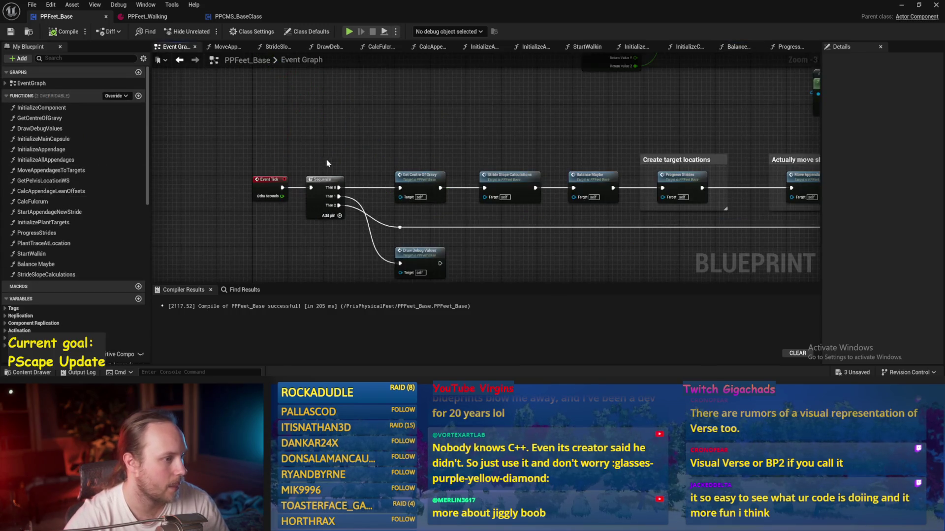
Step: In the GetCentreOfGravy function, add a Character Centre Of Gravy getter node
double_click(356, 155)
scroll(357, 156, "up", 2)
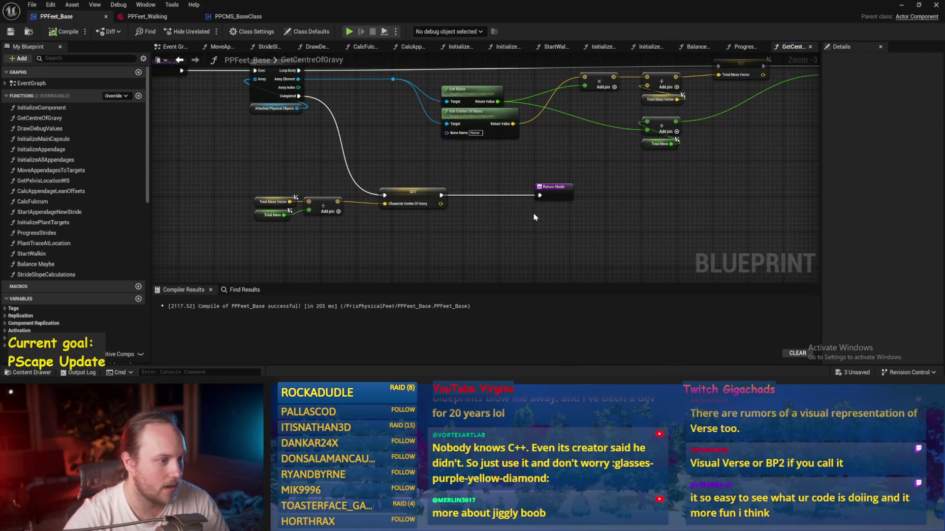
mouse_move(376, 163)
left_mouse_down()
mouse_move(370, 210)
mouse_move(379, 209)
left_mouse_up()
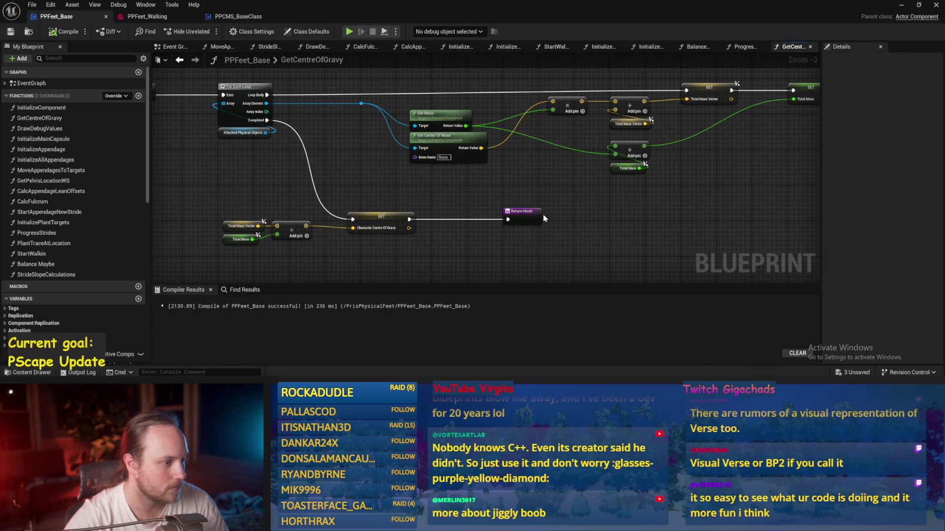
right_click(252, 193)
type("centre")
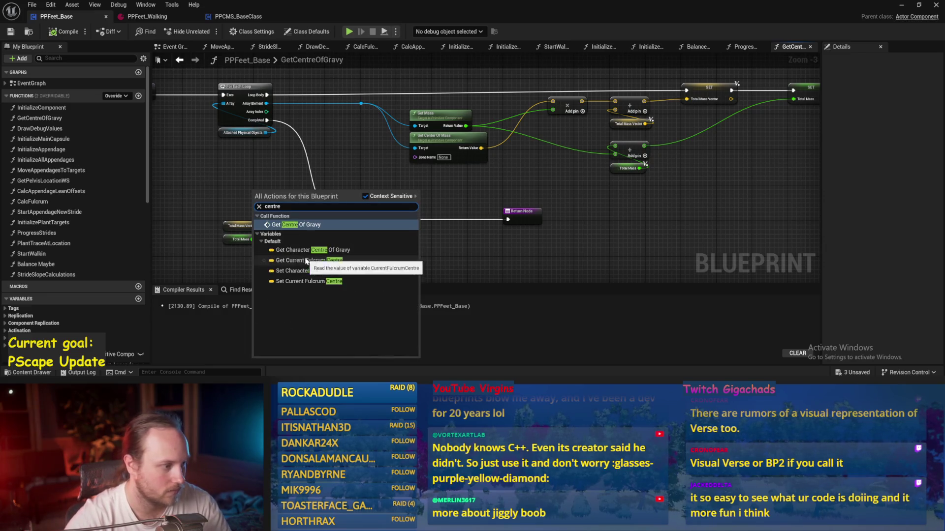
left_click(300, 250)
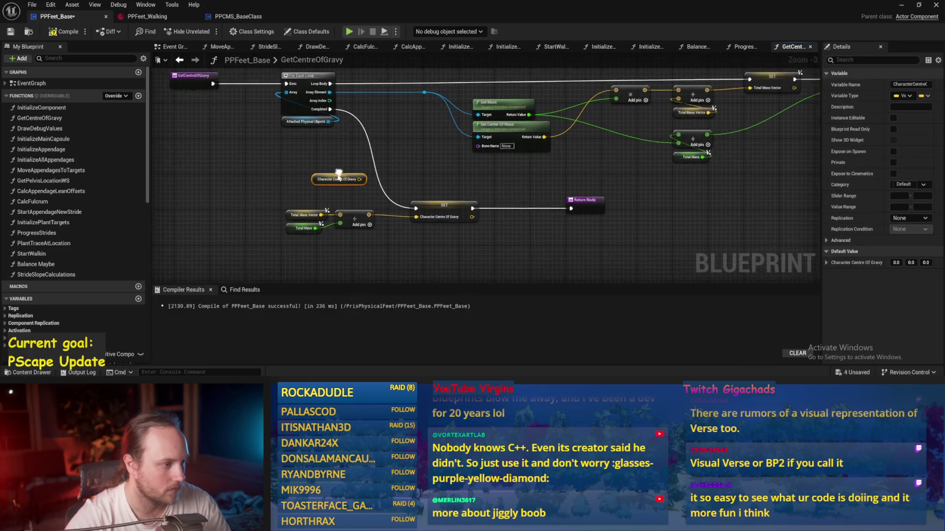
Step: Rearrange the Return Node, total mass and SET nodes to make room
scroll(434, 270, "up", 2)
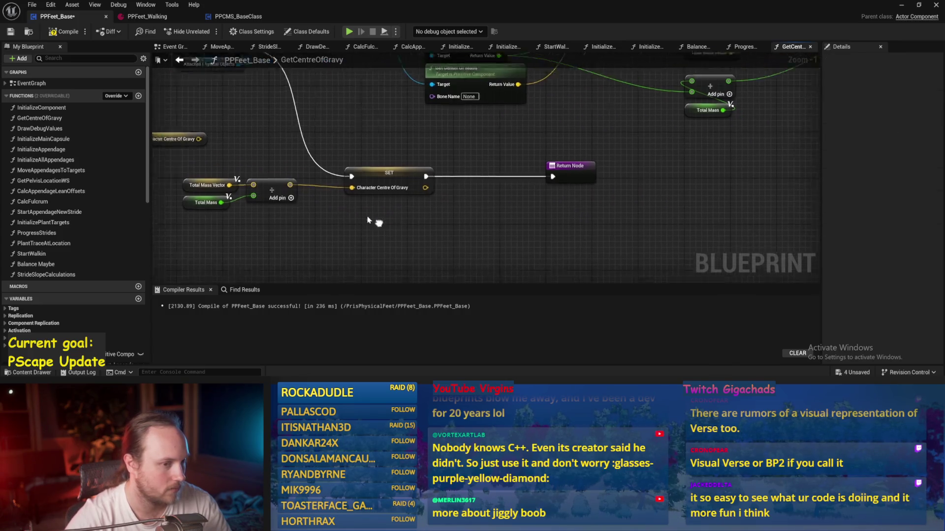
left_click_drag(555, 173, 728, 176)
mouse_move(476, 152)
left_mouse_down()
mouse_move(197, 202)
mouse_move(200, 194)
left_mouse_up()
left_click_drag(389, 177, 649, 175)
left_click_drag(580, 147, 453, 207)
left_click_drag(549, 183, 548, 217)
left_click_drag(659, 169, 631, 173)
left_click_drag(687, 144, 456, 252)
left_click_drag(554, 214, 387, 214)
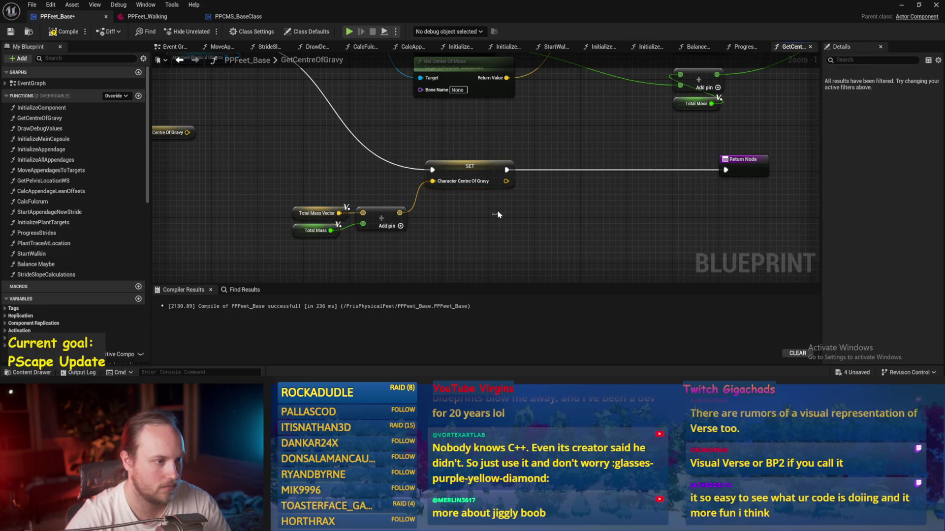
left_click_drag(470, 166, 546, 165)
Step: Subtract the new centre from the Character Centre Of Gravy getter, then compile
mouse_move(268, 146)
left_mouse_down()
mouse_move(369, 153)
mouse_move(349, 168)
left_mouse_up()
left_click(374, 195)
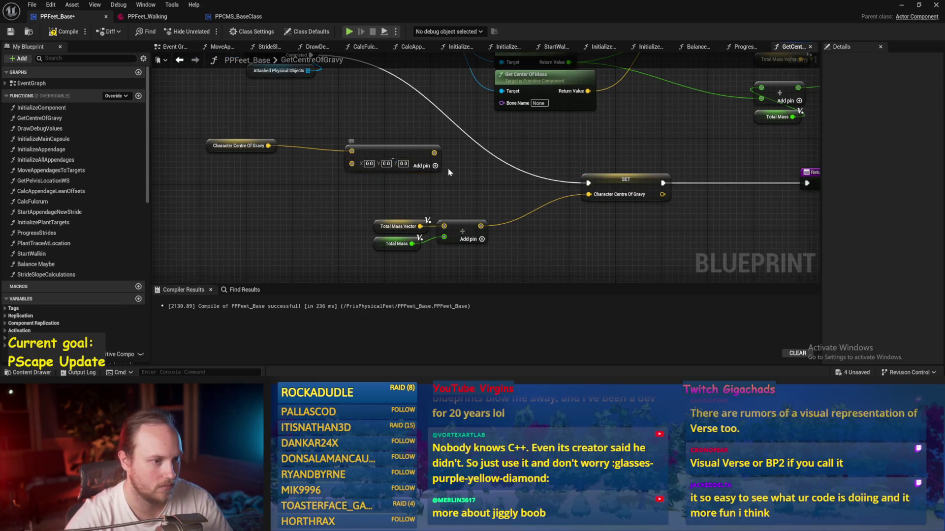
key("F7")
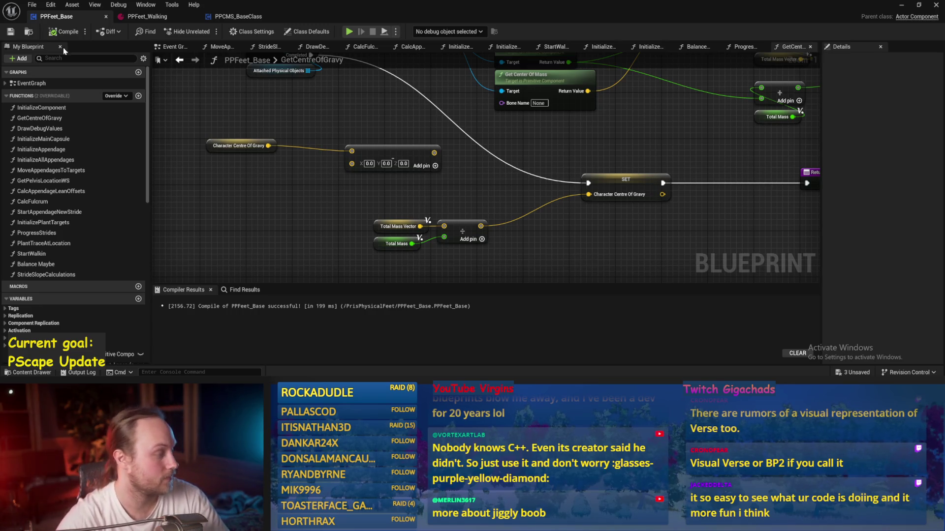
mouse_move(481, 226)
left_mouse_down()
mouse_move(351, 163)
mouse_move(437, 157)
left_mouse_up()
mouse_move(280, 144)
left_mouse_down()
mouse_move(349, 147)
mouse_move(362, 162)
left_mouse_up()
Step: Add a vector Divide node after the Subtract output
right_click(441, 159)
left_click_drag(496, 175, 430, 174)
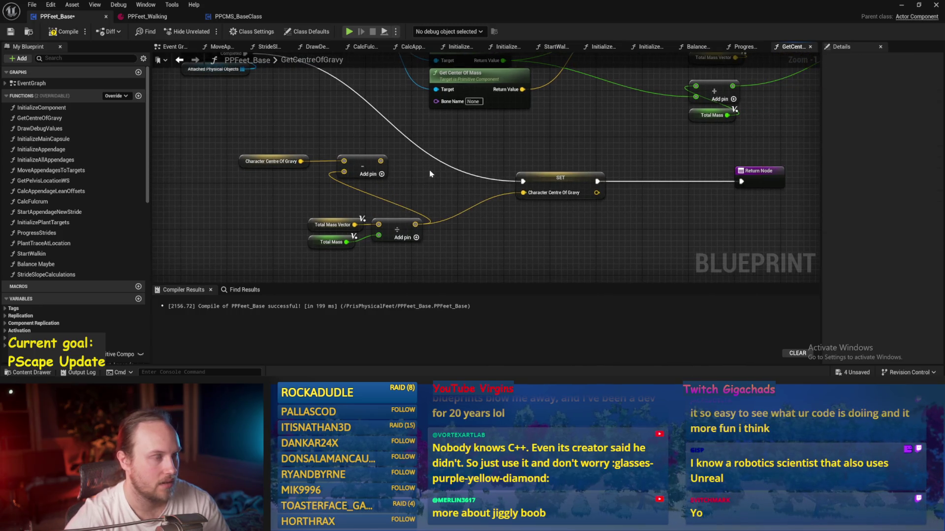
left_click_drag(396, 229, 264, 230)
left_click_drag(380, 161, 409, 187)
type("divide")
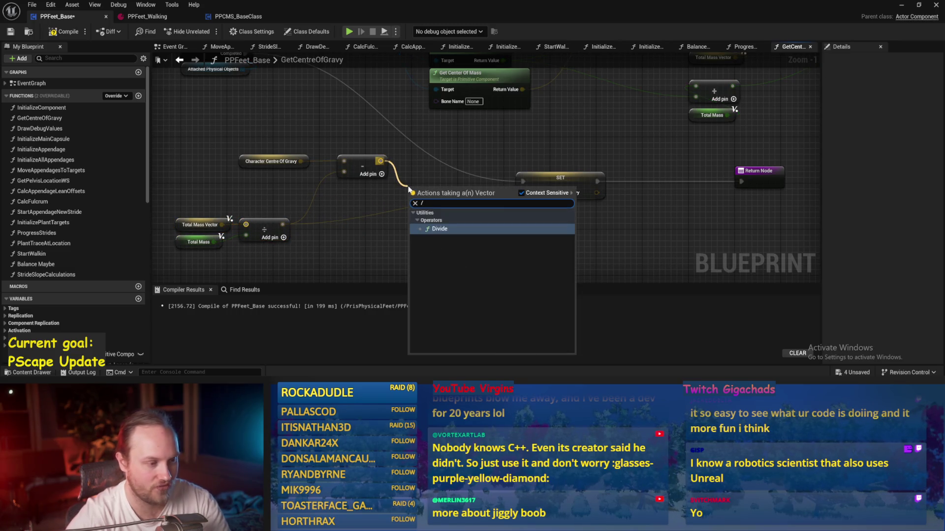
key("Return")
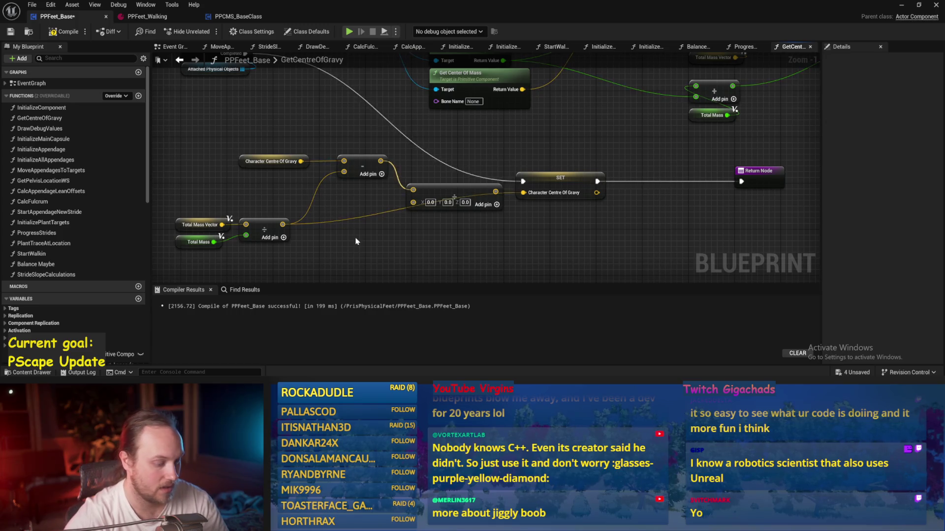
Step: Feed Get World Delta Seconds into the Divide as its divisor and tidy the nodes
right_click(358, 241)
type("delta")
key("Return")
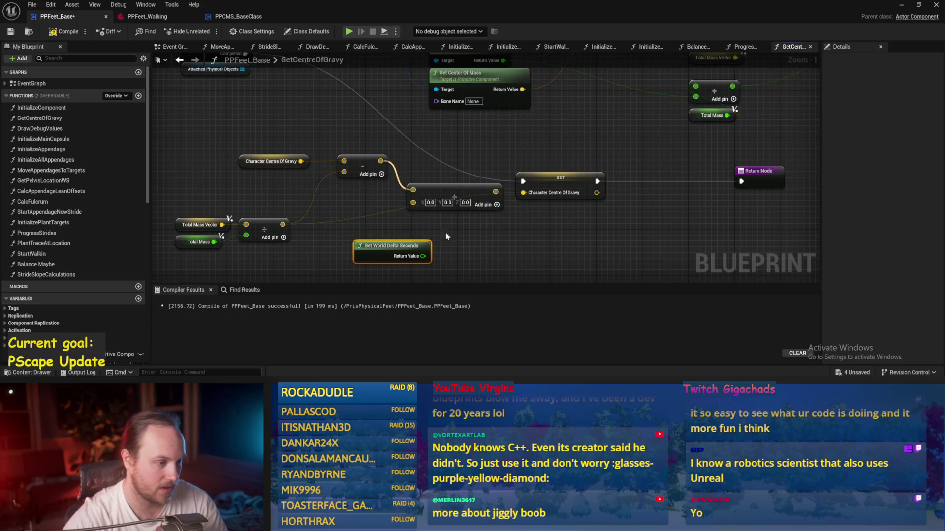
scroll(435, 237, "up", 1)
left_click_drag(422, 256, 410, 192)
left_click_drag(380, 242, 325, 177)
left_click_drag(544, 187, 541, 187)
left_click_drag(490, 202, 587, 196)
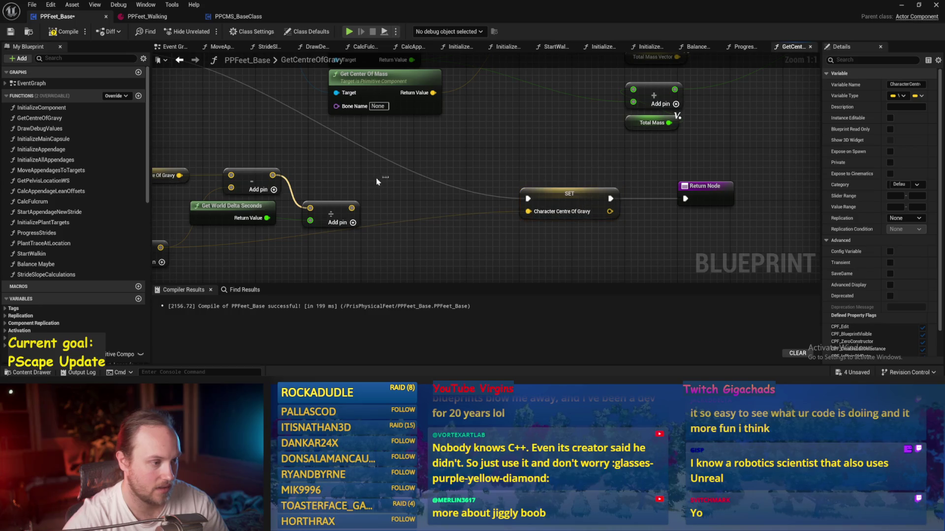
right_click(351, 207)
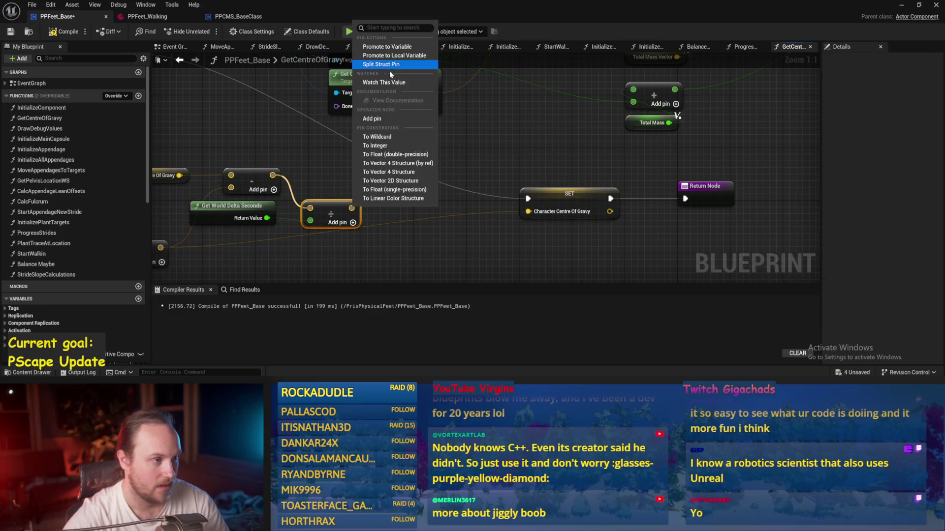
Step: Promote the Divide result to a variable whose SET runs before the centre SET
left_click(374, 47)
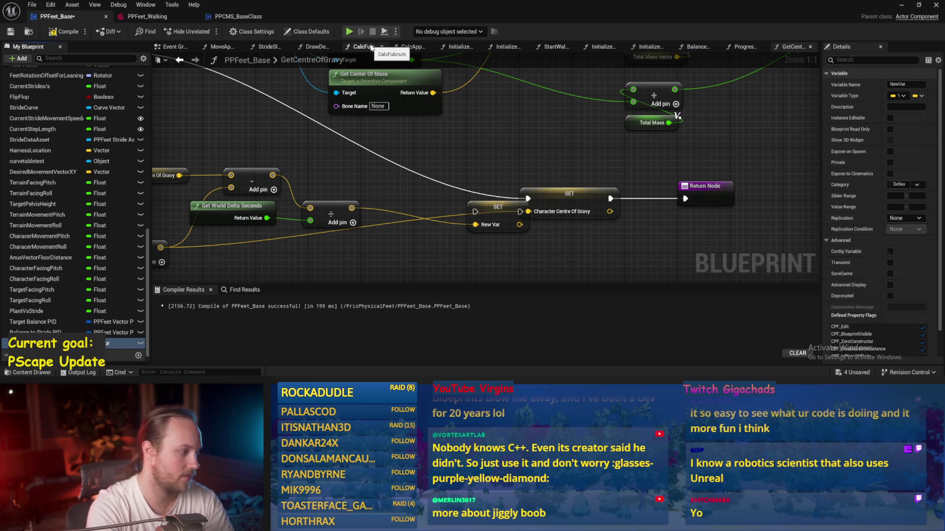
key("Return")
key("ctrl+s")
mouse_move(535, 182)
left_mouse_down()
mouse_move(485, 161)
mouse_move(469, 173)
left_mouse_up()
mouse_move(561, 169)
left_mouse_down()
mouse_move(389, 190)
mouse_move(441, 169)
left_mouse_up()
left_click_drag(521, 170, 560, 169)
key("ctrl+s")
Step: Rename the new variable to CharacterAbsoluteVelocity and save
left_click(481, 169)
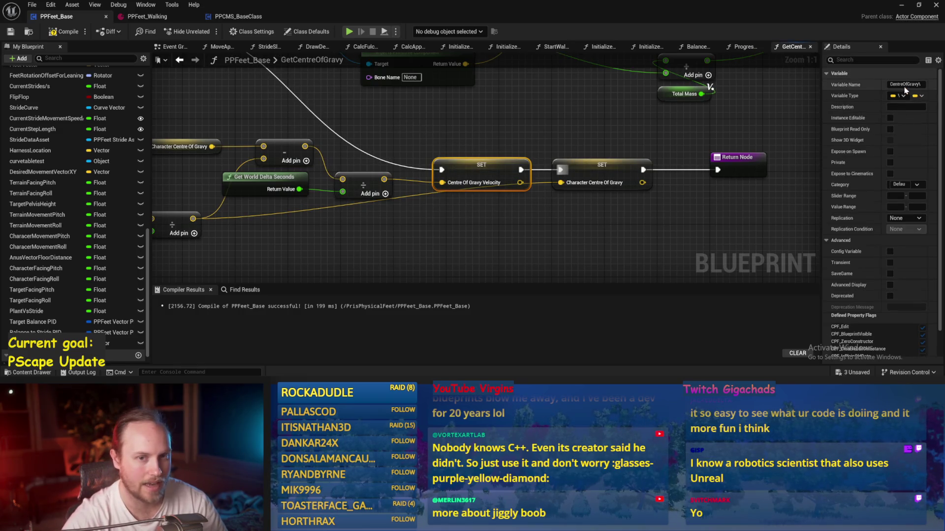
left_click(905, 84)
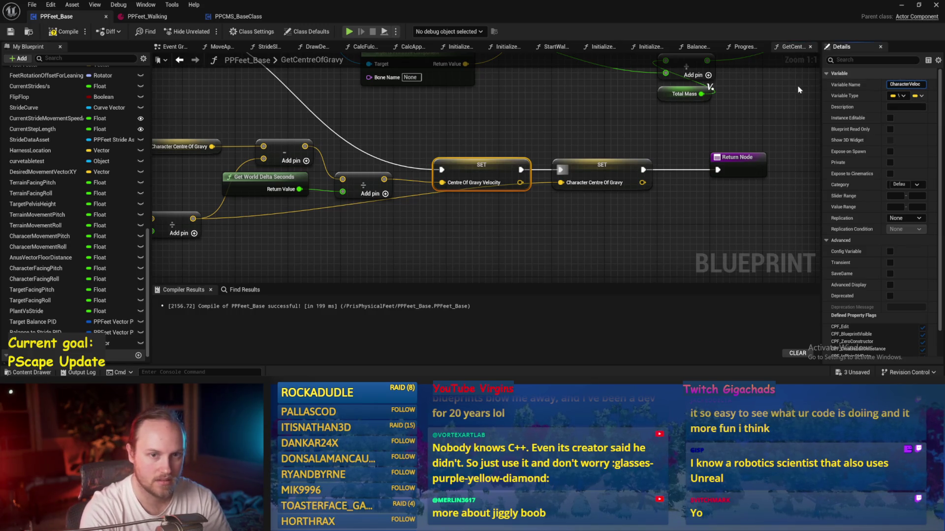
type("uteVelocity")
key("Return")
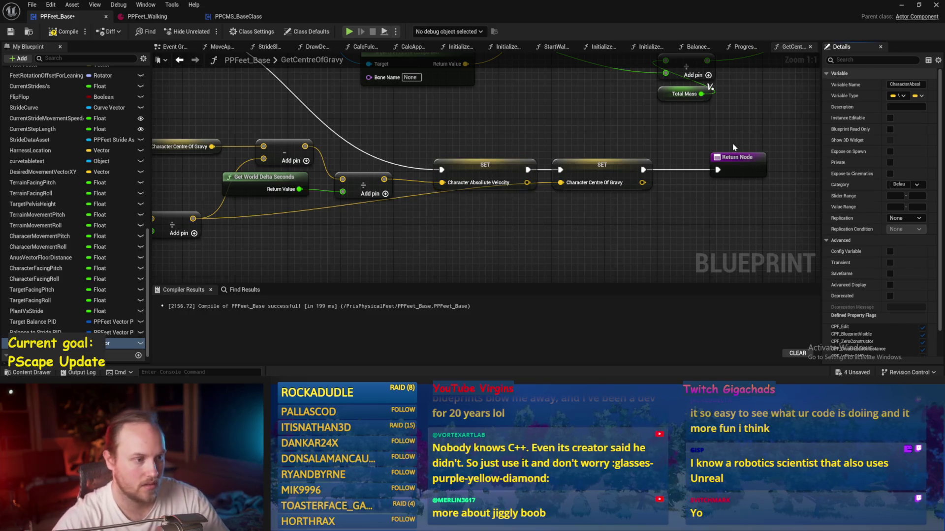
left_click(489, 164)
left_click(904, 84)
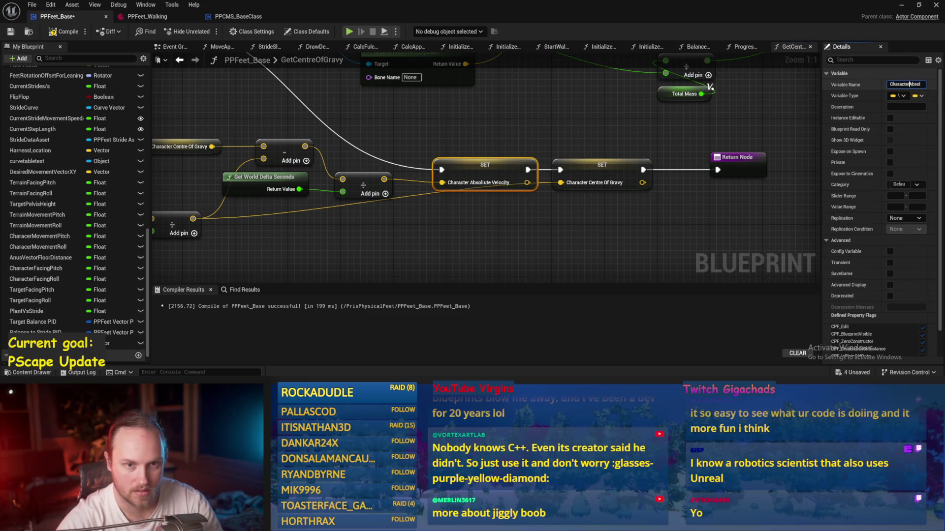
key("Right")
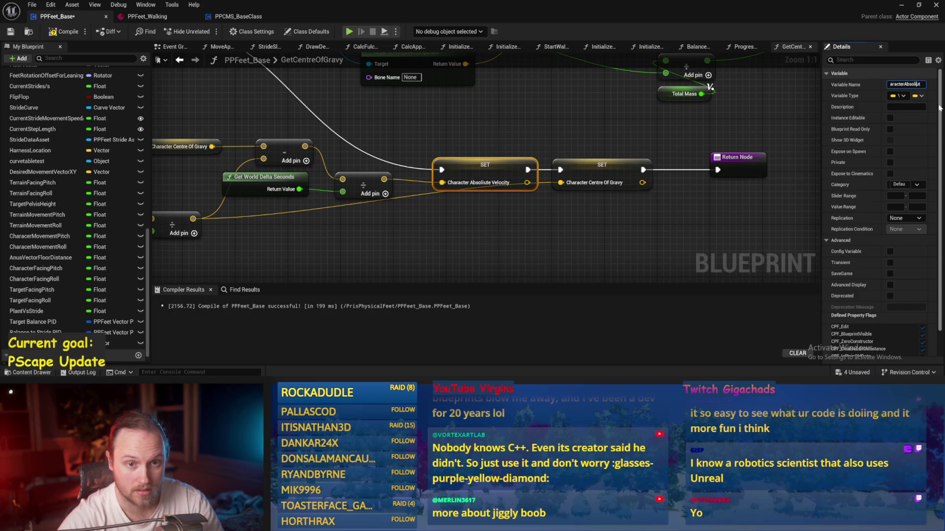
key("ctrl+s")
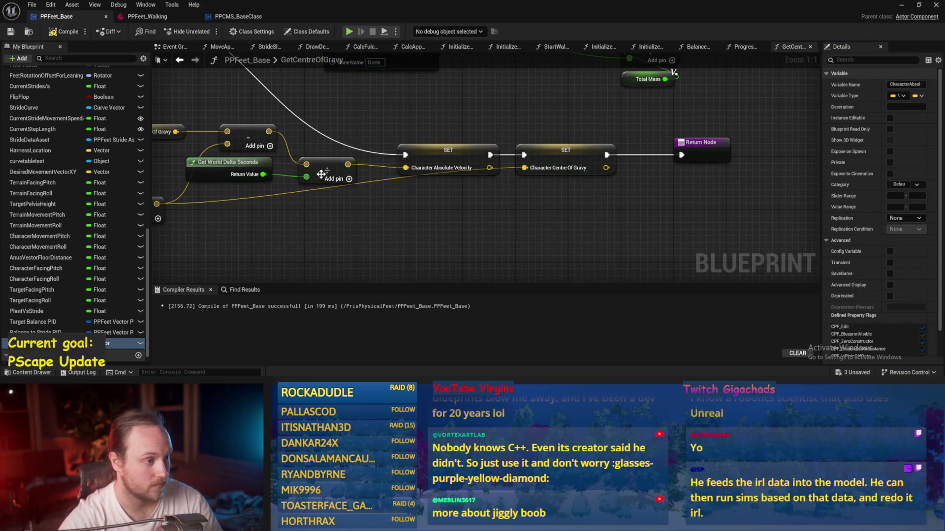
Step: Add a reroute point on the centre wire, spread the SET nodes, and compile
double_click(350, 185)
left_click_drag(350, 184, 587, 192)
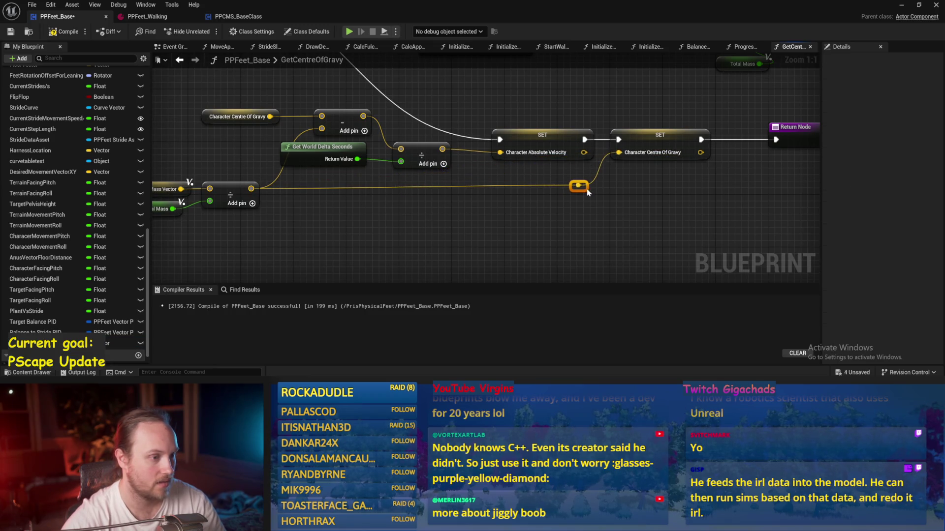
key("ctrl+s")
left_click_drag(719, 140, 566, 162)
left_click_drag(383, 162, 394, 164)
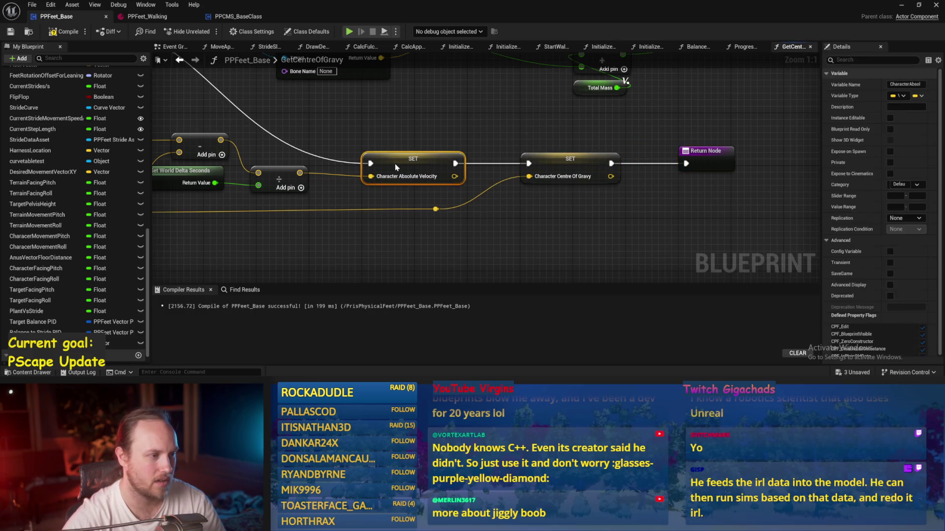
left_click(455, 131)
key("ctrl+s")
scroll(441, 125, "down", 1)
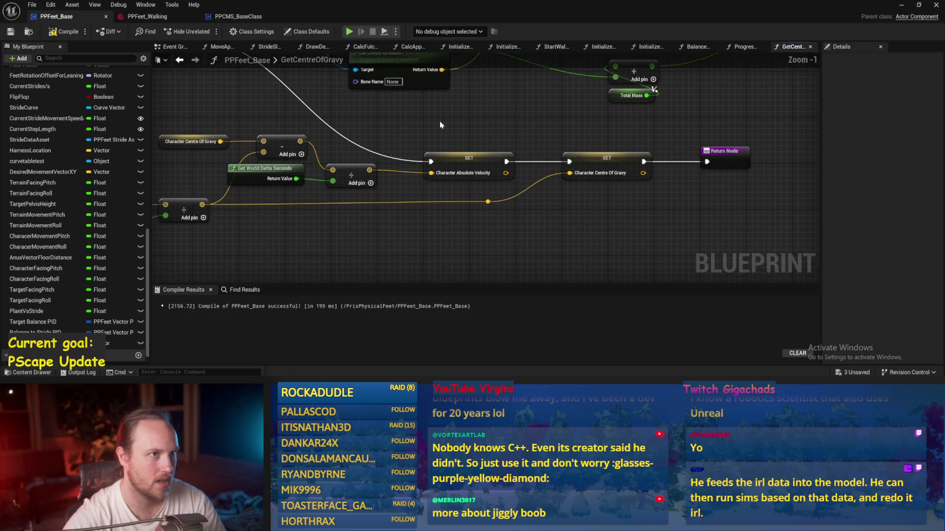
left_click(59, 30)
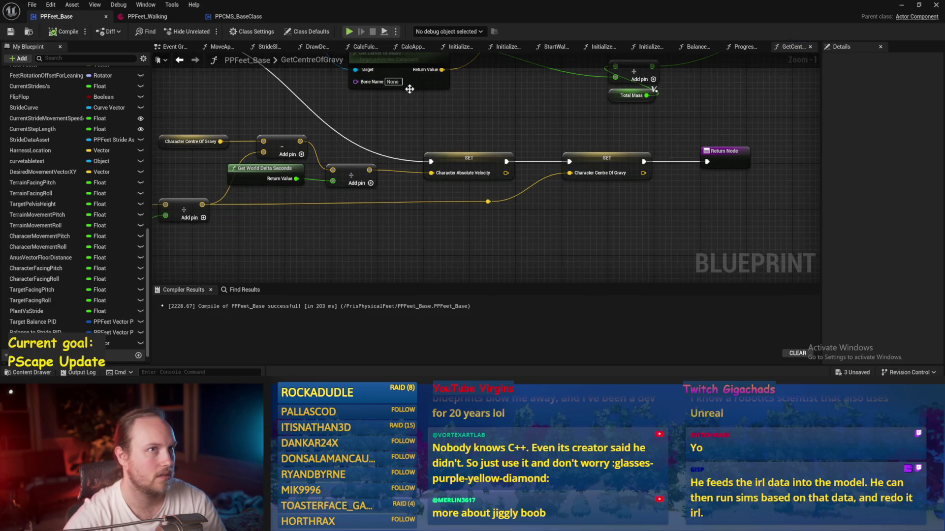
Step: Pan around the finished GetCentreOfGravy calculation and frame the whole function
left_click_drag(408, 89, 465, 113)
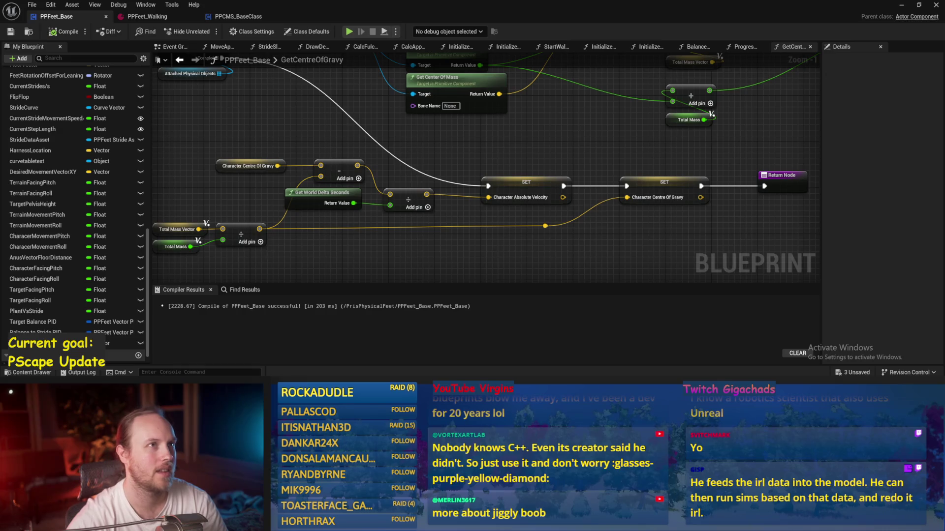
left_click_drag(641, 118, 544, 85)
left_click_drag(511, 114, 571, 132)
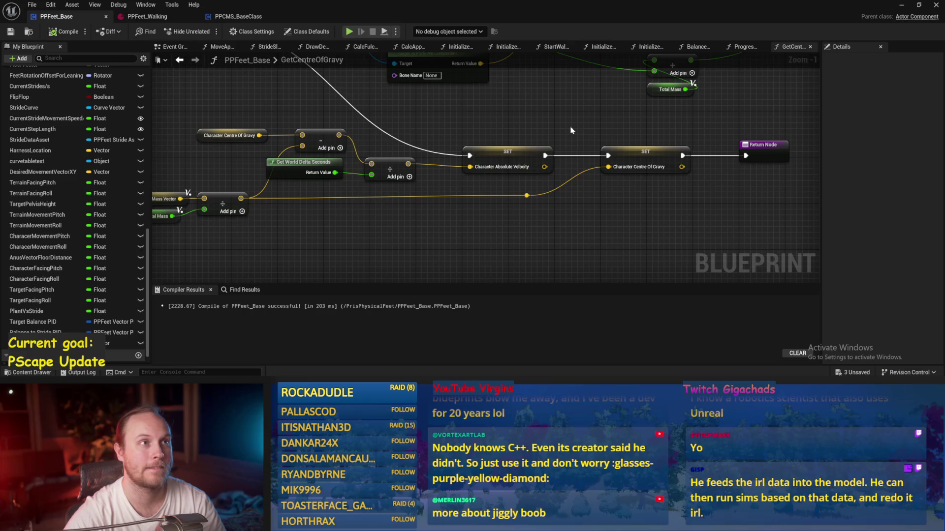
mouse_move(543, 133)
left_mouse_down()
mouse_move(559, 122)
mouse_move(477, 129)
mouse_move(455, 159)
mouse_move(488, 177)
mouse_move(553, 187)
mouse_move(532, 284)
mouse_move(211, 238)
left_mouse_up()
scroll(532, 253, "down", 2)
key("Home")
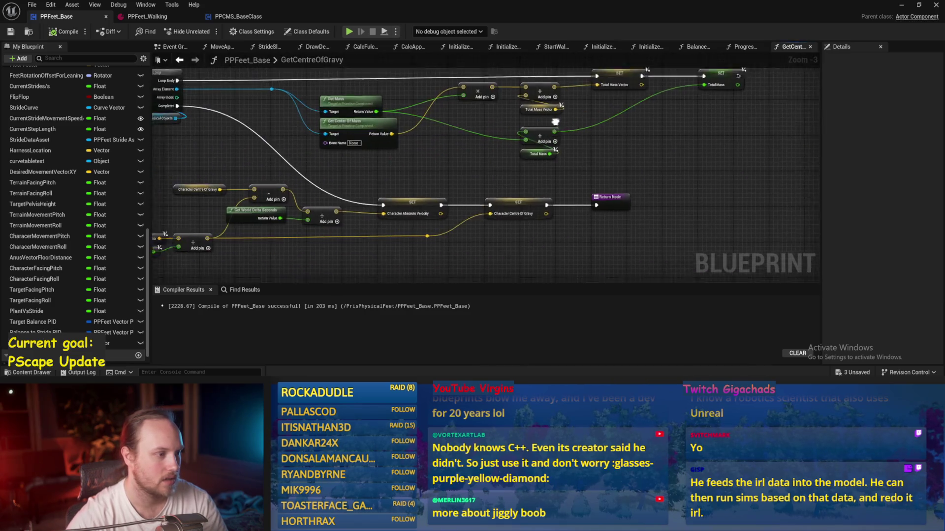
Step: Save from the Event Graph and open the Balance Maybe function
left_click(161, 47)
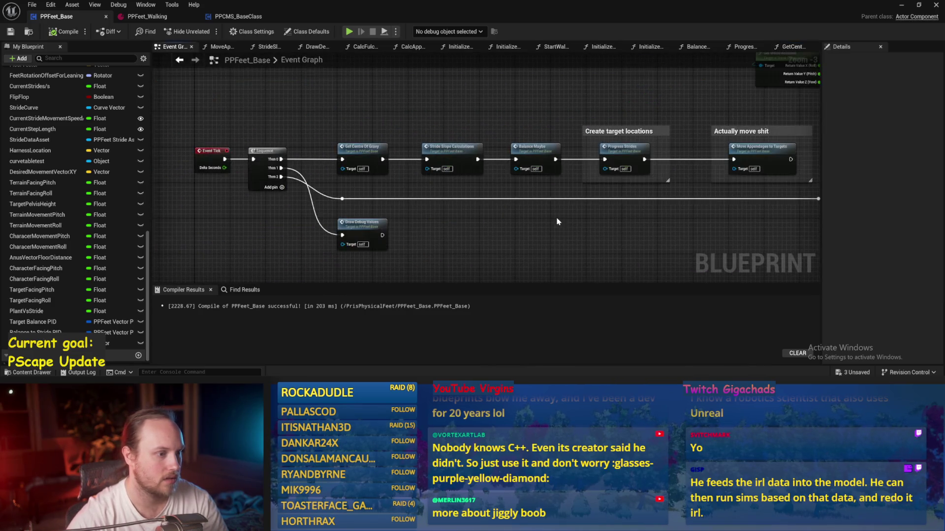
key("ctrl+s")
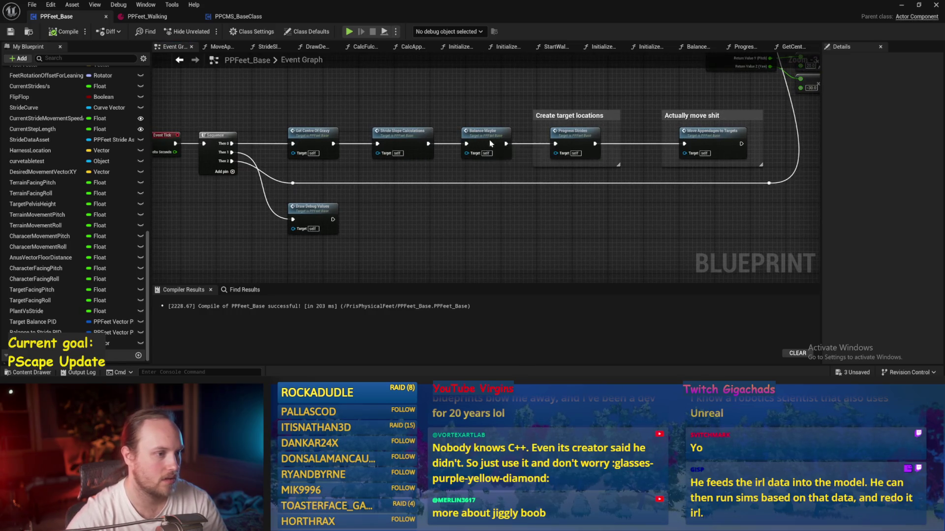
left_click(475, 140)
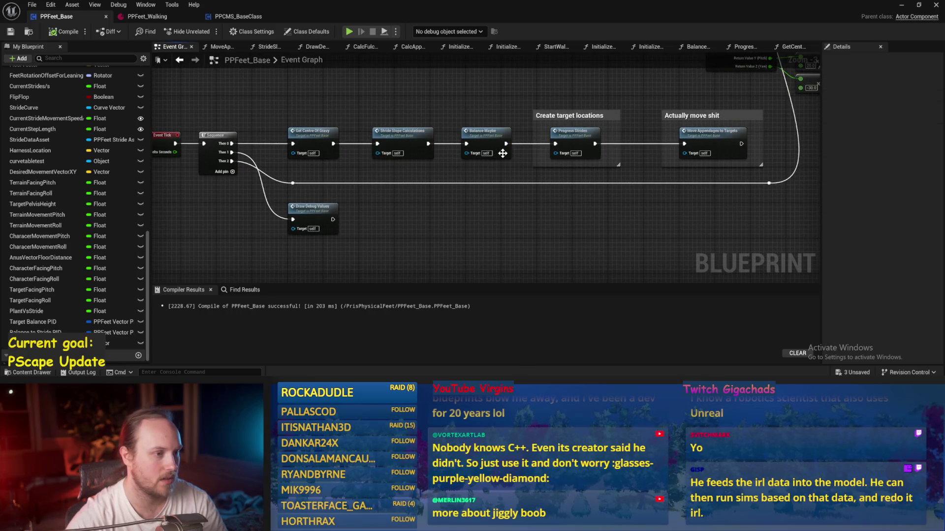
double_click(484, 146)
Step: Add a Character Absolute Velocity getter to Balance Maybe and compile
key("ctrl+s")
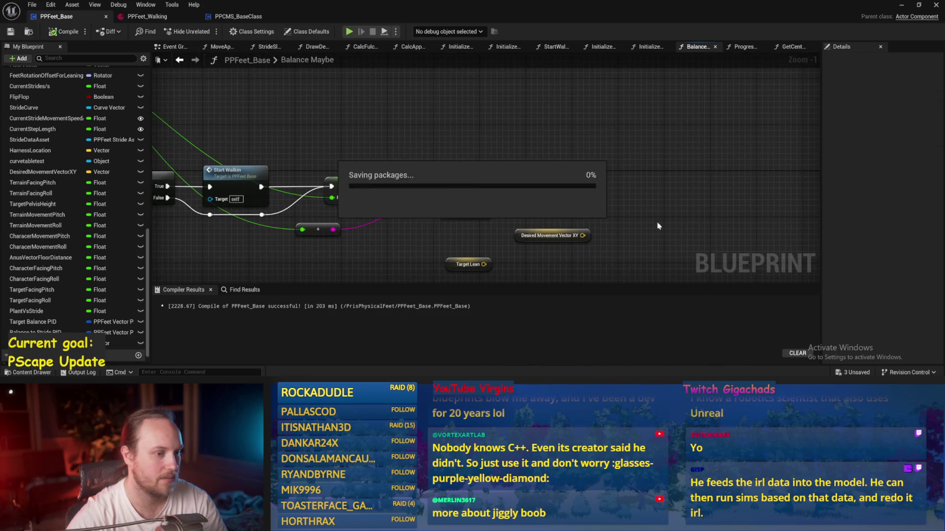
right_click(371, 202)
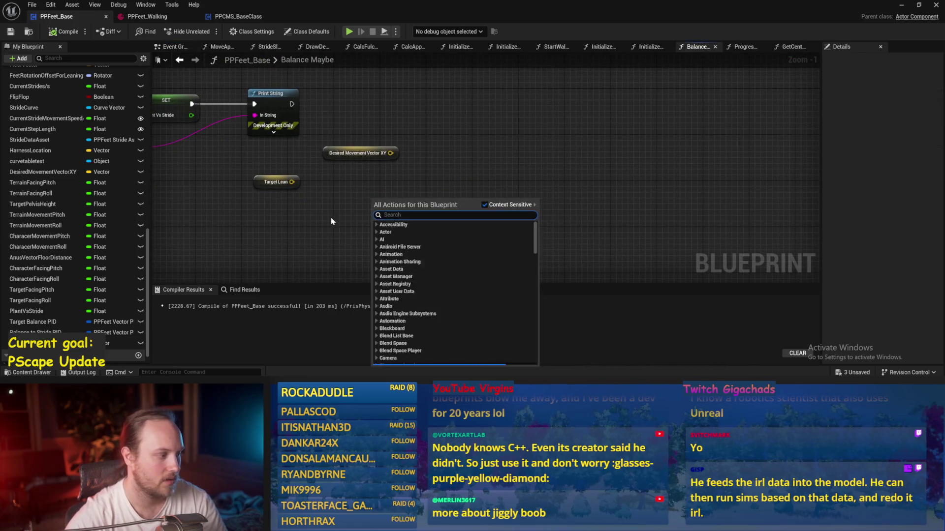
mouse_move(123, 343)
left_mouse_down()
mouse_move(367, 183)
mouse_move(367, 194)
left_mouse_up()
left_click(367, 191)
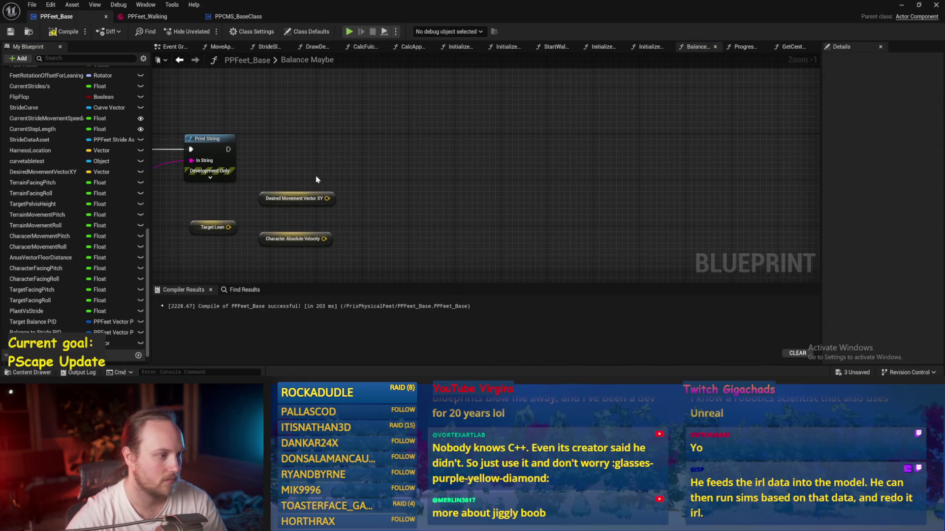
left_click(295, 198)
mouse_move(397, 189)
left_mouse_down()
mouse_move(540, 158)
mouse_move(203, 169)
left_mouse_up()
left_click(64, 31)
Step: Place a Target Balance PID getter to the right of Print String
left_click_drag(396, 157, 439, 148)
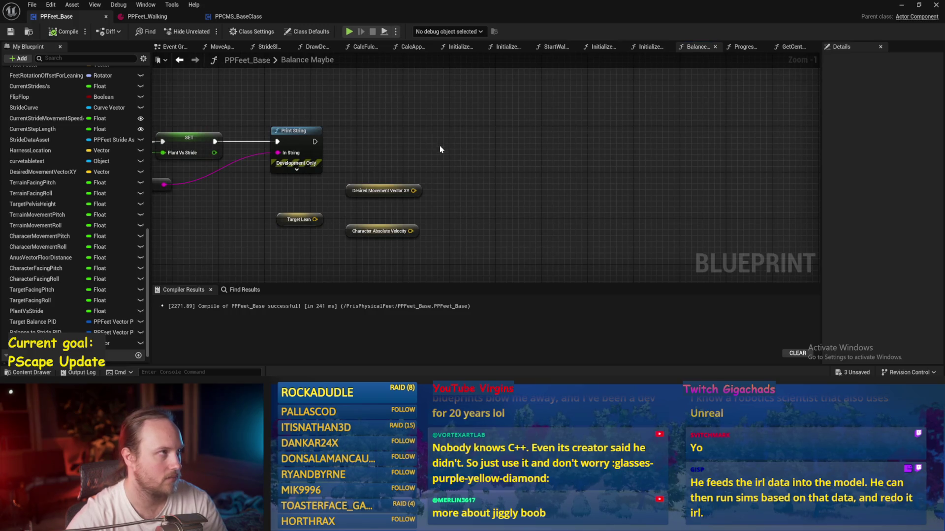
left_click_drag(546, 171, 499, 185)
left_click_drag(380, 163, 438, 165)
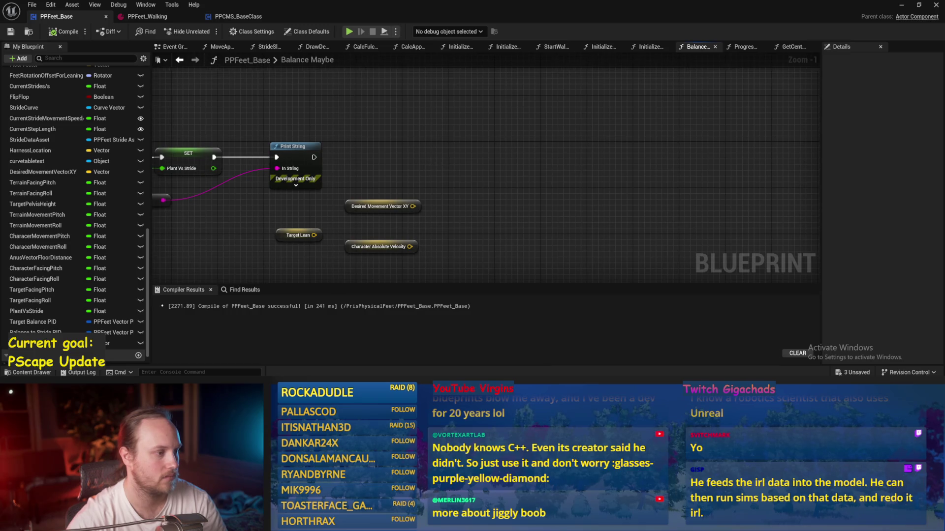
left_click_drag(270, 162, 312, 154)
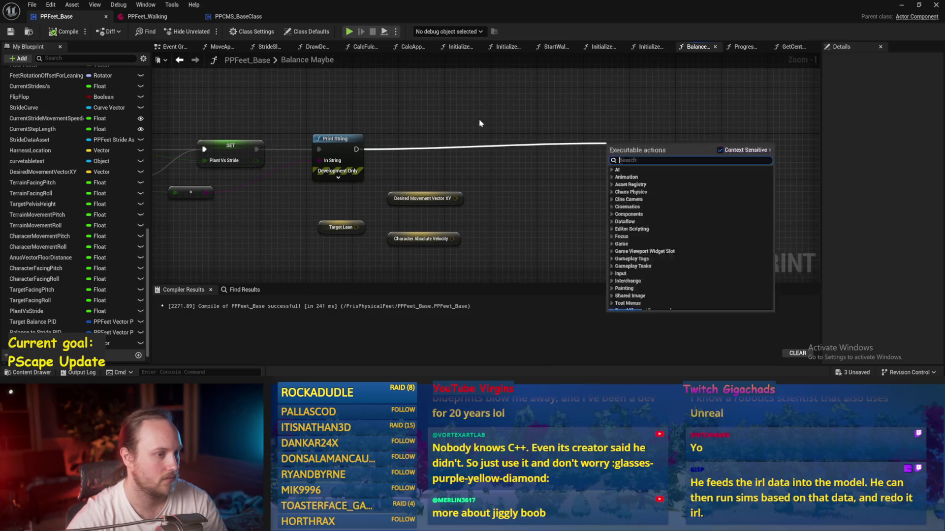
left_click_drag(512, 117, 376, 99)
mouse_move(35, 321)
left_mouse_down()
mouse_move(389, 120)
mouse_move(452, 141)
left_mouse_up()
left_click(418, 130)
Step: Add PID Set Values on Target Balance PID, run it after Print String, and save
type("pid")
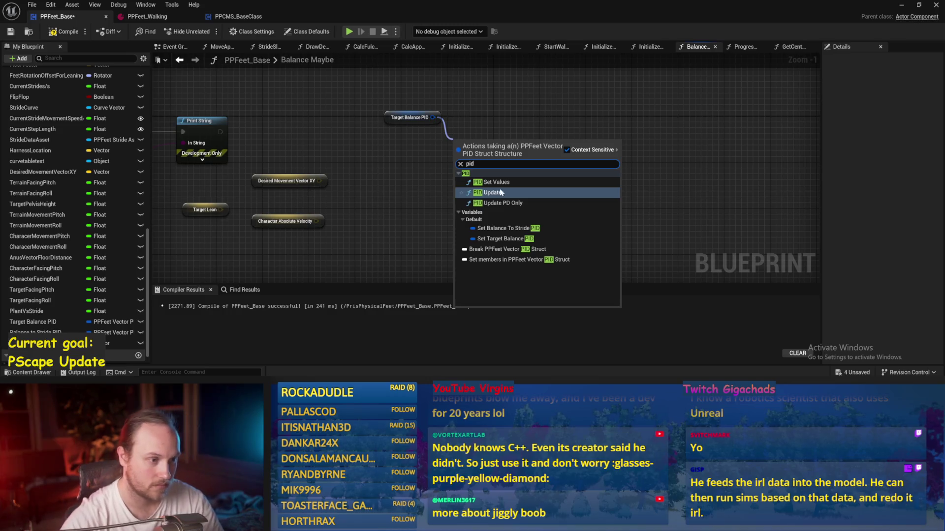
left_click(491, 182)
mouse_move(221, 131)
left_mouse_down()
mouse_move(275, 145)
mouse_move(460, 156)
mouse_move(479, 123)
left_mouse_up()
left_click_drag(412, 117, 470, 106)
key("ctrl+s")
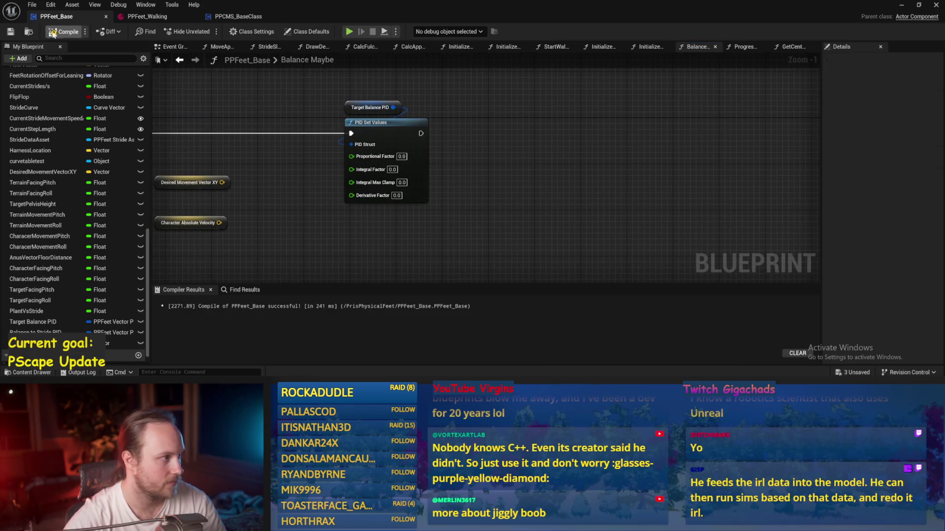
left_click(239, 16)
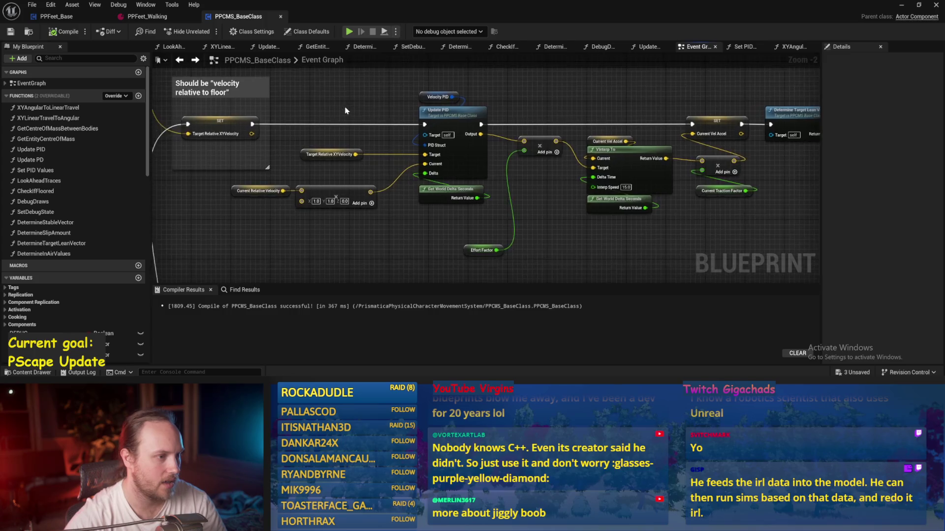
scroll(352, 106, "up", 1)
left_click_drag(350, 103, 302, 124)
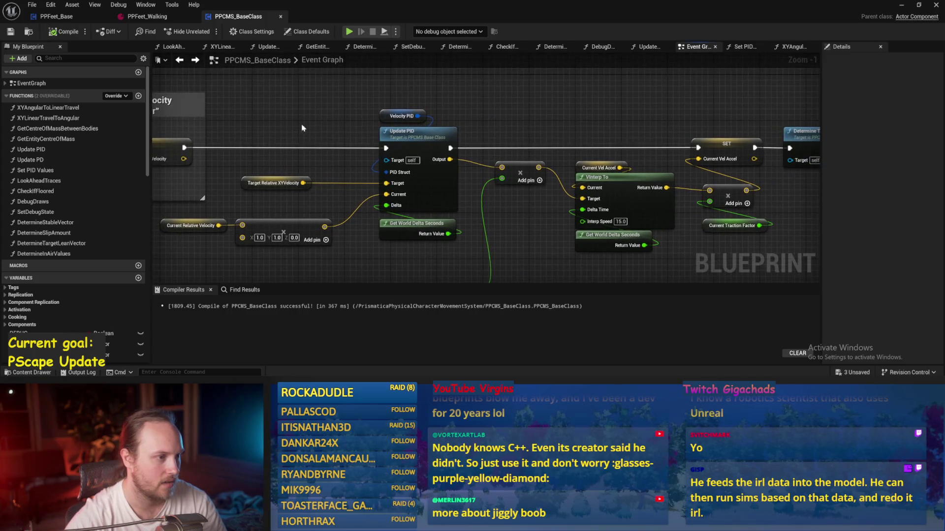
left_click(396, 117)
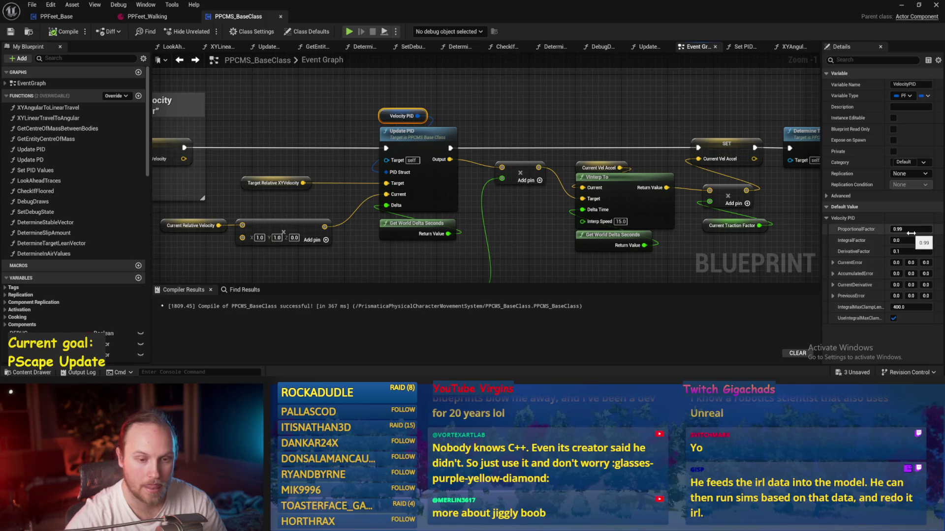
left_click_drag(821, 244, 667, 244)
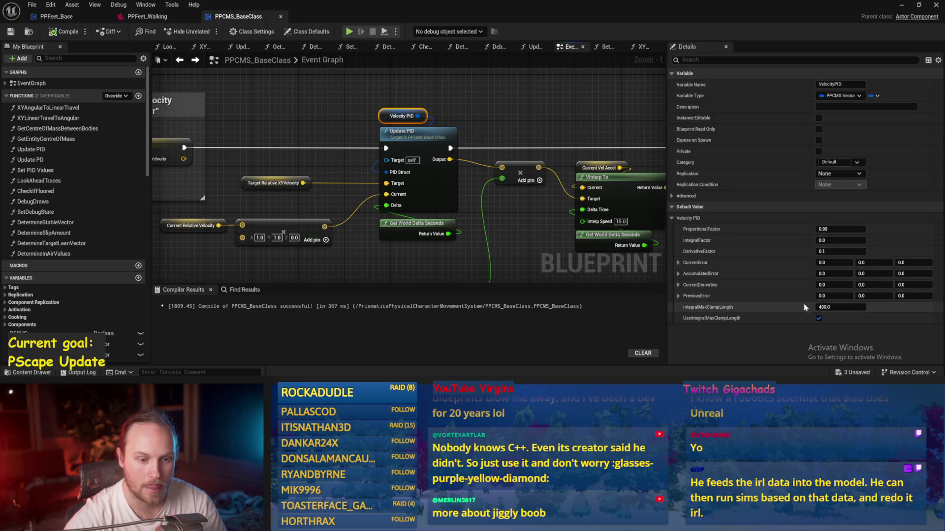
scroll(473, 157, "down", 1)
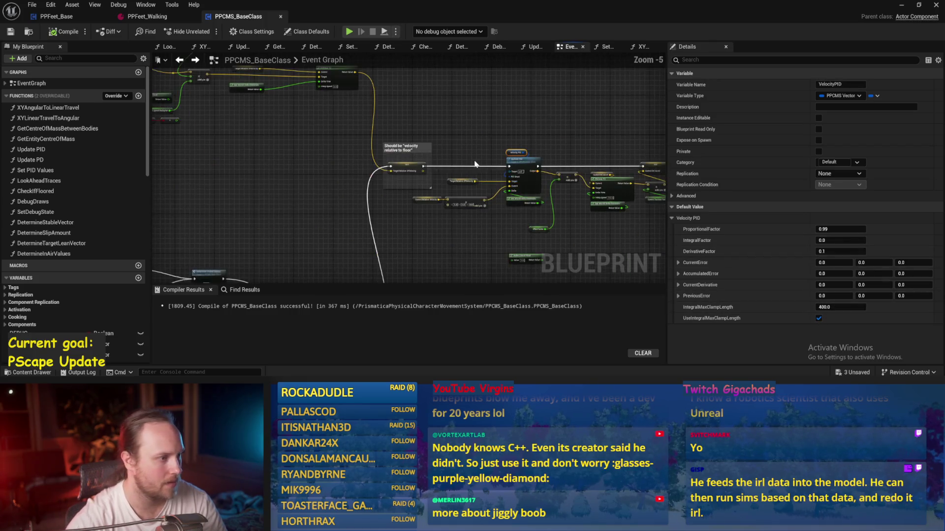
mouse_move(458, 145)
left_mouse_down()
mouse_move(390, 152)
mouse_move(366, 168)
left_mouse_up()
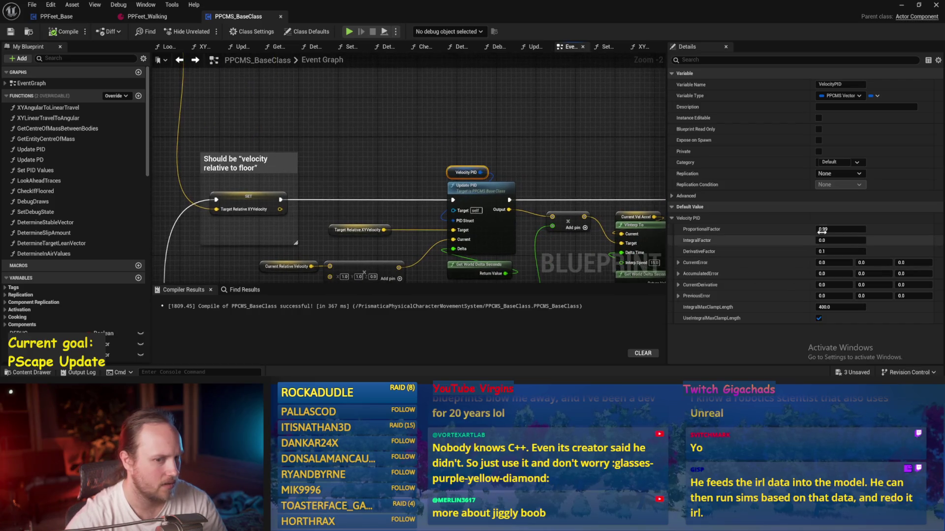
scroll(466, 139, "down", 5)
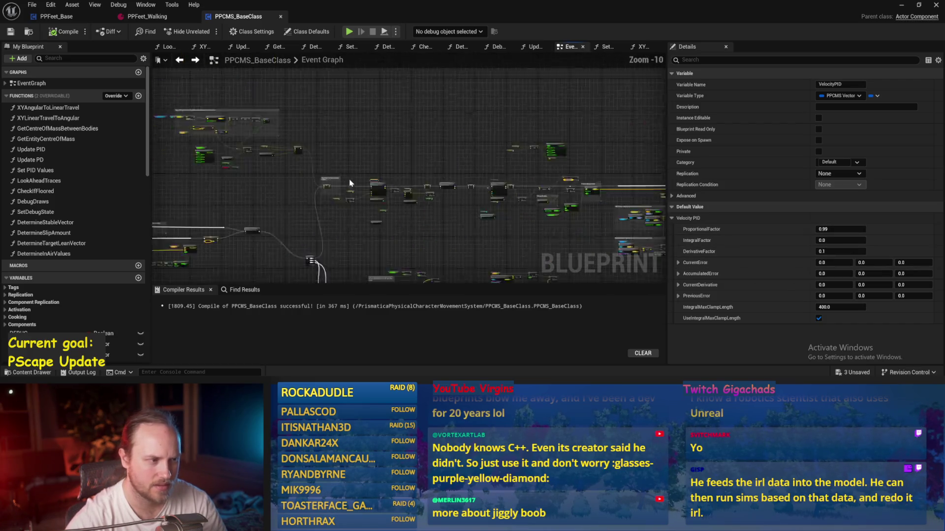
scroll(440, 228, "up", 3)
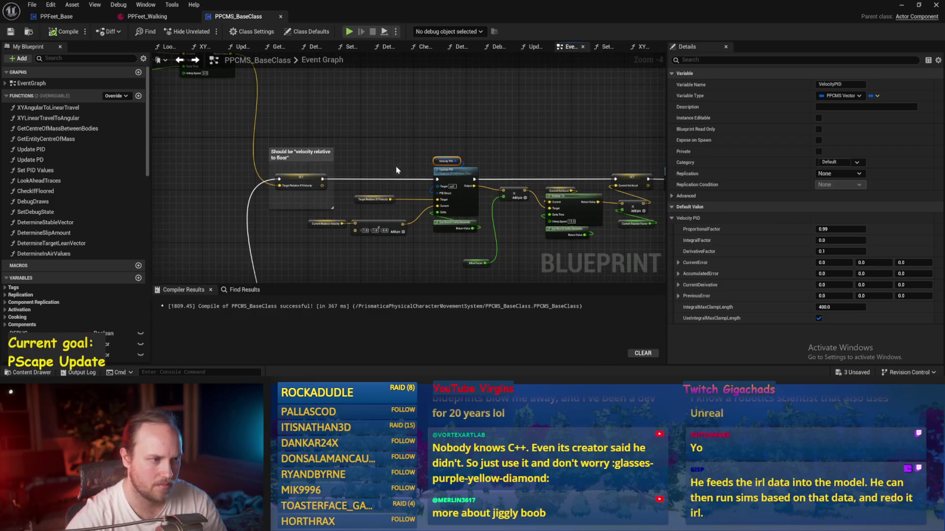
scroll(349, 137, "up", 2)
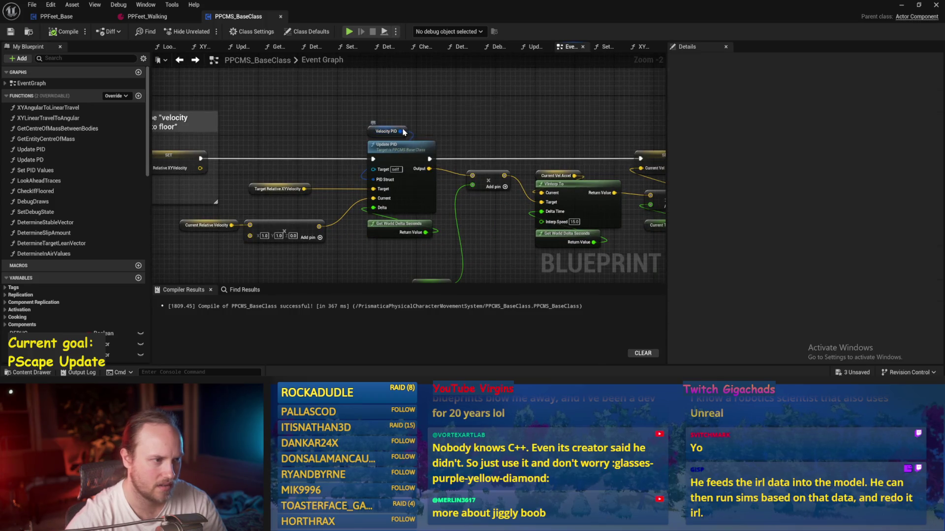
right_click(400, 130)
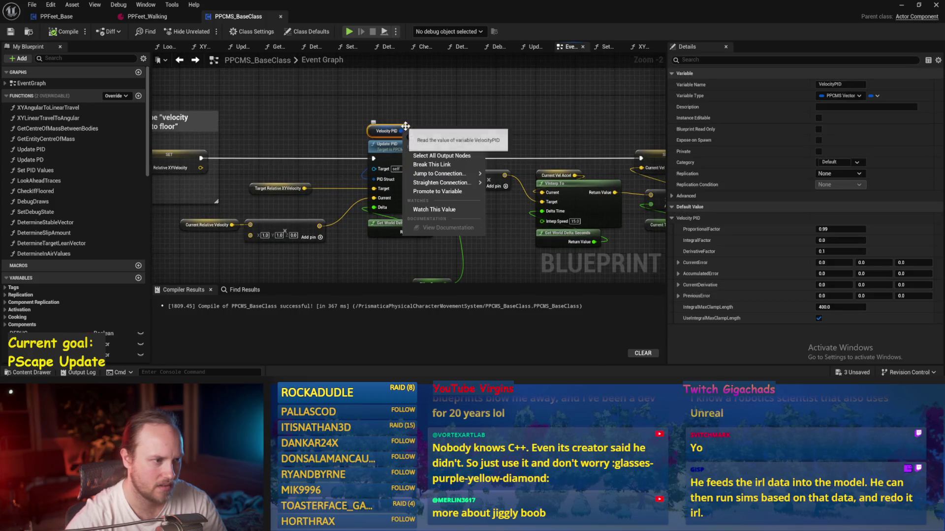
left_click(435, 210)
left_click(244, 290)
scroll(369, 145, "up", 2)
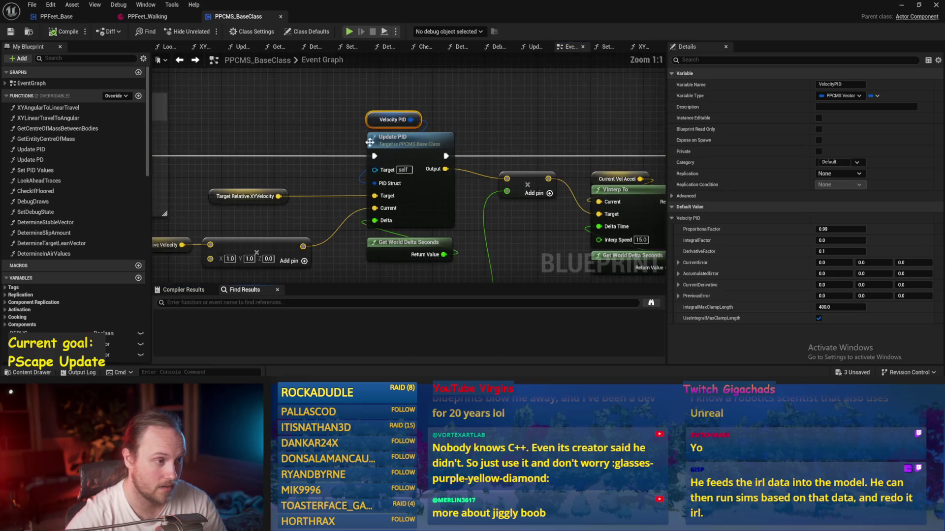
right_click(374, 119)
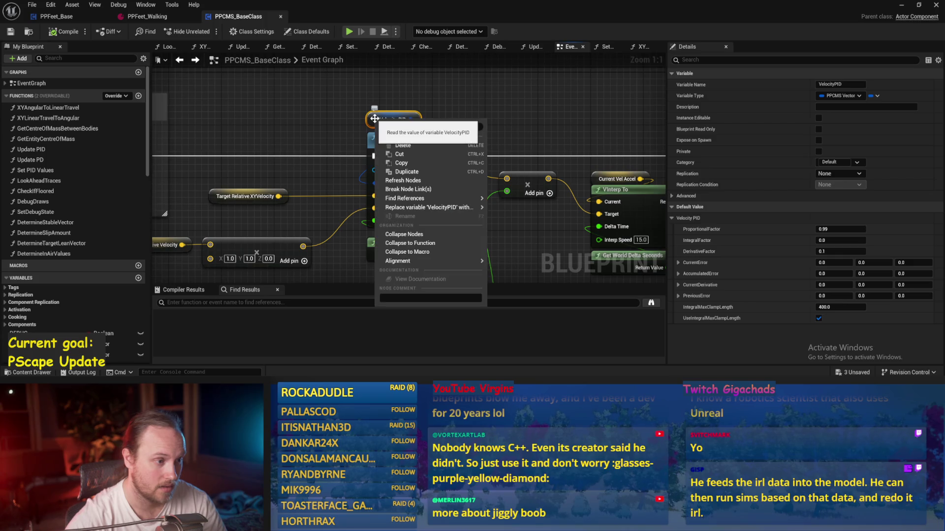
left_click(506, 224)
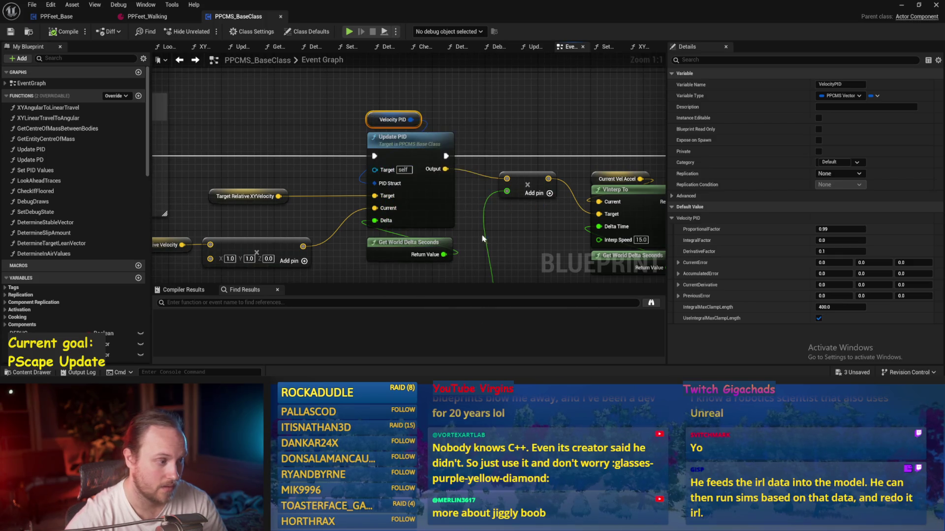
left_click(192, 333)
left_click(202, 341)
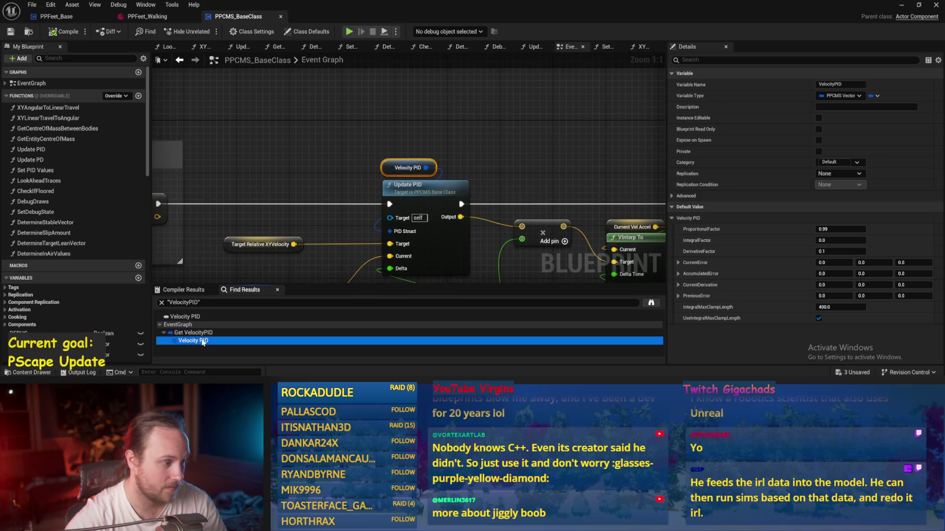
left_click(178, 324)
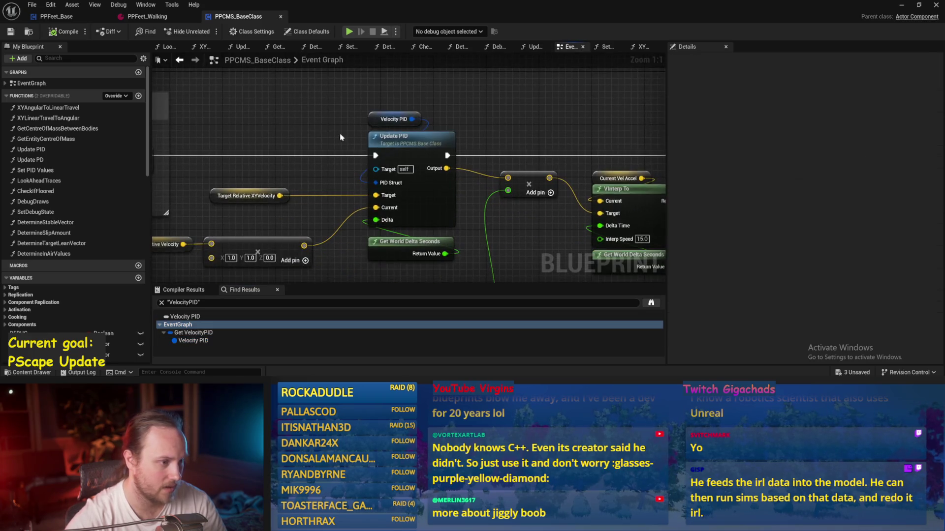
left_click(393, 119)
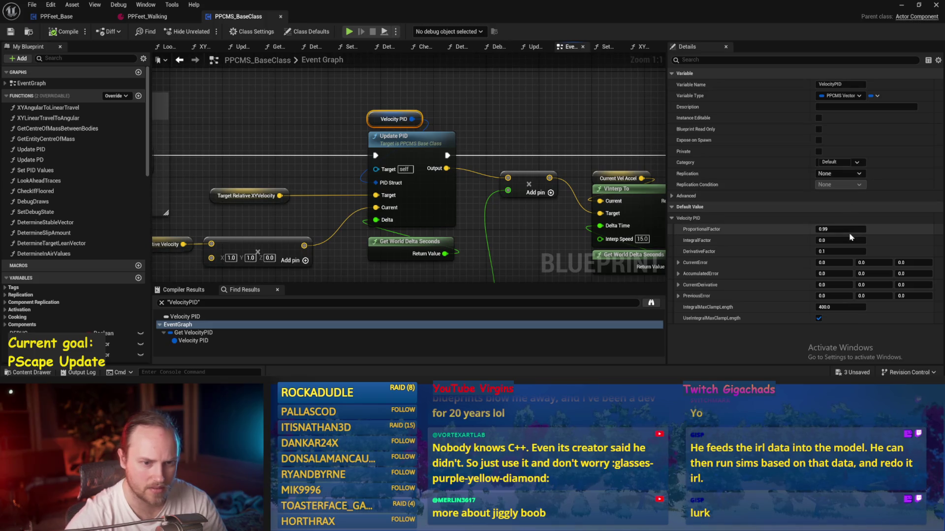
left_click(63, 17)
left_click_drag(293, 82, 448, 127)
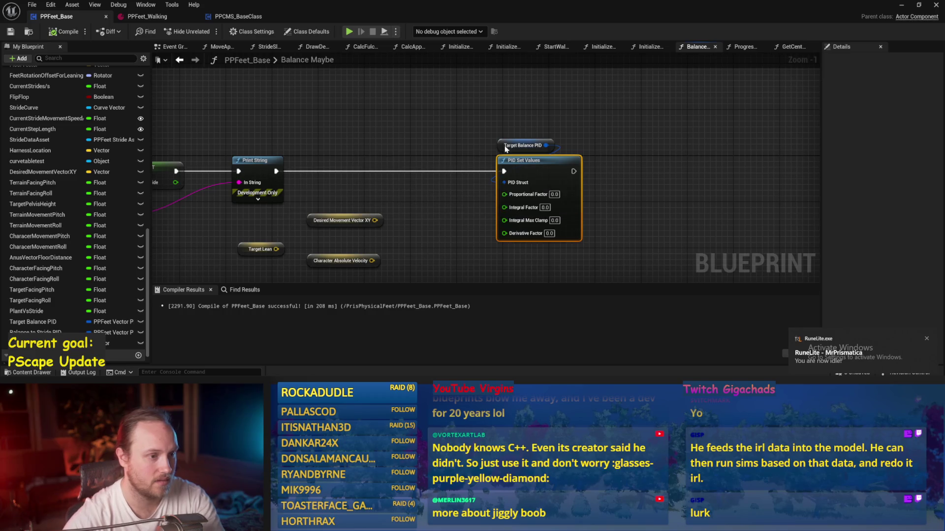
Step: Delete PID Set Values, set Target Balance PID's ProportionalFactor default to 1.0, then compile and save
key("Delete")
left_click(522, 146)
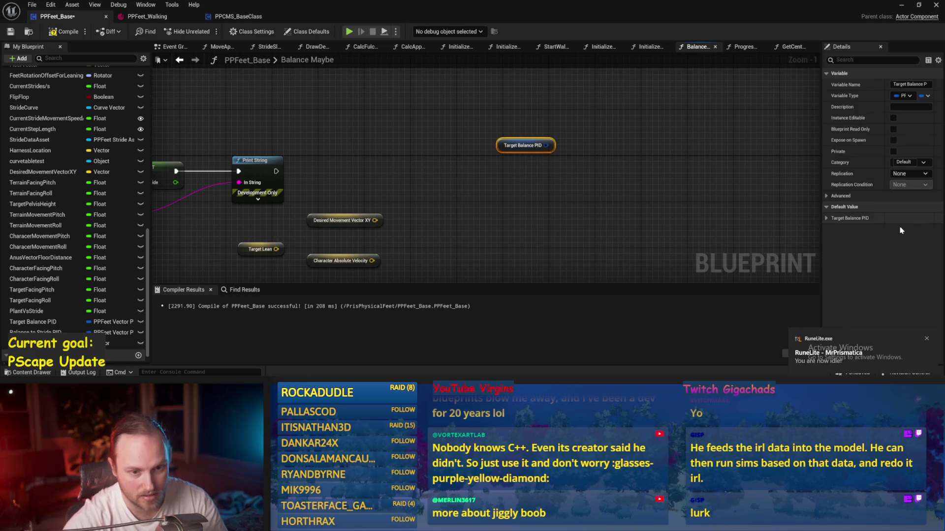
left_click(826, 219)
type("1")
key("Return")
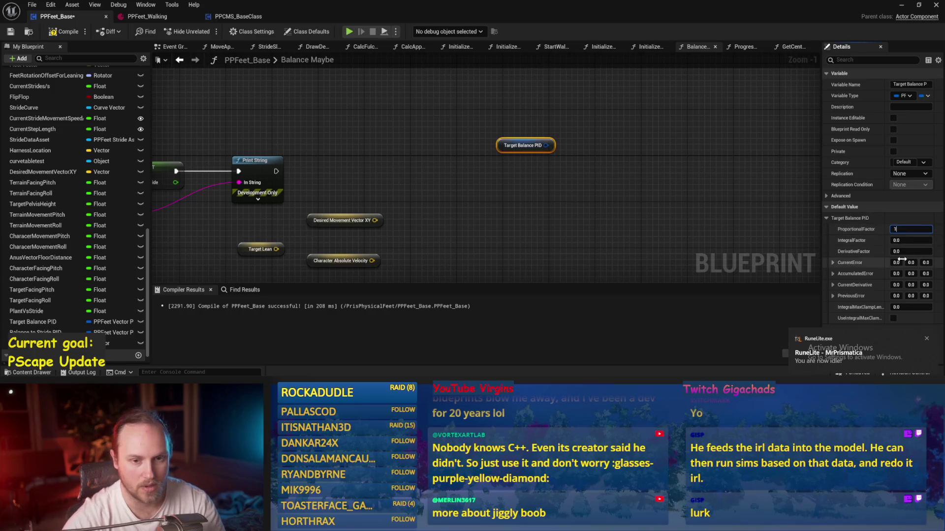
left_click(687, 142)
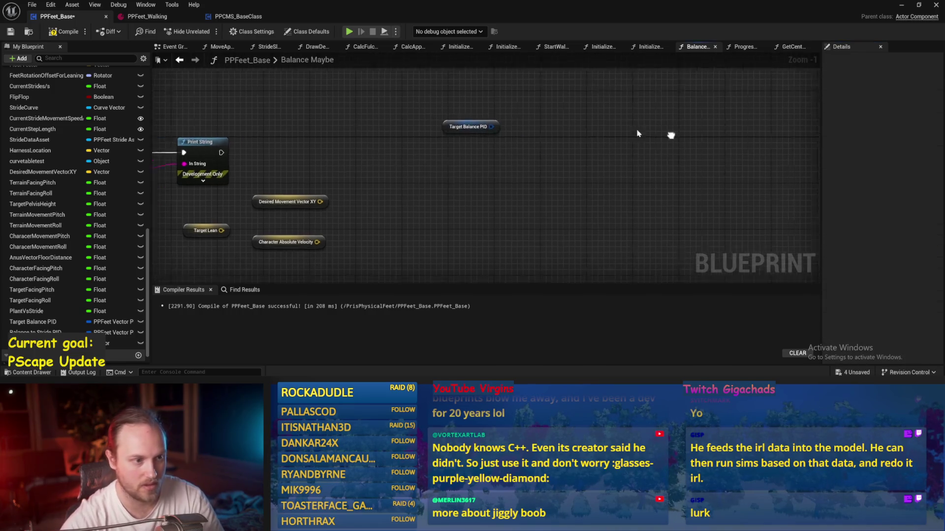
left_click(8, 32)
left_click(238, 16)
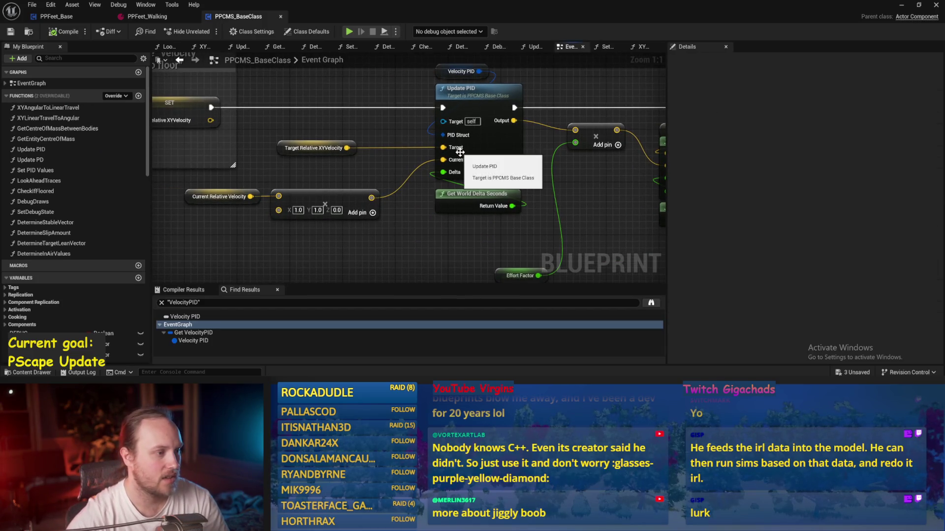
Step: Inspect PPCMS_BaseClass's velocity nodes, VInterp To setup and Effort Factor variable
left_click_drag(363, 124, 264, 182)
left_click_drag(387, 183, 204, 230)
scroll(468, 231, "down", 2)
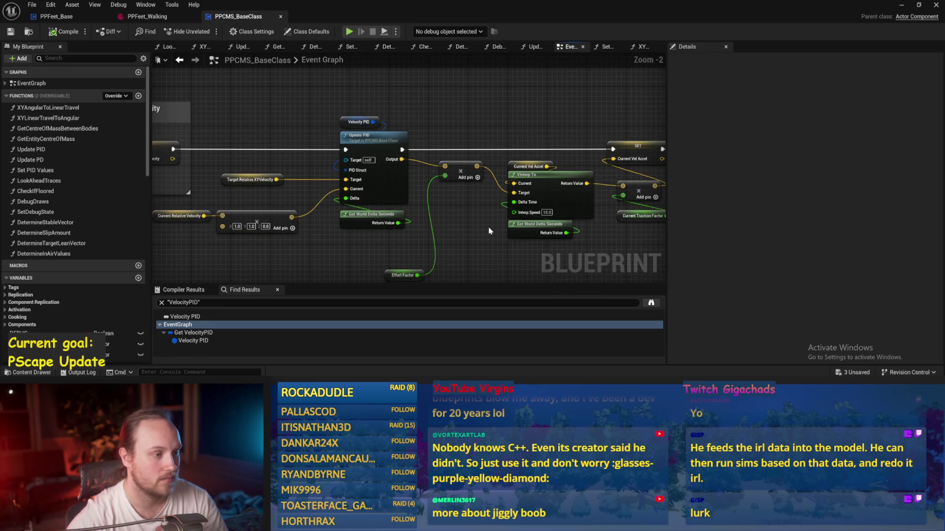
mouse_move(490, 231)
left_mouse_down()
mouse_move(416, 205)
mouse_move(413, 175)
left_mouse_up()
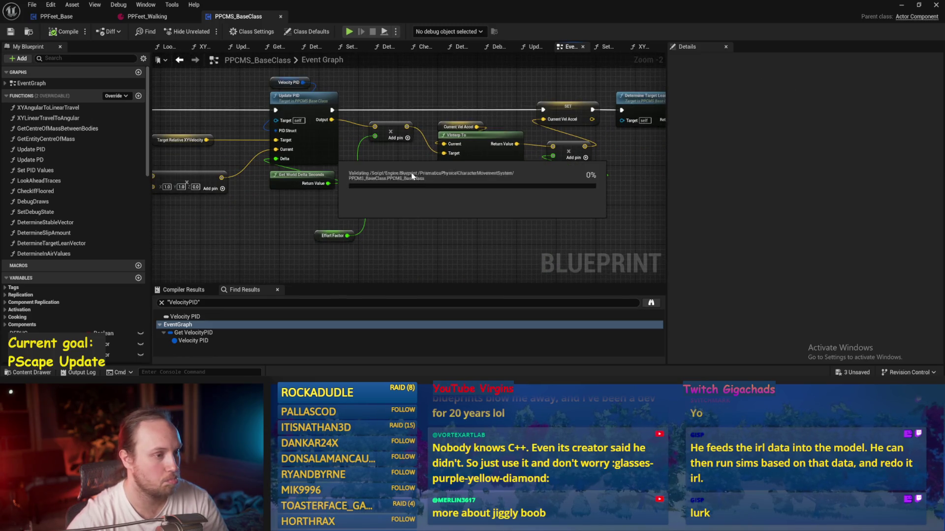
mouse_move(453, 70)
left_mouse_down()
mouse_move(442, 232)
mouse_move(457, 238)
left_mouse_up()
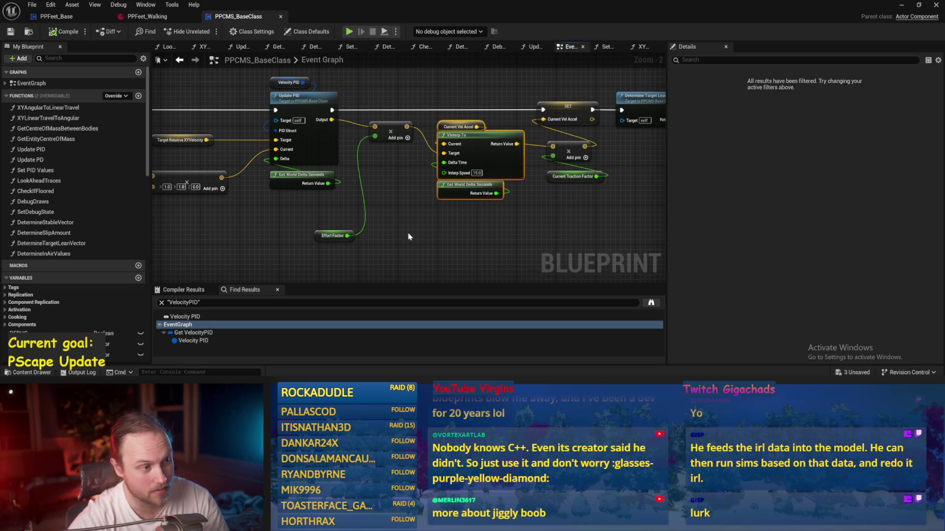
left_click_drag(394, 215, 382, 228)
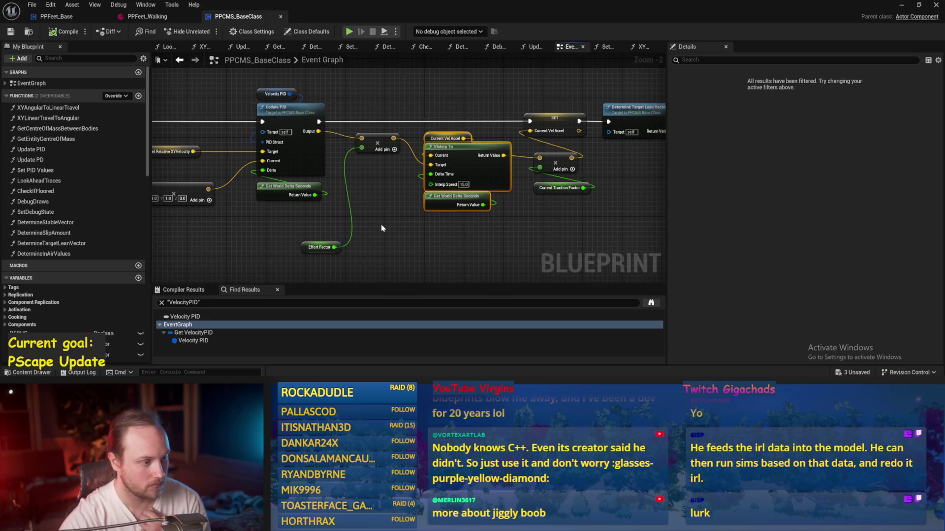
left_click(382, 228)
left_click(324, 248)
left_click(466, 240)
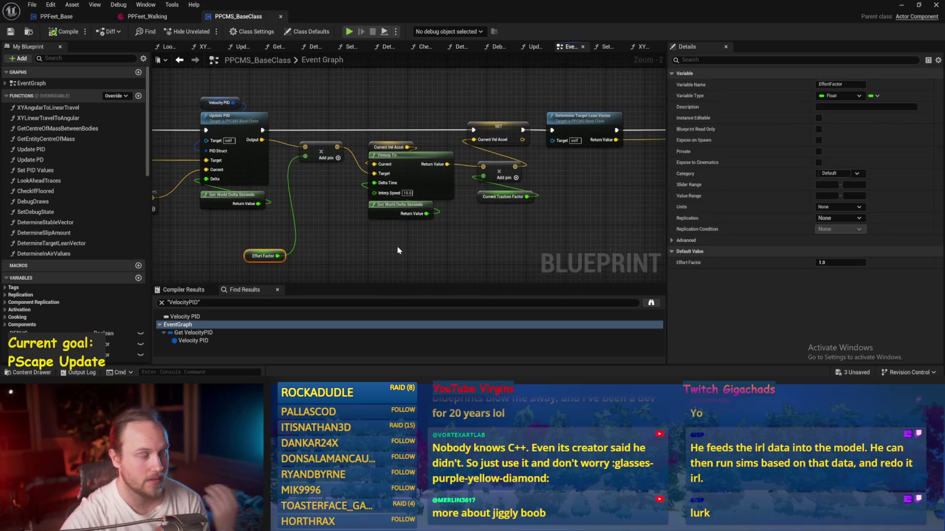
Step: Review the traction multiply and Velocity PID Update nodes, then return to Balance Maybe
scroll(406, 232, "up", 1)
mouse_move(497, 226)
left_mouse_down()
mouse_move(458, 202)
mouse_move(448, 177)
left_mouse_up()
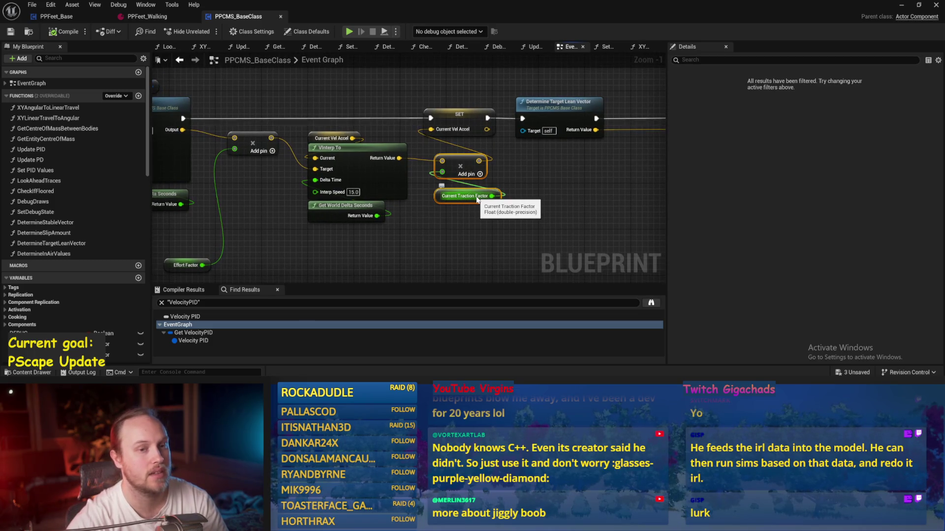
left_click(562, 205)
mouse_move(562, 205)
left_mouse_down()
mouse_move(475, 229)
mouse_move(470, 215)
mouse_move(553, 191)
left_mouse_up()
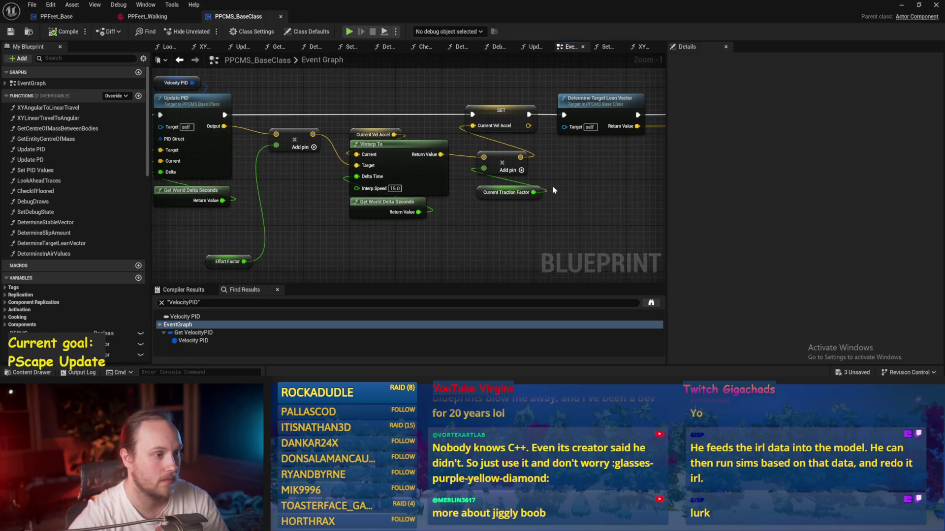
left_click_drag(363, 239, 494, 260)
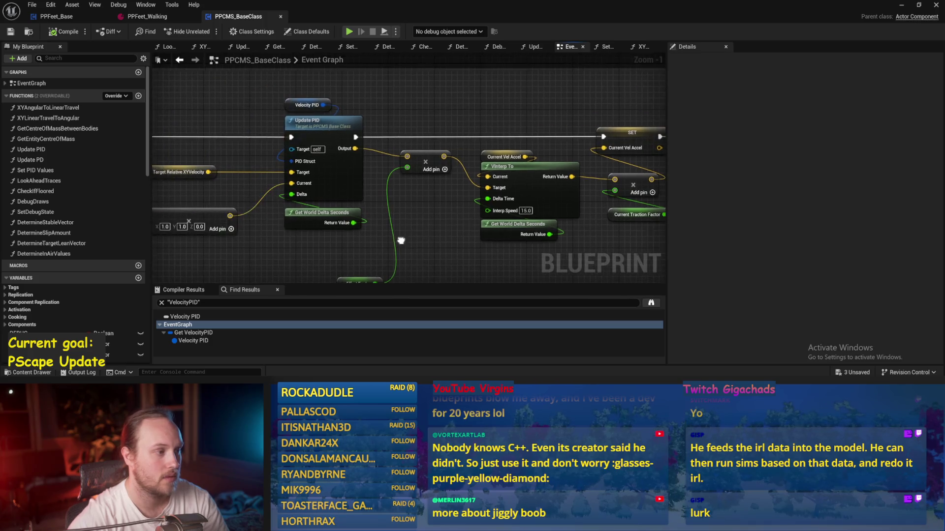
left_click(73, 17)
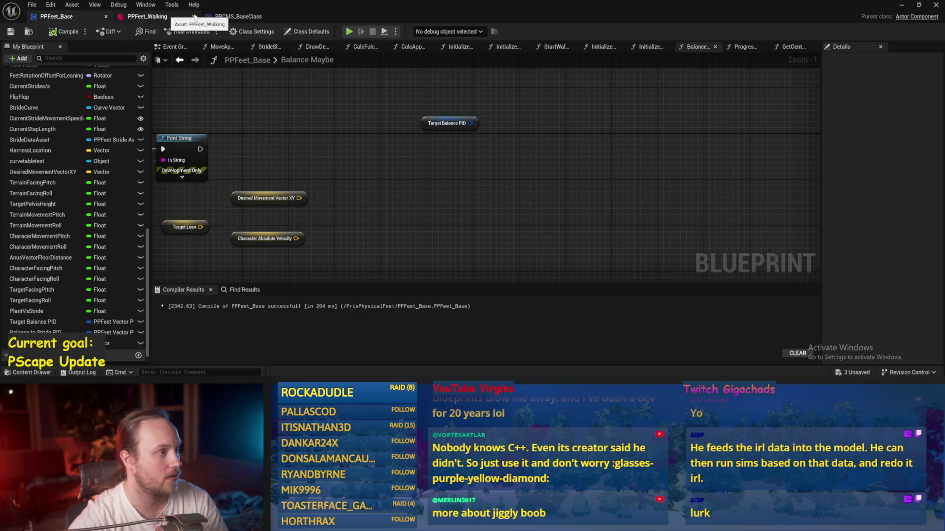
Step: Add PID Update on Target Balance PID after Print String, fed Desired Movement Vector XY and Character Absolute Velocity
left_click_drag(308, 155, 430, 166)
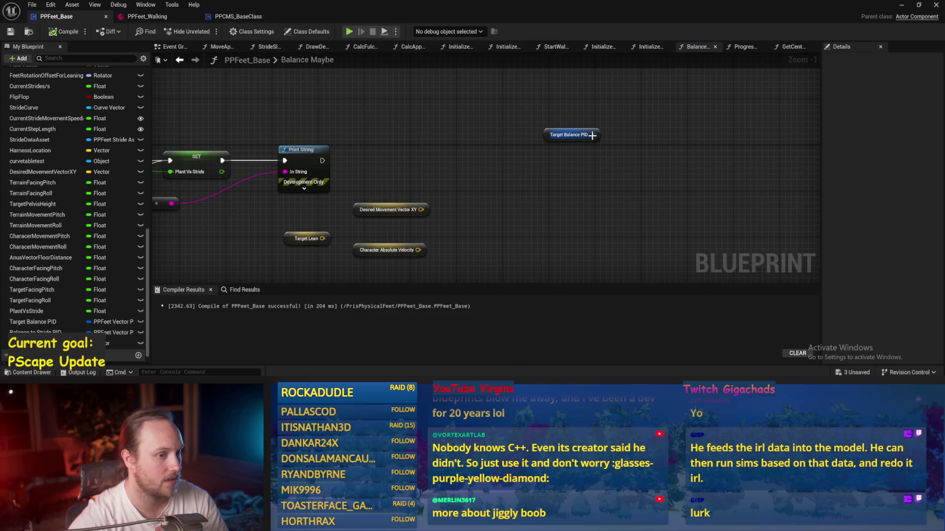
left_click_drag(591, 134, 584, 173)
type("pid")
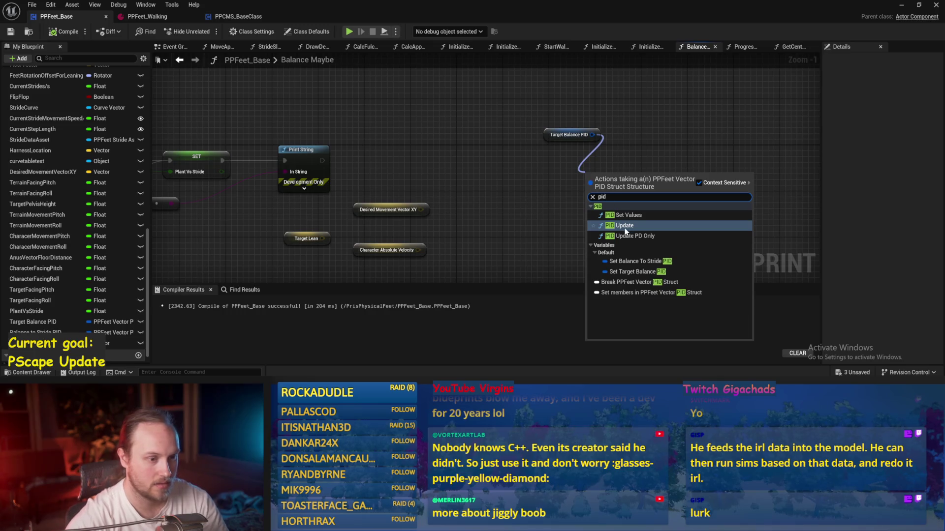
left_click(625, 228)
left_click_drag(589, 189, 566, 147)
mouse_move(347, 193)
left_mouse_down()
mouse_move(465, 182)
mouse_move(471, 167)
left_mouse_up()
left_click_drag(342, 235, 470, 182)
Step: Wire Get World Delta Seconds into PID Update's Delta and arrange the input nodes
right_click(467, 209)
type("delta sec")
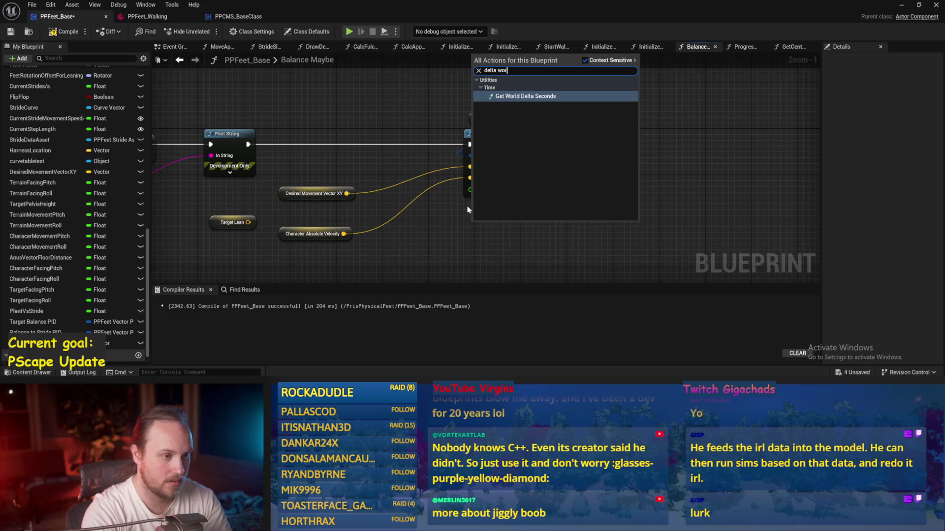
key("Return")
scroll(605, 192, "up", 1)
left_click_drag(534, 241, 459, 186)
mouse_move(497, 229)
left_mouse_down()
mouse_move(490, 203)
mouse_move(386, 186)
mouse_move(383, 163)
left_mouse_up()
left_click_drag(388, 165, 487, 120)
left_click(346, 192)
Step: Delete the unused Target Lean node, then compile and save the blueprint
left_click(305, 199)
key("Delete")
left_click_drag(355, 147, 354, 167)
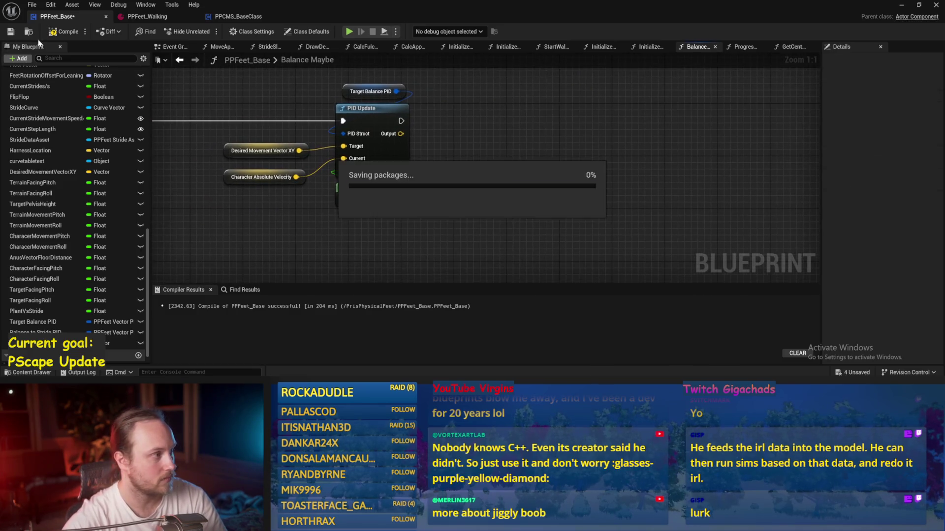
left_click(64, 32)
left_click(11, 33)
left_click(238, 17)
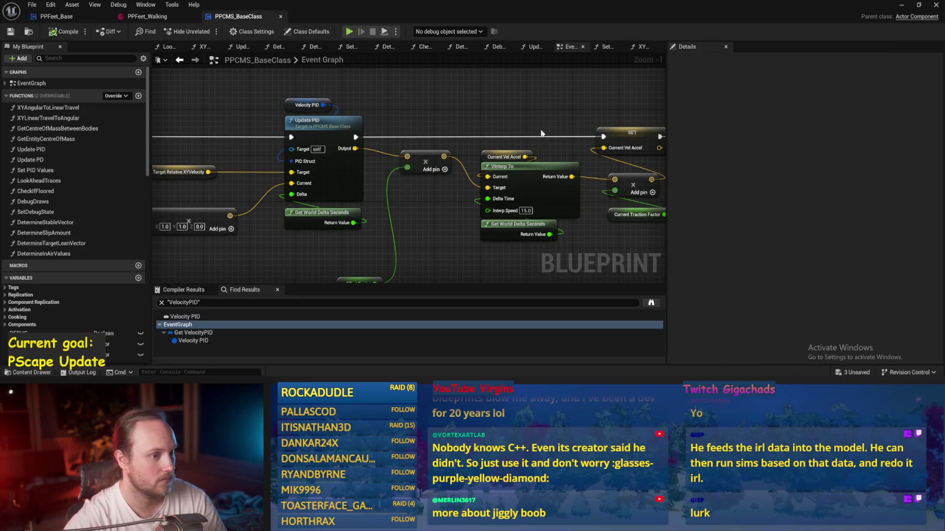
mouse_move(590, 95)
left_mouse_down()
mouse_move(382, 105)
mouse_move(462, 110)
left_mouse_up()
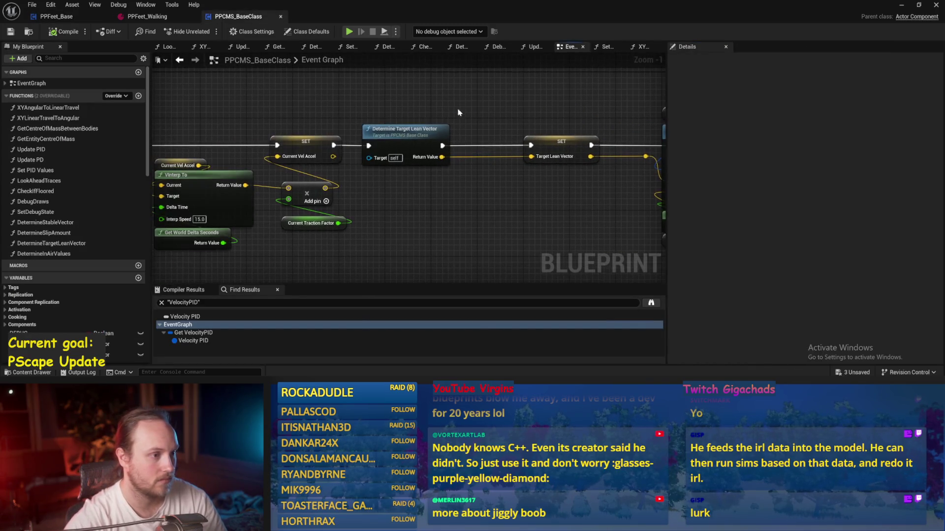
double_click(427, 136)
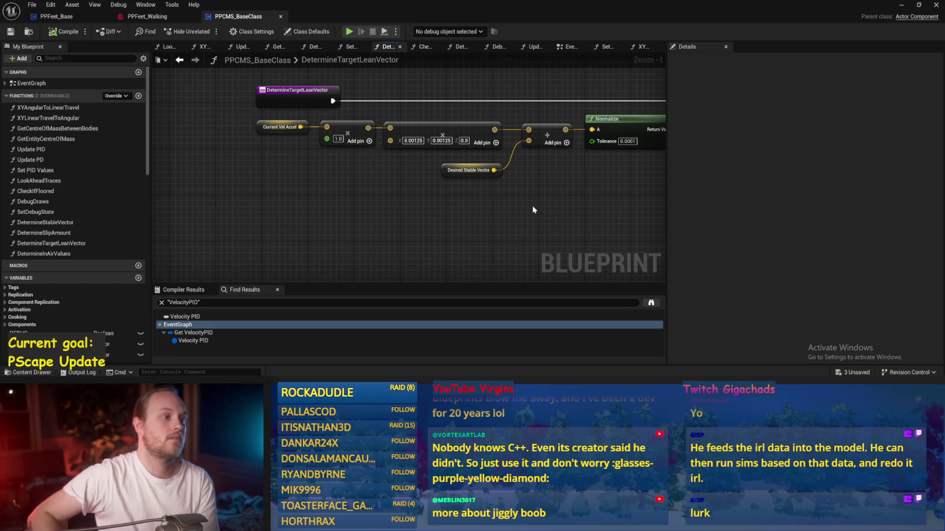
mouse_move(533, 211)
left_mouse_down()
mouse_move(326, 217)
mouse_move(466, 195)
mouse_move(501, 232)
left_mouse_up()
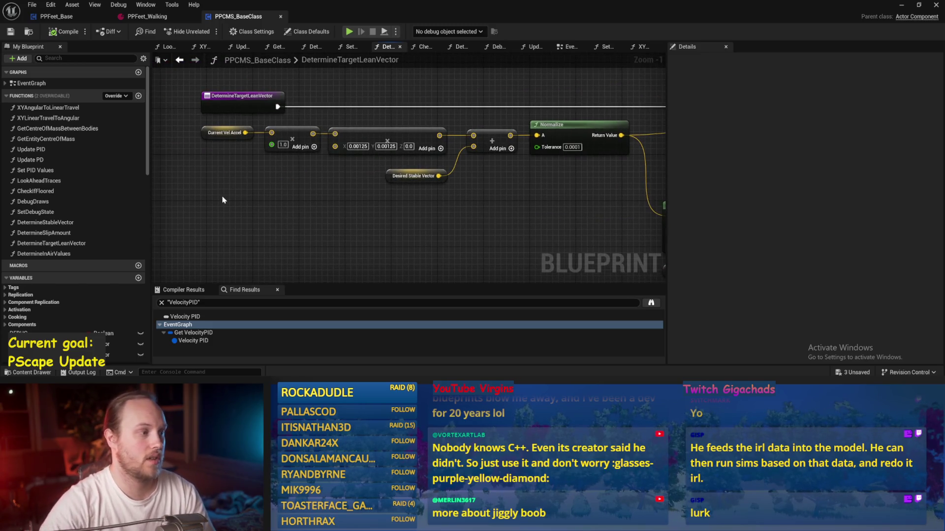
left_click(226, 133)
left_click(305, 187)
left_click_drag(318, 192, 355, 214)
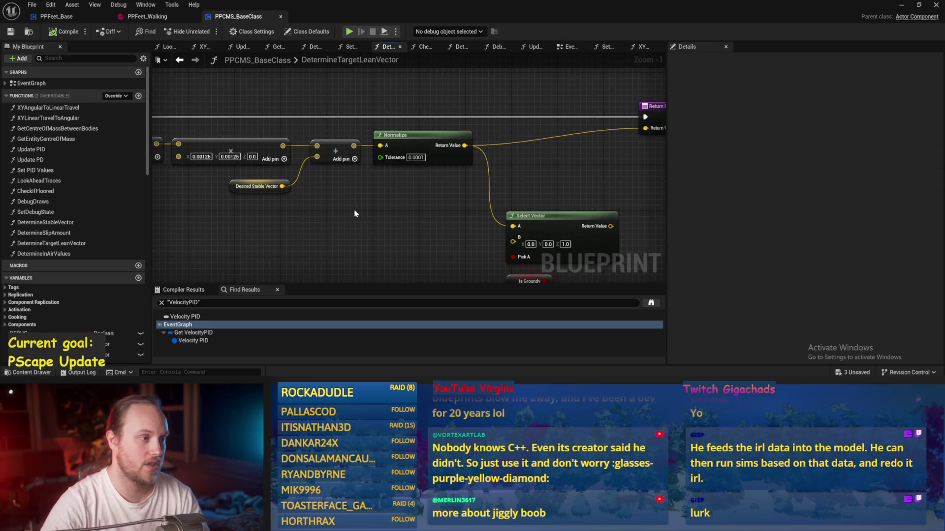
left_click_drag(207, 178, 270, 164)
mouse_move(260, 197)
left_mouse_down()
mouse_move(278, 77)
mouse_move(274, 85)
left_mouse_up()
left_click(274, 113)
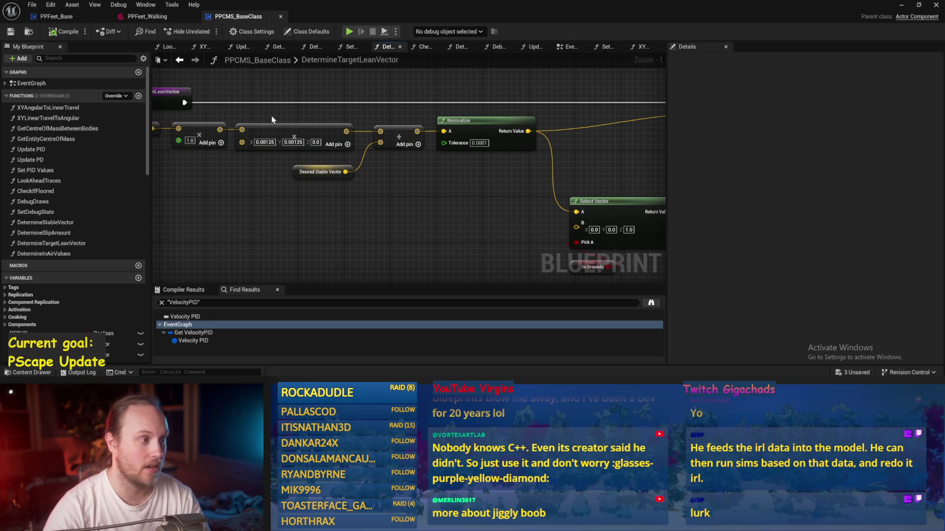
left_click_drag(253, 182, 251, 200)
left_click(180, 60)
left_click(196, 59)
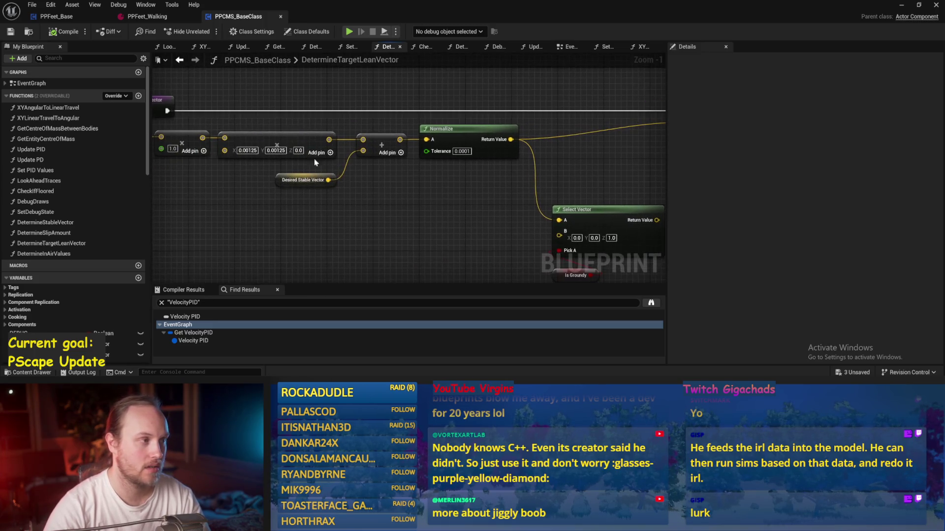
left_click(180, 59)
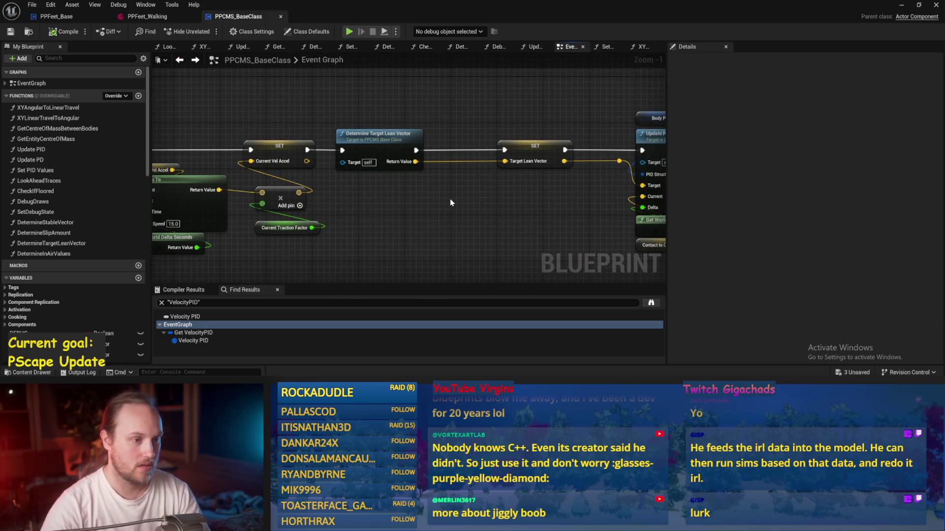
scroll(443, 209, "down", 2)
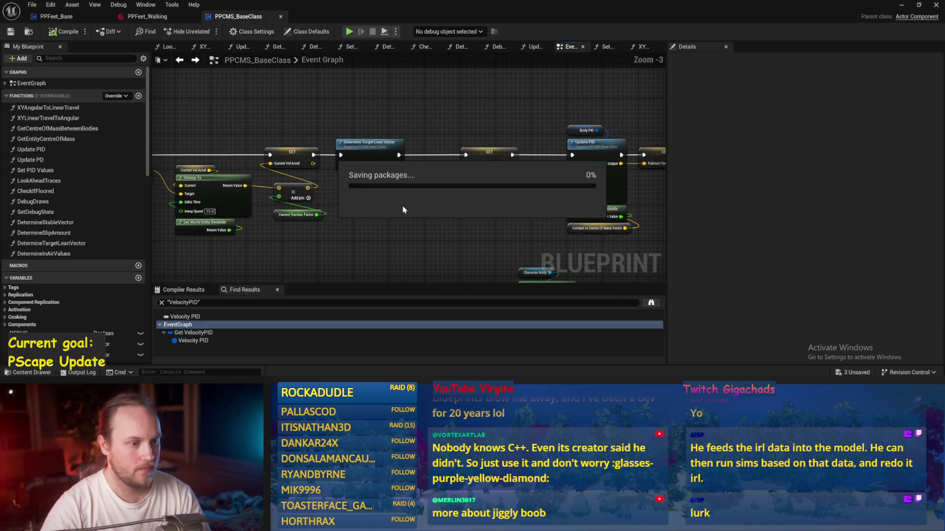
mouse_move(403, 209)
left_mouse_down()
mouse_move(354, 163)
mouse_move(382, 192)
mouse_move(418, 188)
mouse_move(375, 187)
left_mouse_up()
scroll(376, 187, "up", 1)
left_click(322, 138)
left_click(319, 179)
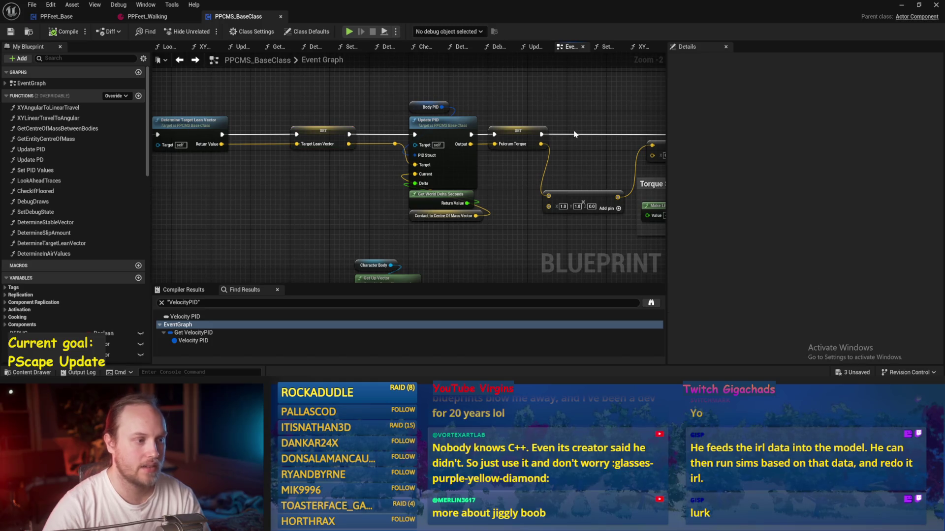
scroll(446, 234, "up", 2)
left_click(442, 220)
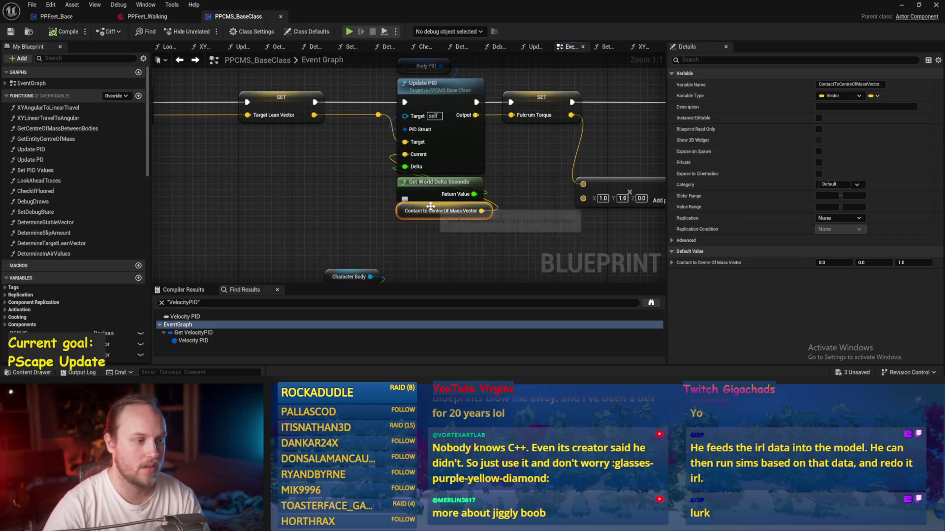
scroll(457, 177, "down", 1)
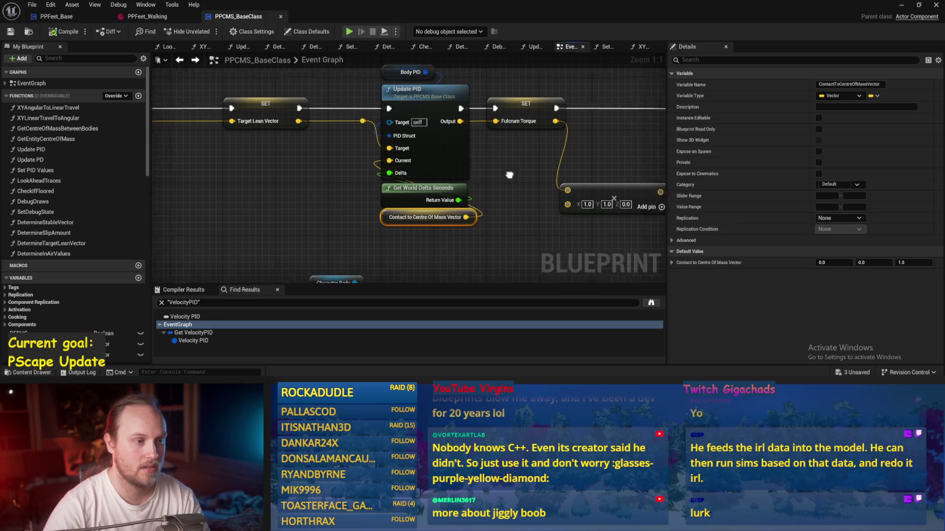
left_click(459, 178)
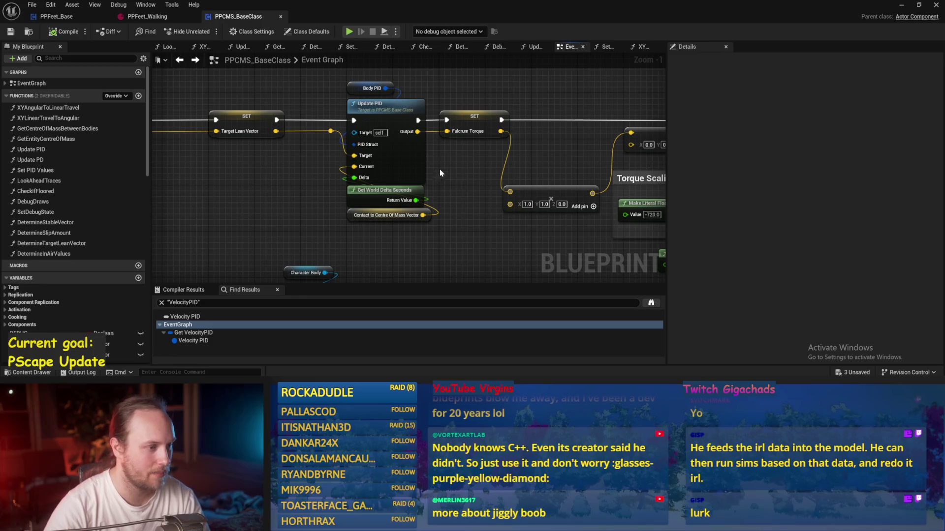